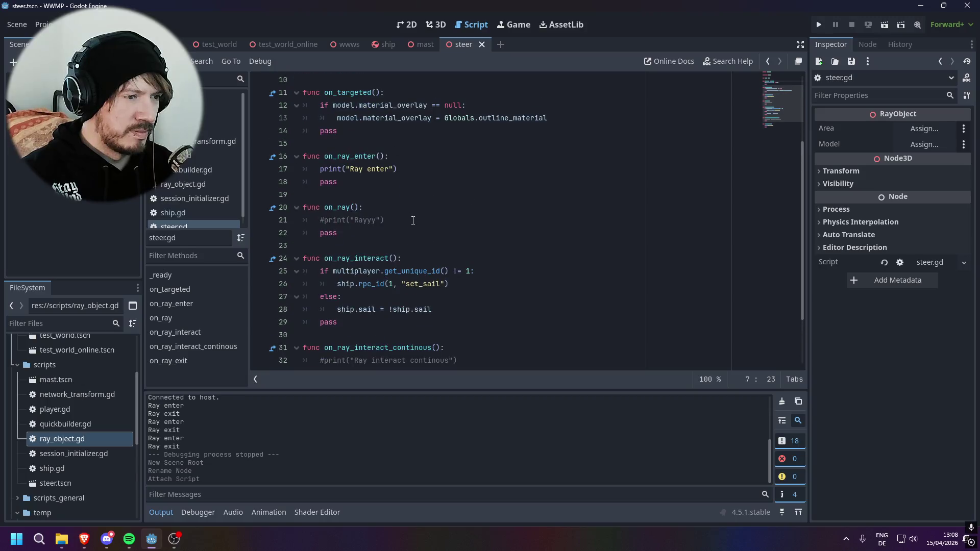
Duplicate the on_ray_interact function below itself and rename the copy on_ray_interact_2
{"action": "scroll", "coordinate": [413, 220], "scroll_direction": "down", "scroll_amount": 1}
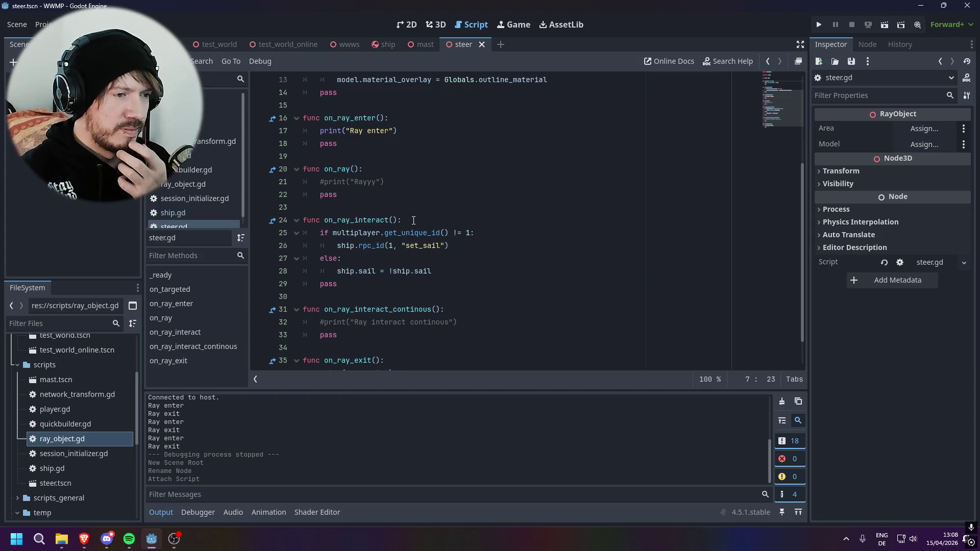
{"action": "scroll", "coordinate": [411, 224], "scroll_direction": "down", "scroll_amount": 1}
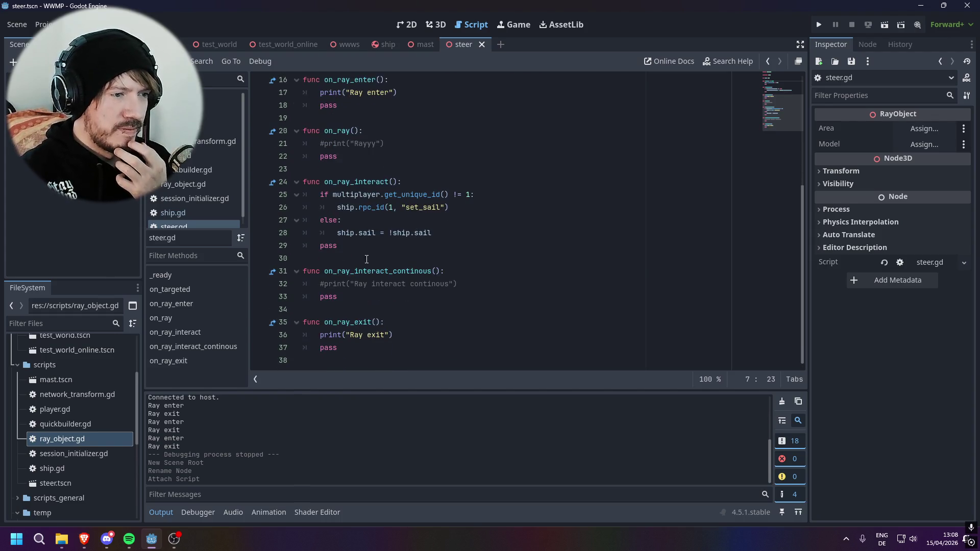
{"action": "left_click_drag", "start_coordinate": [348, 248], "coordinate": [289, 191]}
{"action": "key", "text": "ctrl+c"}
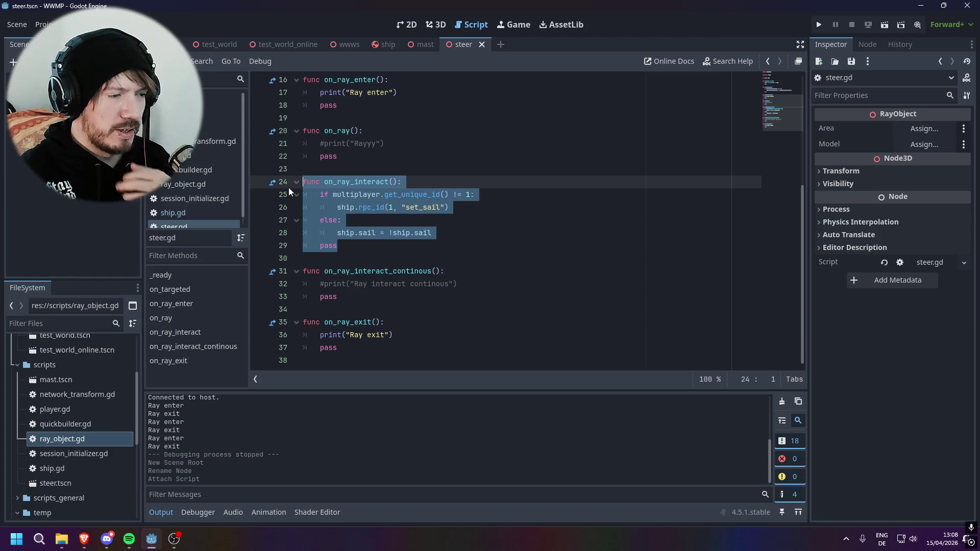
{"action": "left_click", "coordinate": [371, 245]}
{"action": "key", "text": "Return"}
{"action": "key", "text": "ctrl+v"}
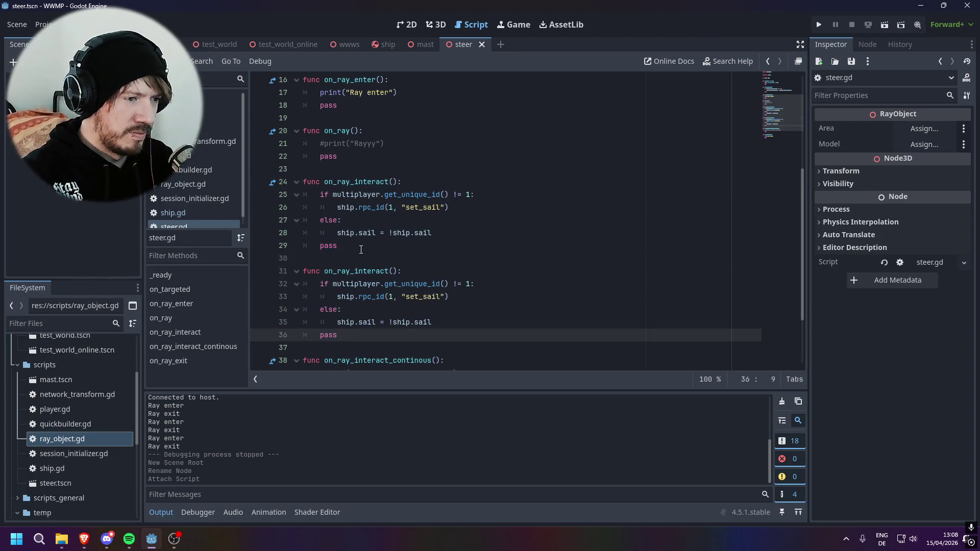
{"action": "left_click", "coordinate": [389, 271]}
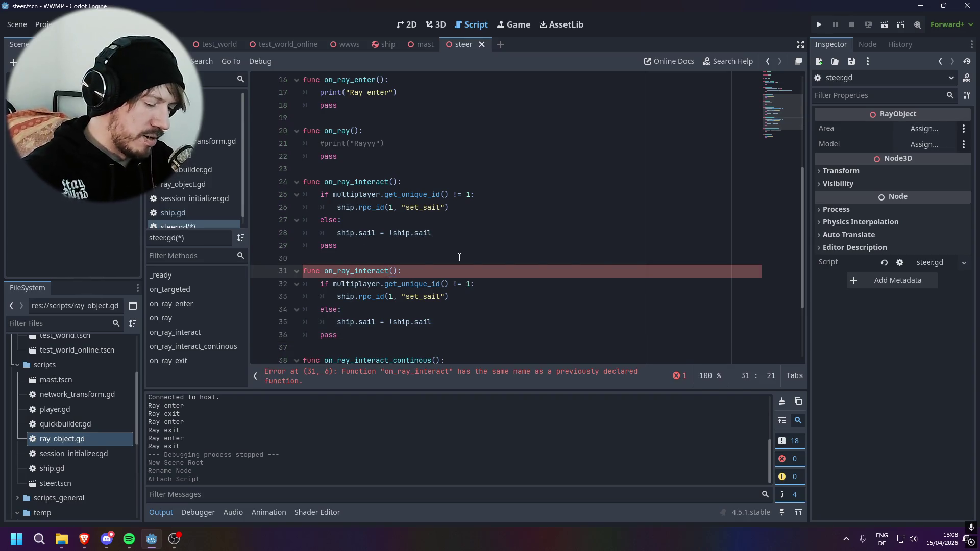
{"action": "type", "text": "_2"}
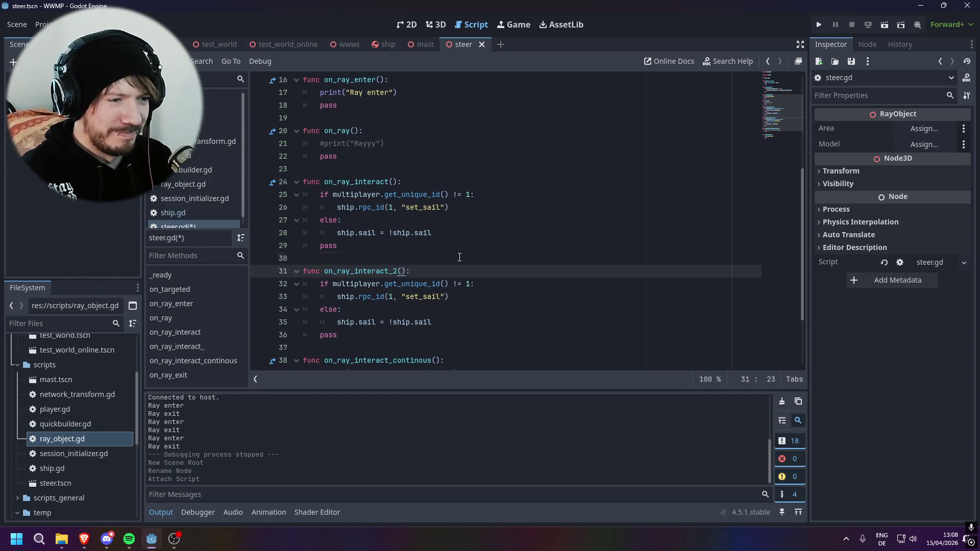
Save steer.gd and switch to the ship.gd script
{"action": "scroll", "coordinate": [459, 258], "scroll_direction": "down", "scroll_amount": 1}
{"action": "left_click", "coordinate": [459, 257]}
{"action": "key", "text": "ctrl+s"}
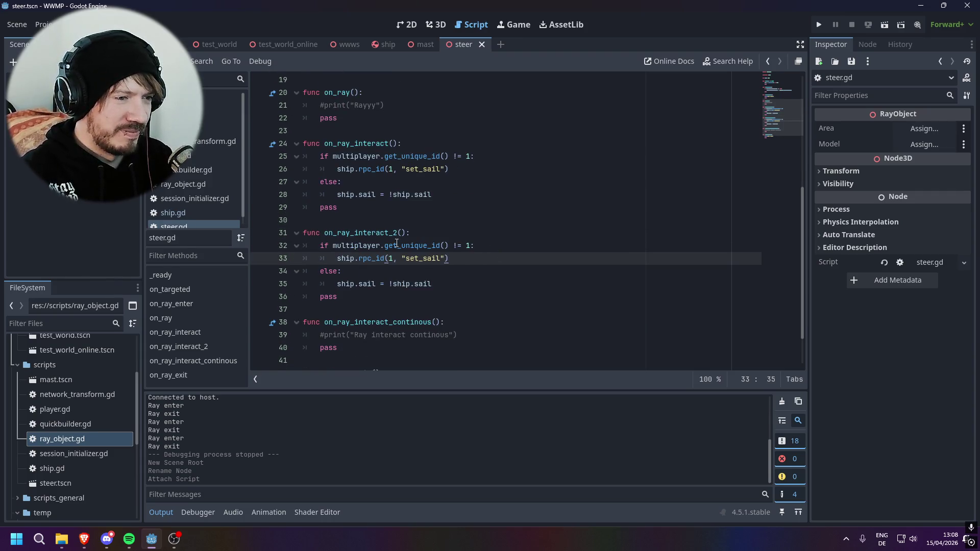
{"action": "left_click", "coordinate": [497, 170]}
{"action": "left_click", "coordinate": [501, 156]}
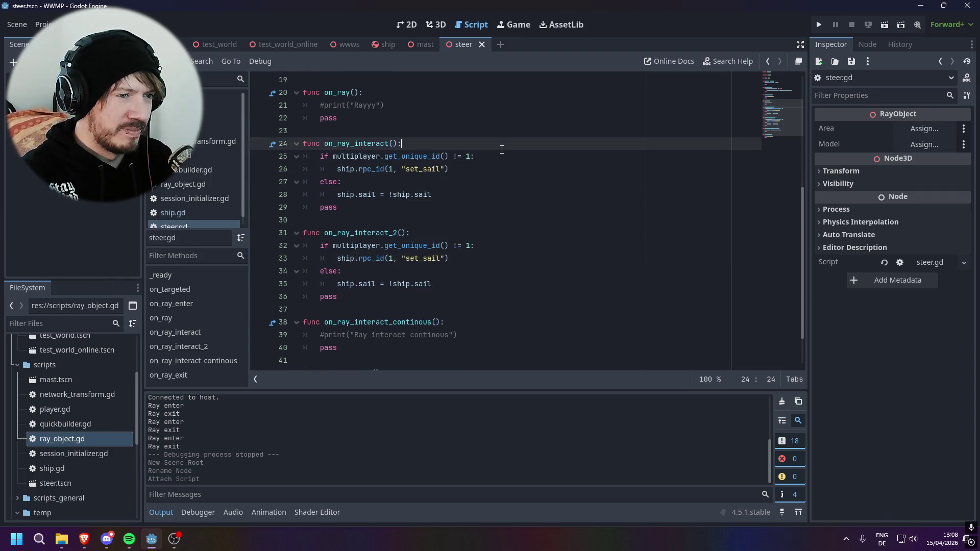
{"action": "key", "text": "ctrl+s"}
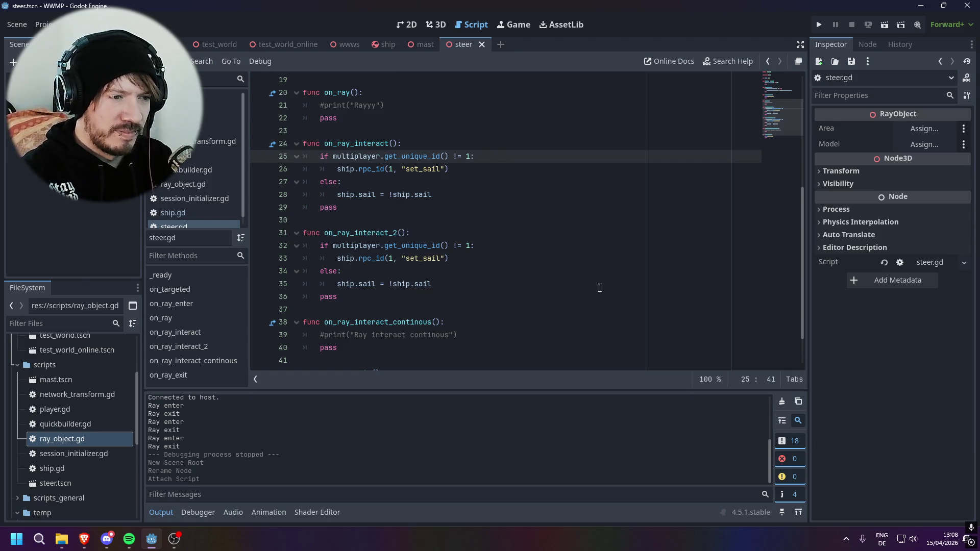
{"action": "left_click", "coordinate": [490, 246]}
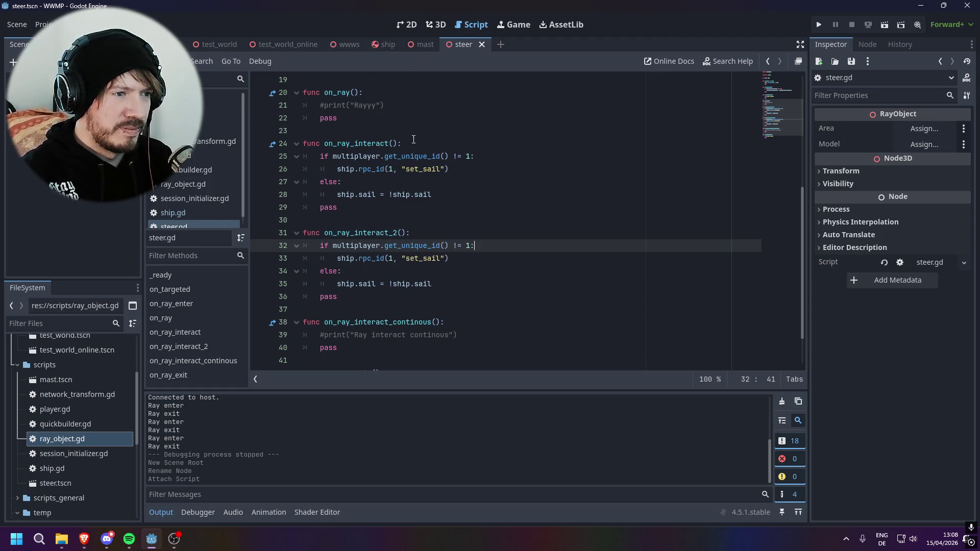
{"action": "left_click", "coordinate": [174, 212]}
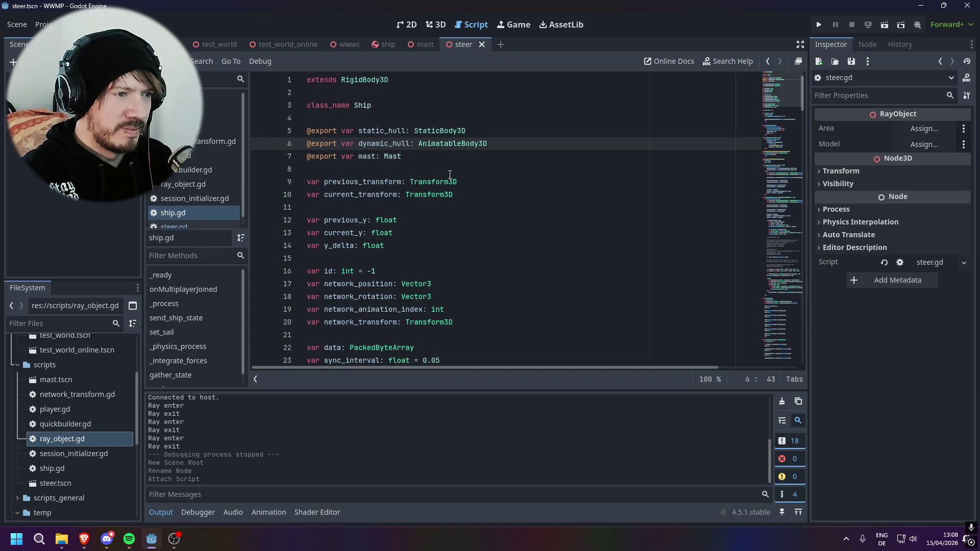
Add 'var heading: float = 0.0' on a new line under the sail variable
{"action": "key", "text": "Down"}
{"action": "key", "text": "Down"}
{"action": "key", "text": "Down"}
{"action": "scroll", "coordinate": [428, 204], "scroll_direction": "down", "scroll_amount": 1}
{"action": "scroll", "coordinate": [421, 163], "scroll_direction": "up", "scroll_amount": 1}
{"action": "left_click", "coordinate": [421, 158]}
{"action": "scroll", "coordinate": [422, 158], "scroll_direction": "down", "scroll_amount": 4}
{"action": "left_click", "coordinate": [420, 251]}
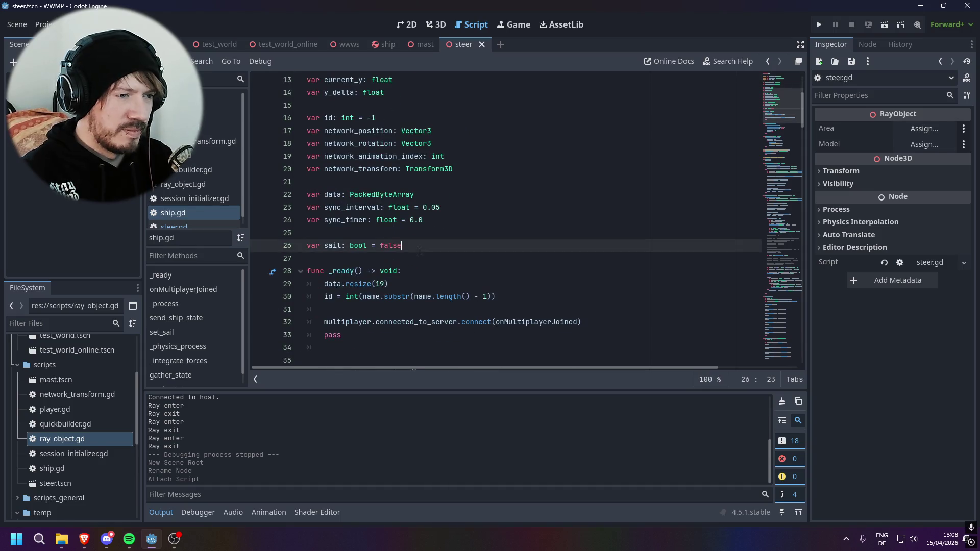
{"action": "key", "text": "Return"}
{"action": "type", "text": "var "}
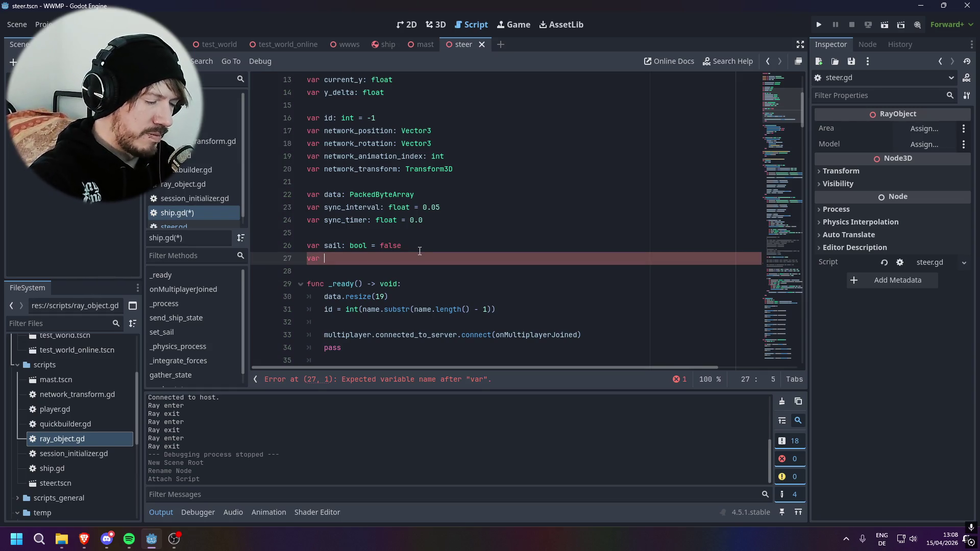
{"action": "type", "text": "heading: "}
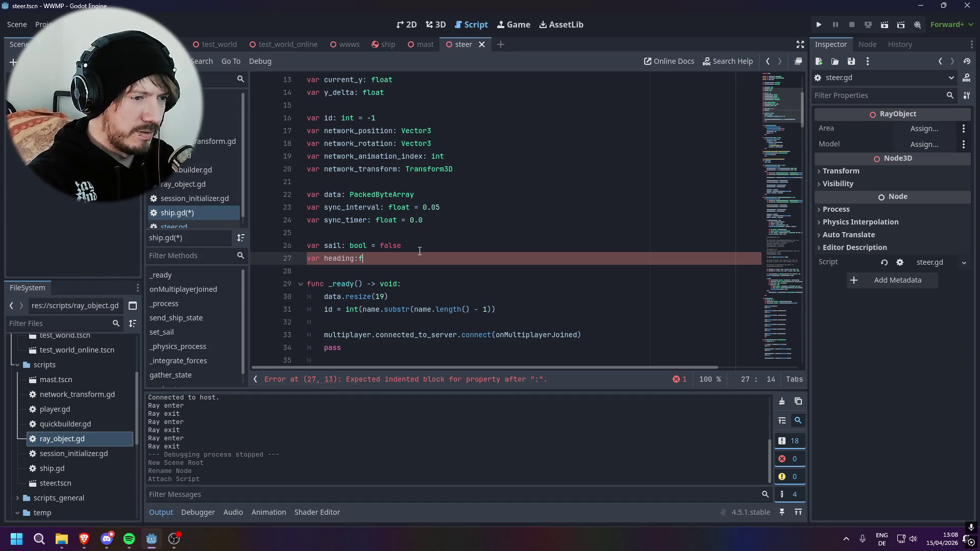
{"action": "type", "text": "float= 0.0"}
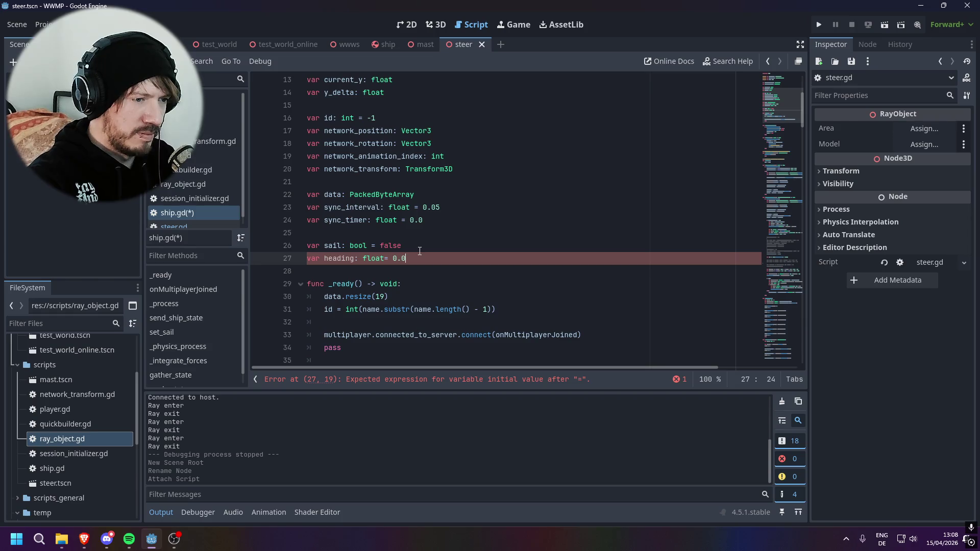
{"action": "key", "text": "BackSpace"}
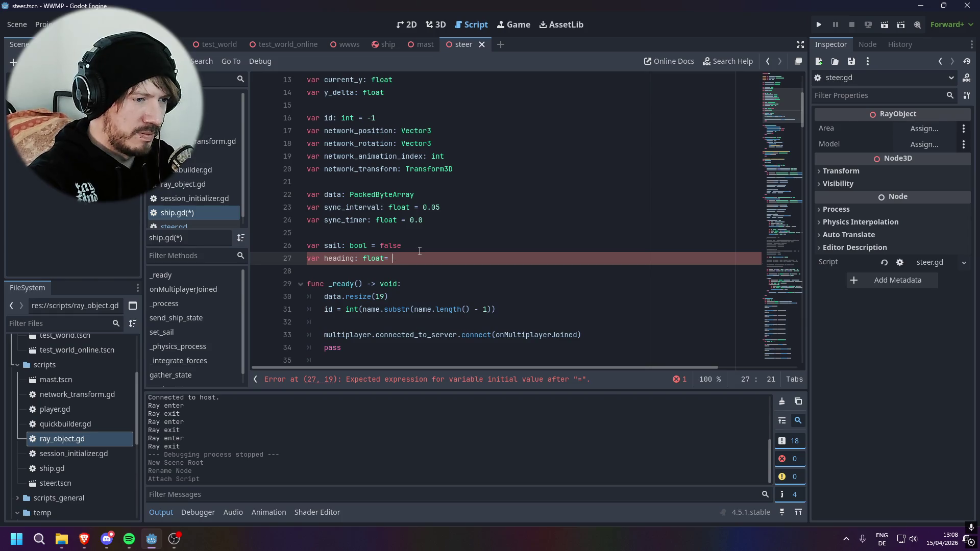
{"action": "type", "text": "= 0.0"}
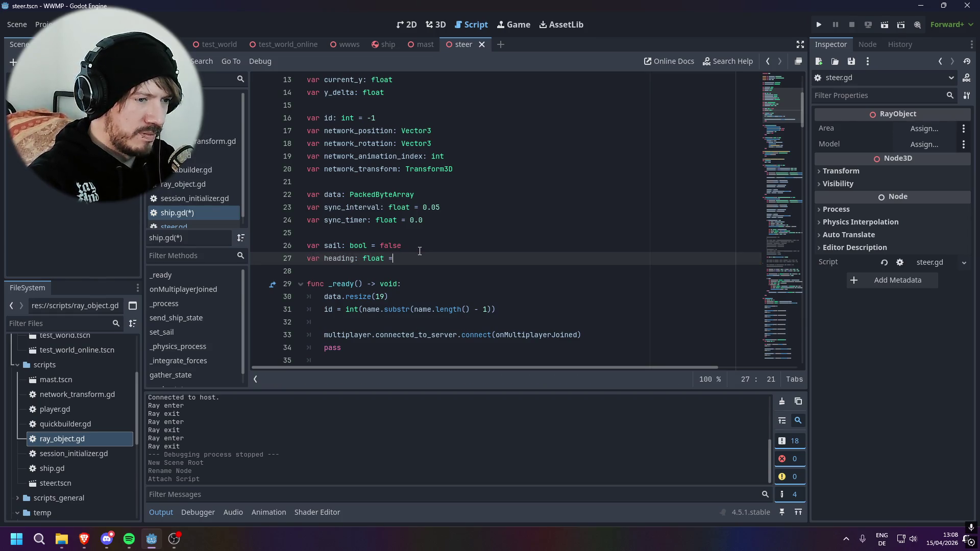
{"action": "key", "text": "Return"}
Delete the unfinished 'var heading_' line and save ship.gd
{"action": "type", "text": "var interp"}
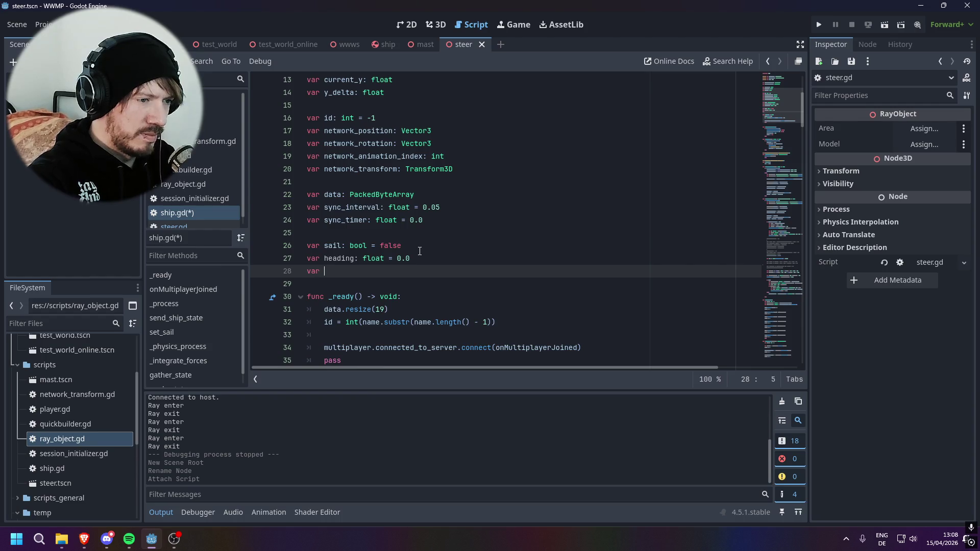
{"action": "key", "text": "BackSpace"}
{"action": "key", "text": "BackSpace"}
{"action": "key", "text": "BackSpace"}
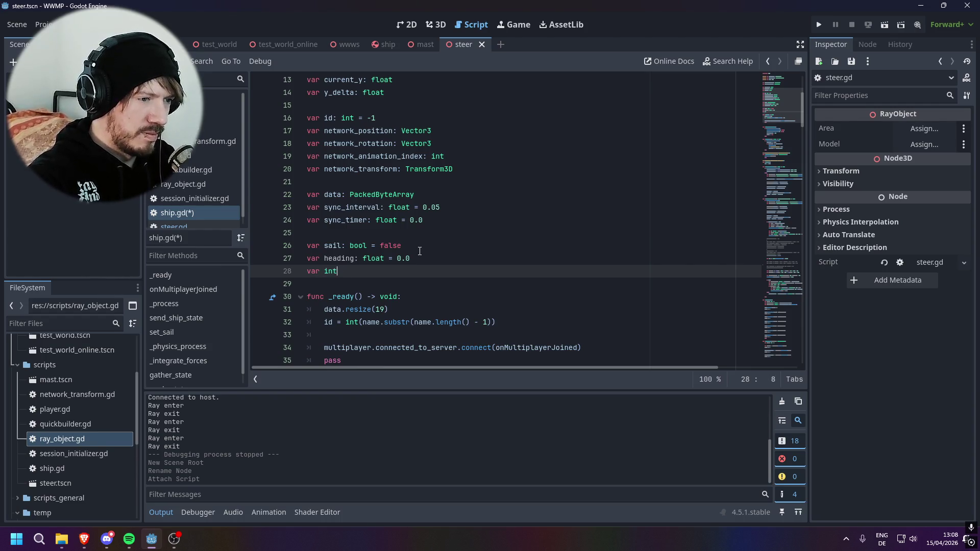
{"action": "type", "text": "heading_"}
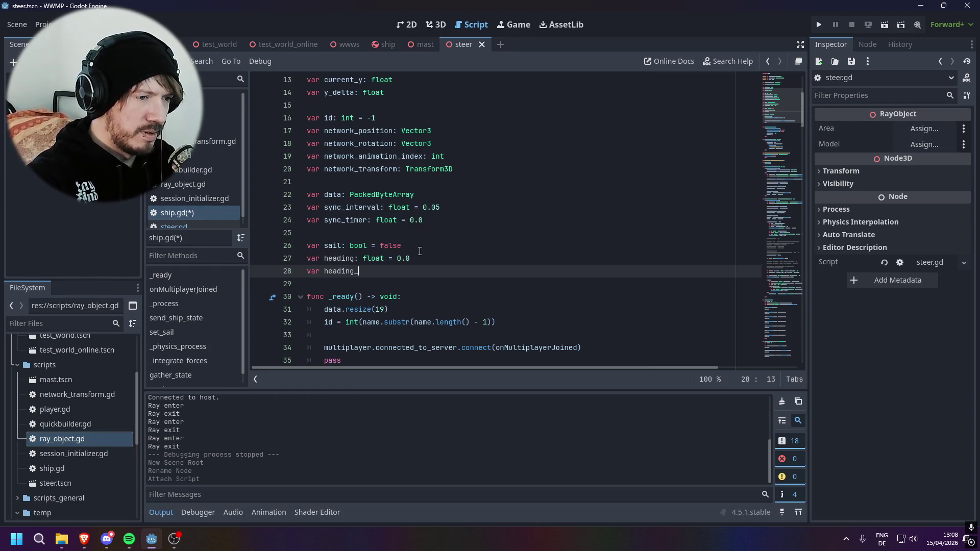
{"action": "left_click", "coordinate": [420, 250]}
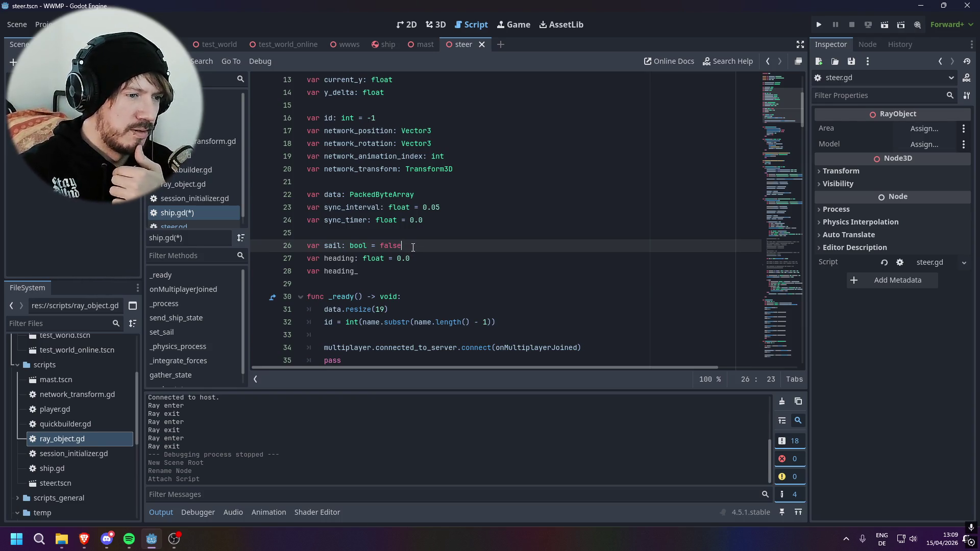
{"action": "left_click", "coordinate": [441, 225]}
{"action": "left_click", "coordinate": [374, 275]}
{"action": "key", "text": "shift+Home"}
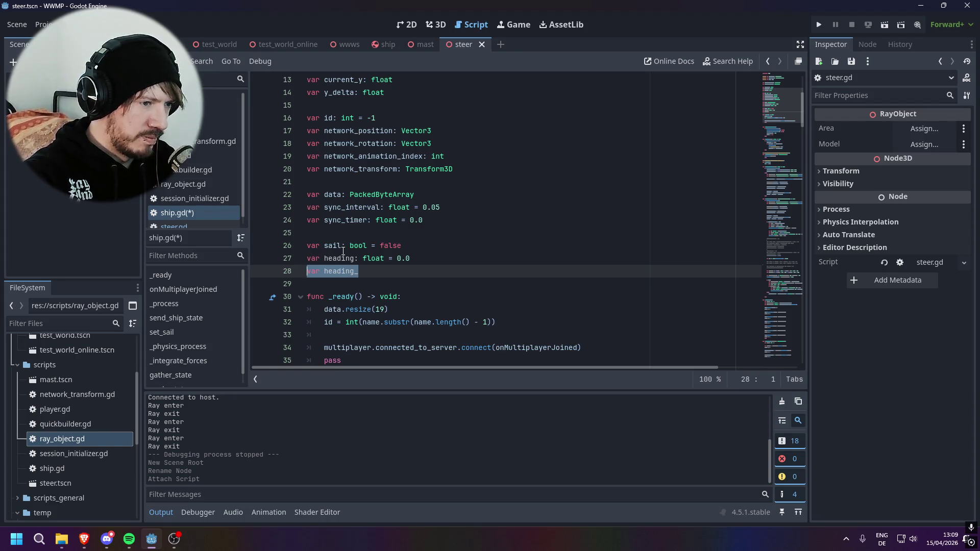
{"action": "key", "text": "BackSpace"}
{"action": "key", "text": "BackSpace"}
{"action": "key", "text": "ctrl+s"}
Retype true on the sail line, save ship.gd again, and switch away from Godot
{"action": "left_click", "coordinate": [432, 247]}
{"action": "key", "text": "ctrl+s"}
{"action": "key", "text": "BackSpace"}
{"action": "key", "text": "BackSpace"}
{"action": "key", "text": "BackSpace"}
{"action": "type", "text": "true"}
{"action": "left_click", "coordinate": [430, 260]}
{"action": "key", "text": "ctrl+s"}
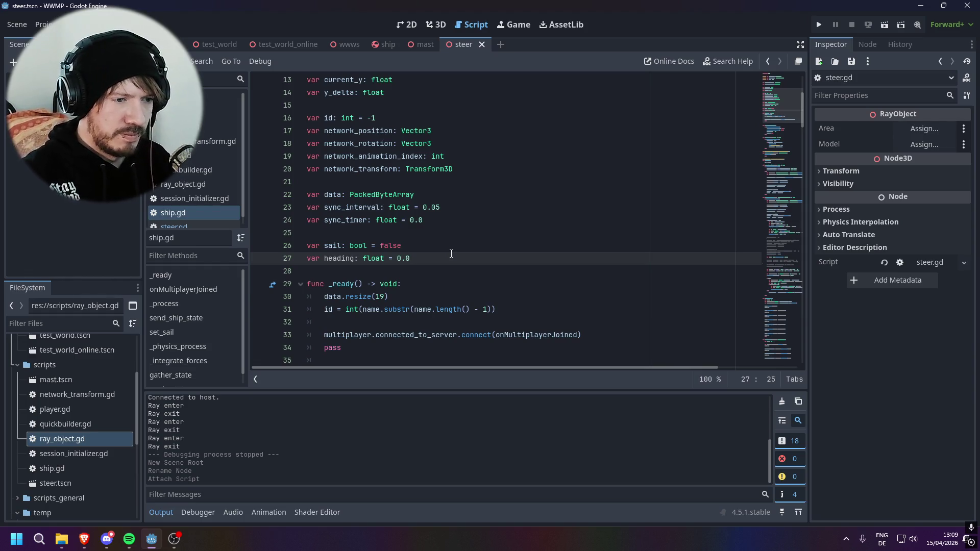
{"action": "left_click", "coordinate": [17, 24]}
{"action": "key", "text": "Escape"}
{"action": "left_click", "coordinate": [532, 208]}
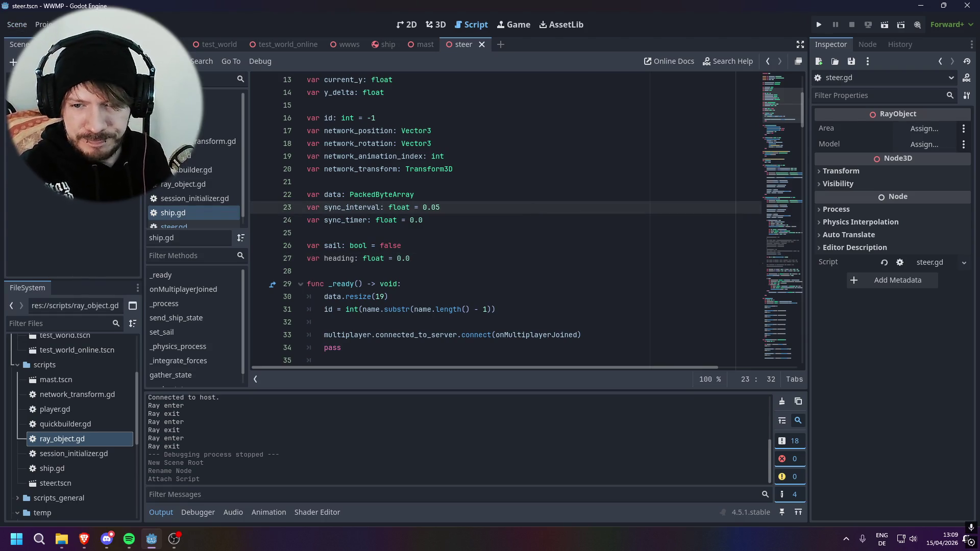
{"action": "key", "text": "alt+Tab"}
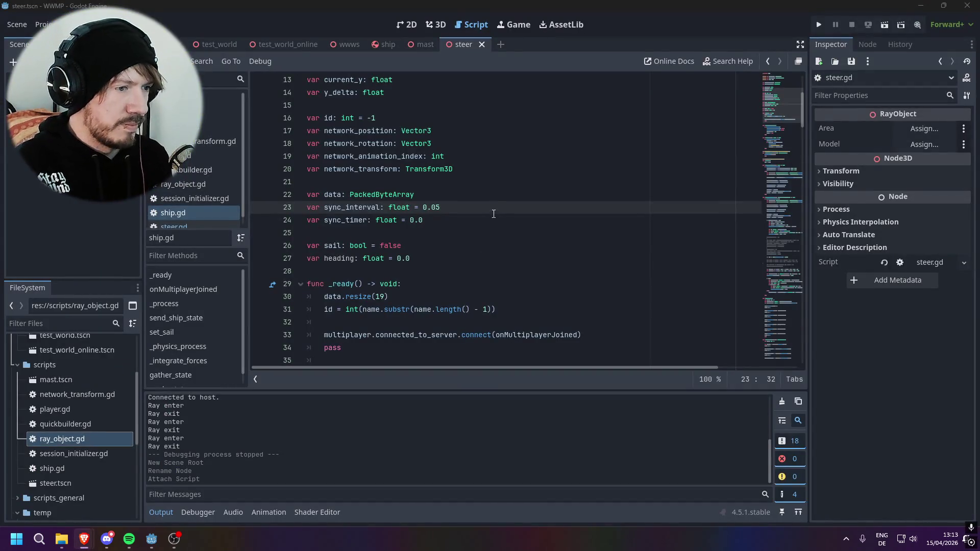
{"action": "left_click", "coordinate": [496, 205]}
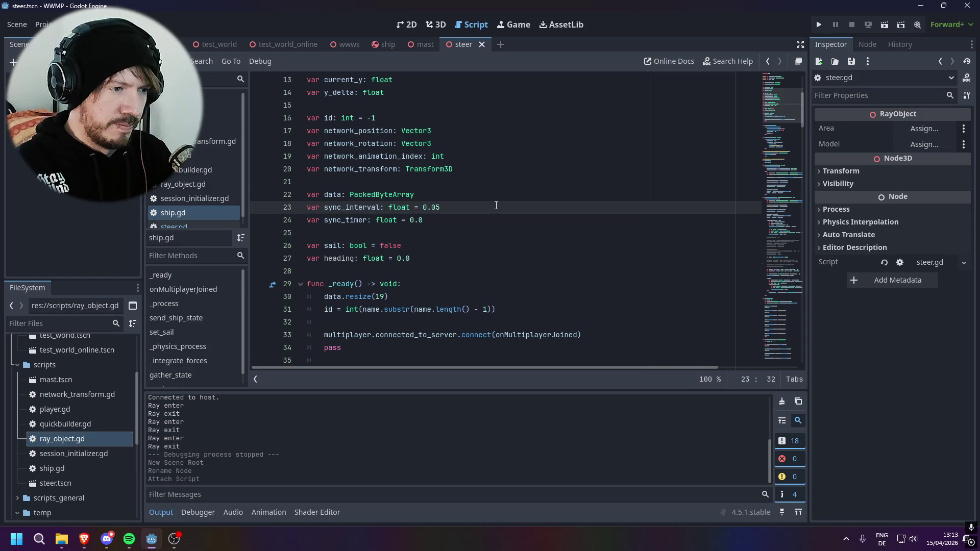
{"action": "left_click", "coordinate": [447, 256]}
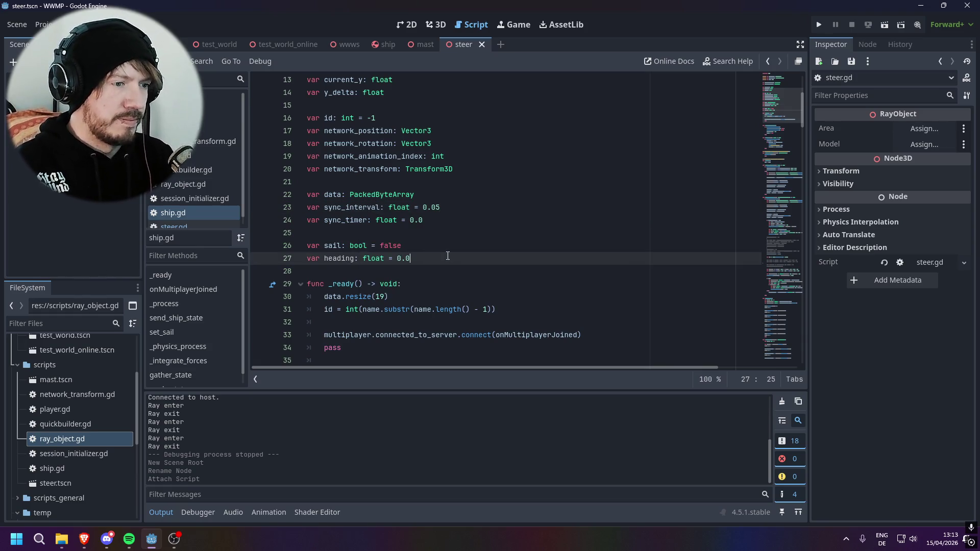
{"action": "scroll", "coordinate": [448, 256], "scroll_direction": "down", "scroll_amount": 20}
{"action": "scroll", "coordinate": [551, 212], "scroll_direction": "down", "scroll_amount": 6}
{"action": "scroll", "coordinate": [551, 212], "scroll_direction": "up", "scroll_amount": 7}
{"action": "left_click", "coordinate": [639, 173]}
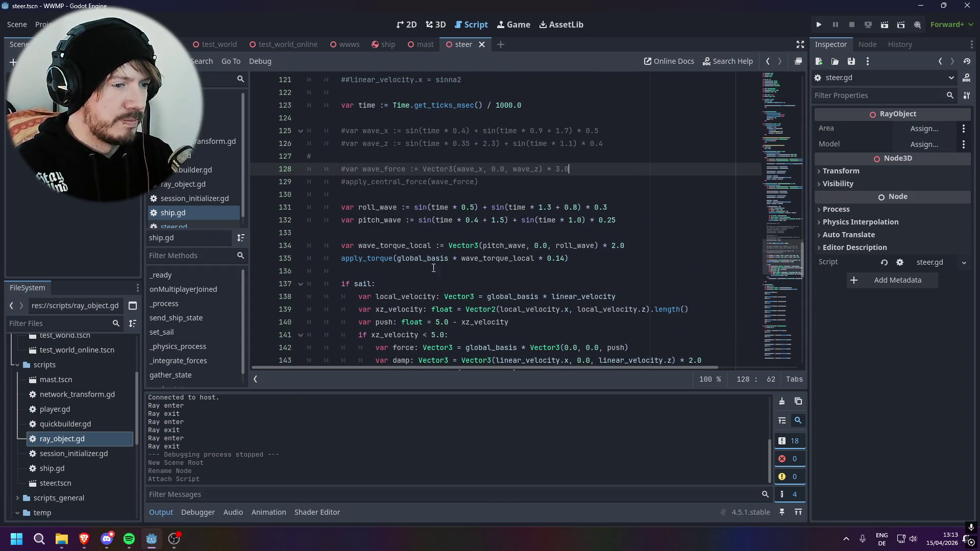
{"action": "scroll", "coordinate": [494, 263], "scroll_direction": "down", "scroll_amount": 5}
{"action": "scroll", "coordinate": [494, 264], "scroll_direction": "down", "scroll_amount": 7}
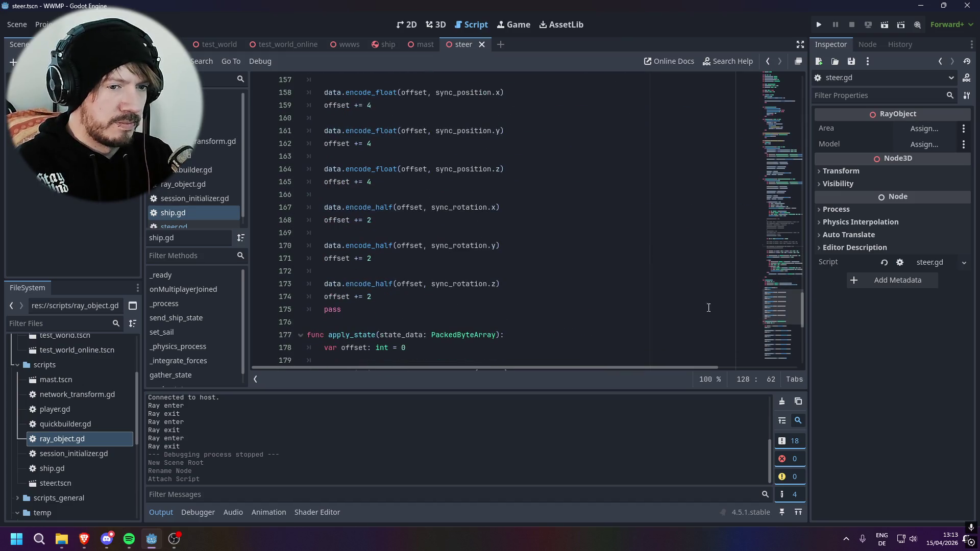
{"action": "mouse_move", "coordinate": [784, 306]}
{"action": "left_mouse_down"}
{"action": "mouse_move", "coordinate": [800, 104]}
{"action": "mouse_move", "coordinate": [797, 121]}
{"action": "left_mouse_up"}
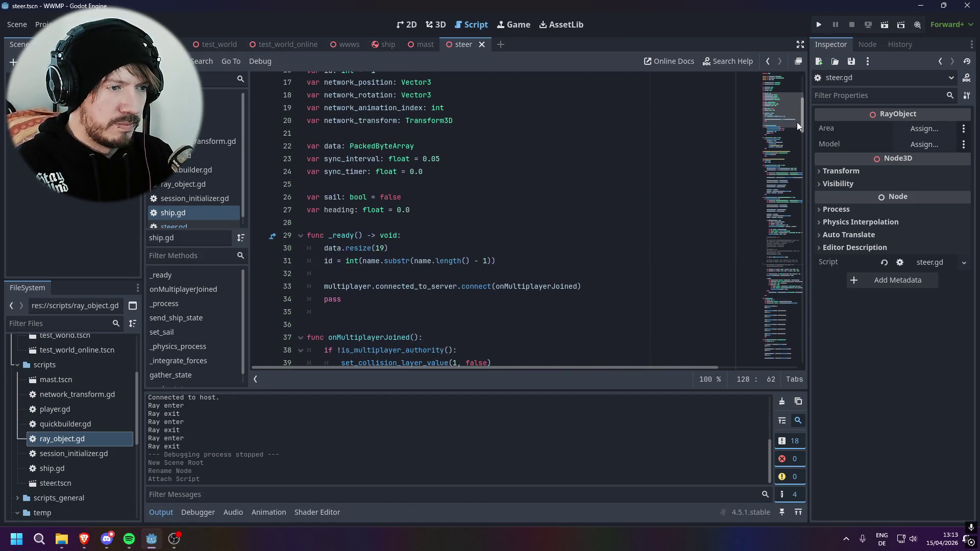
{"action": "left_click", "coordinate": [421, 280]}
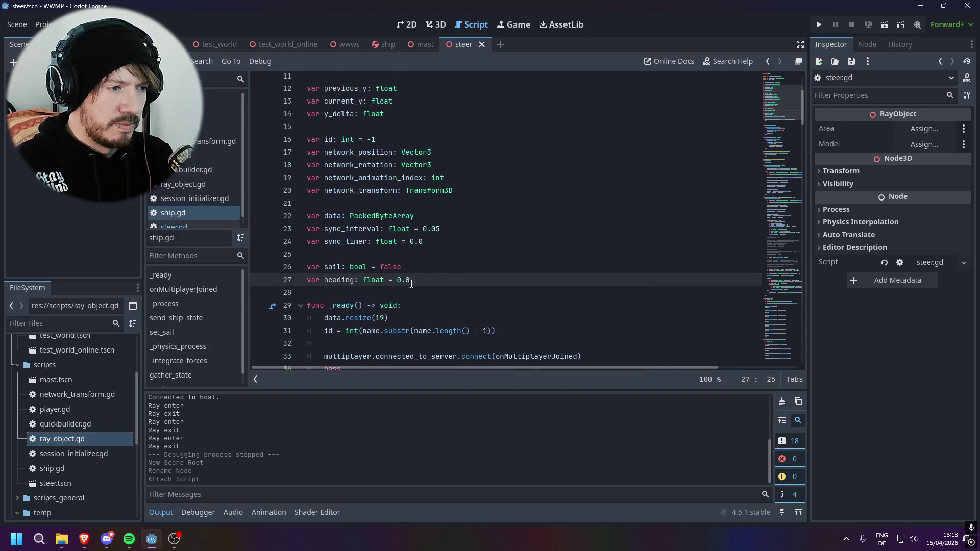
{"action": "double_click", "coordinate": [339, 280]}
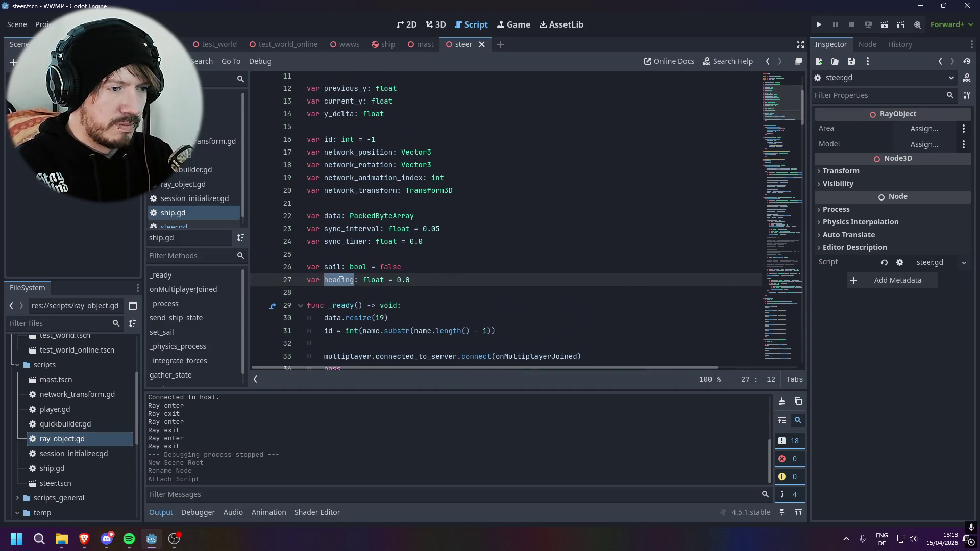
{"action": "left_click", "coordinate": [451, 272]}
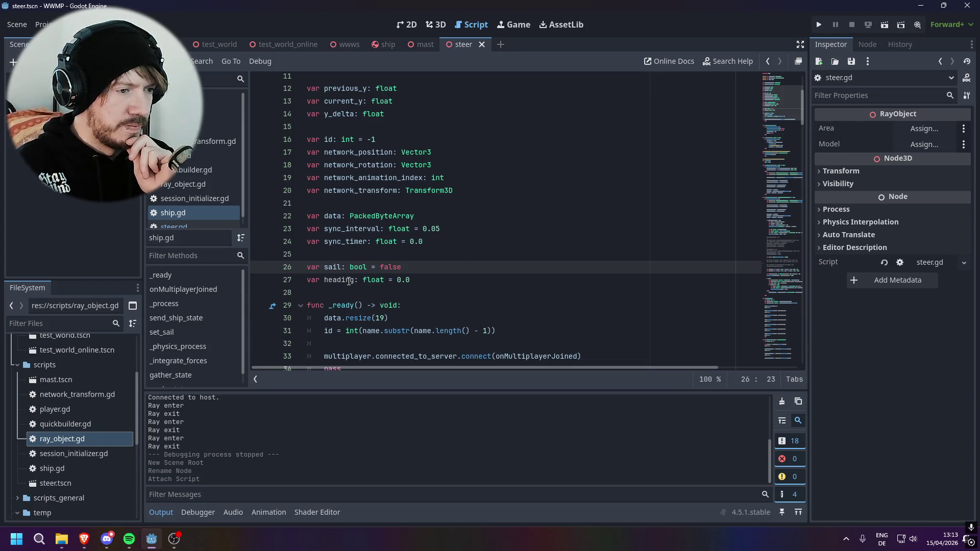
{"action": "double_click", "coordinate": [348, 281]}
{"action": "scroll", "coordinate": [473, 265], "scroll_direction": "down", "scroll_amount": 5}
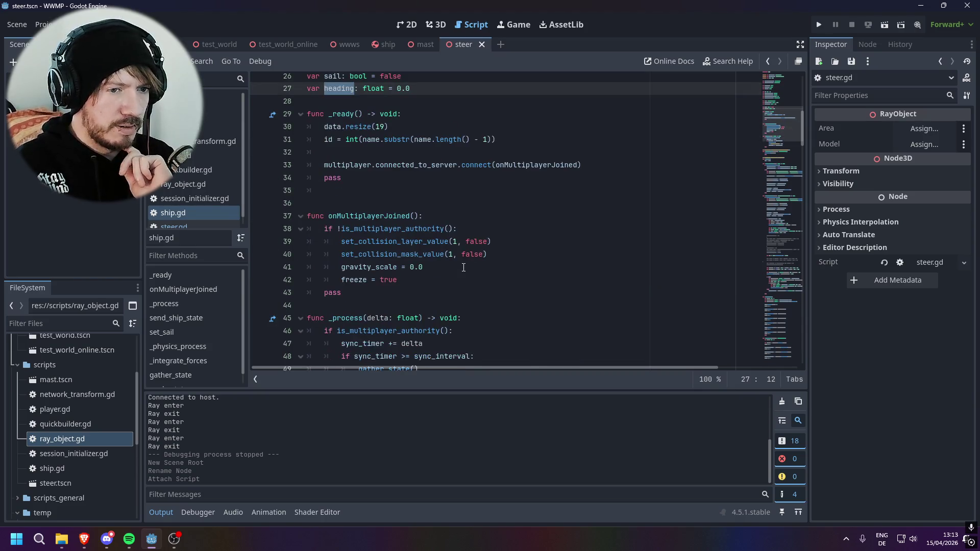
{"action": "scroll", "coordinate": [448, 271], "scroll_direction": "down", "scroll_amount": 20}
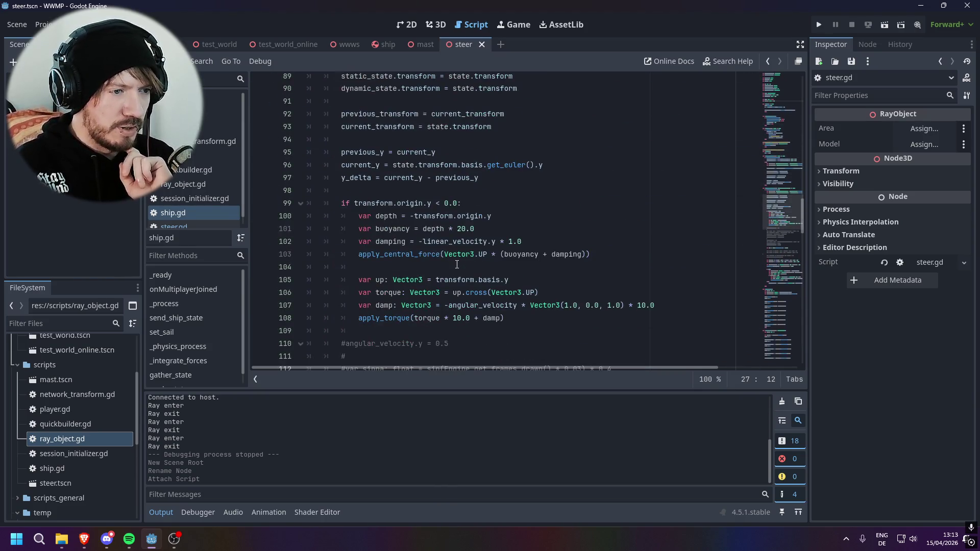
{"action": "scroll", "coordinate": [457, 265], "scroll_direction": "down", "scroll_amount": 4}
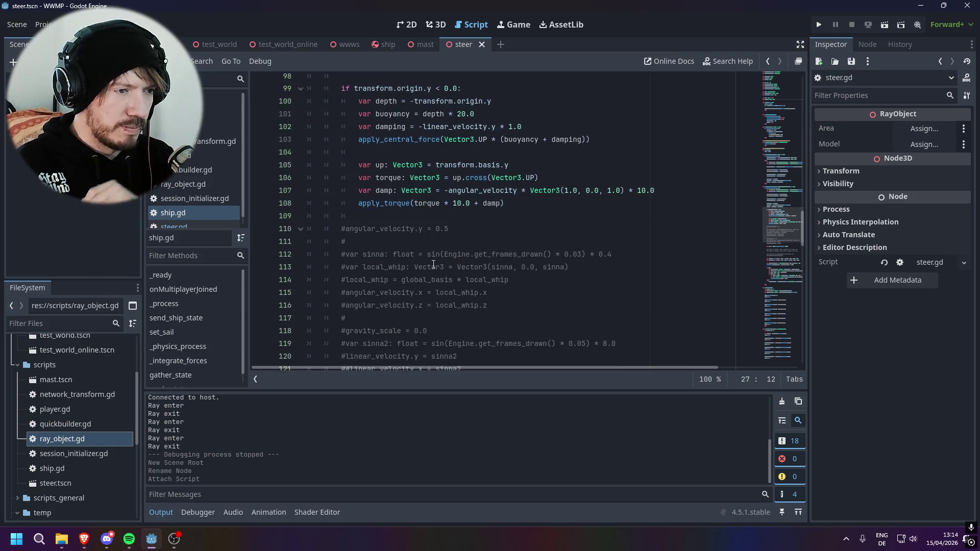
{"action": "scroll", "coordinate": [453, 254], "scroll_direction": "down", "scroll_amount": 8}
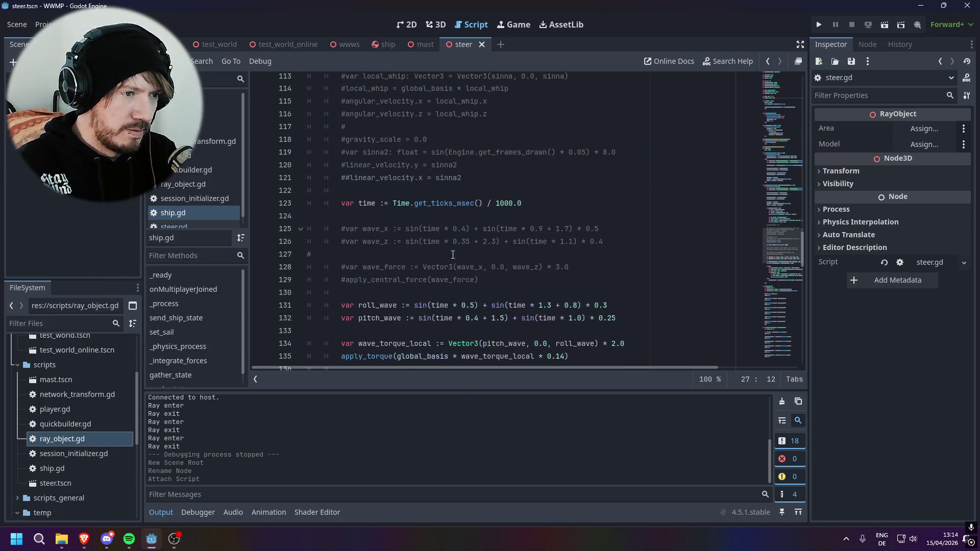
{"action": "scroll", "coordinate": [454, 255], "scroll_direction": "down", "scroll_amount": 3}
{"action": "scroll", "coordinate": [454, 254], "scroll_direction": "up", "scroll_amount": 1}
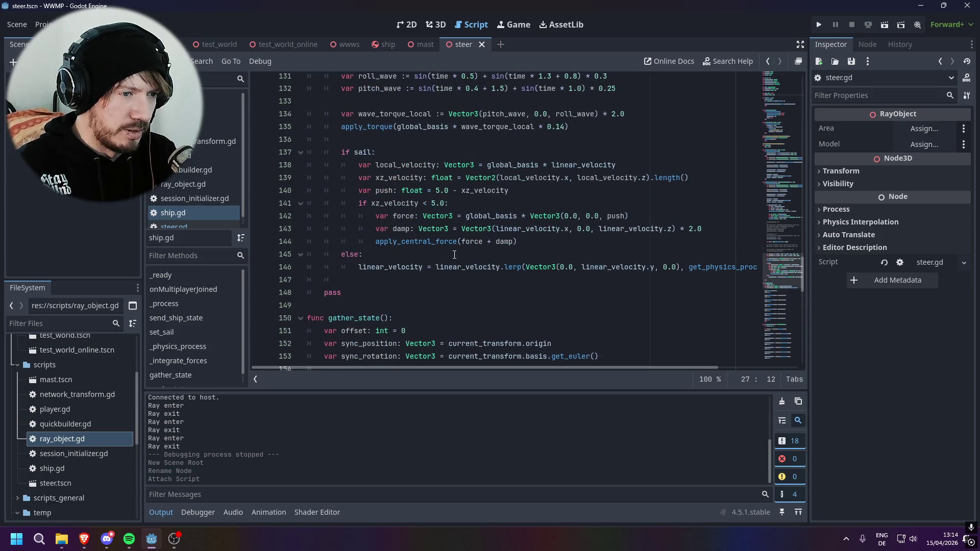
{"action": "scroll", "coordinate": [455, 255], "scroll_direction": "up", "scroll_amount": 1}
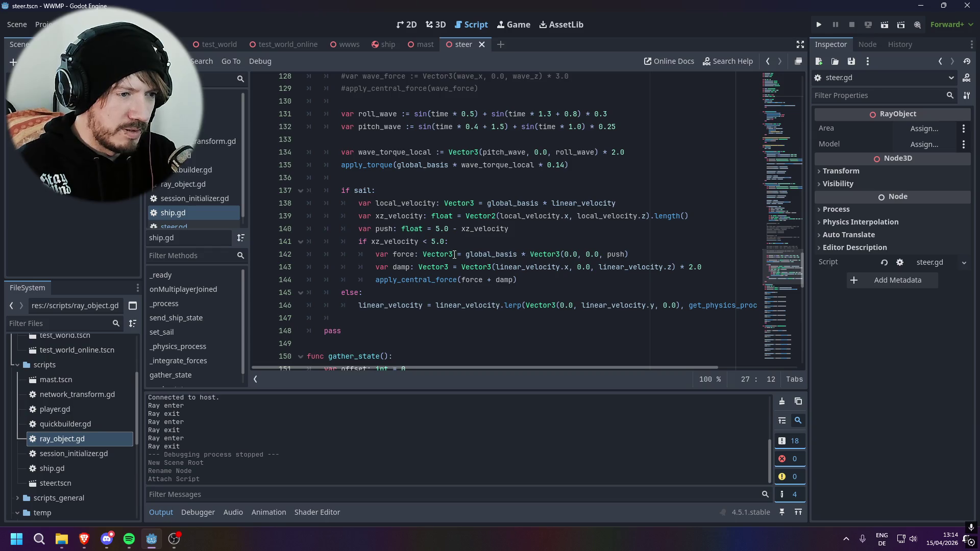
{"action": "scroll", "coordinate": [455, 255], "scroll_direction": "down", "scroll_amount": 1}
{"action": "scroll", "coordinate": [454, 255], "scroll_direction": "up", "scroll_amount": 1}
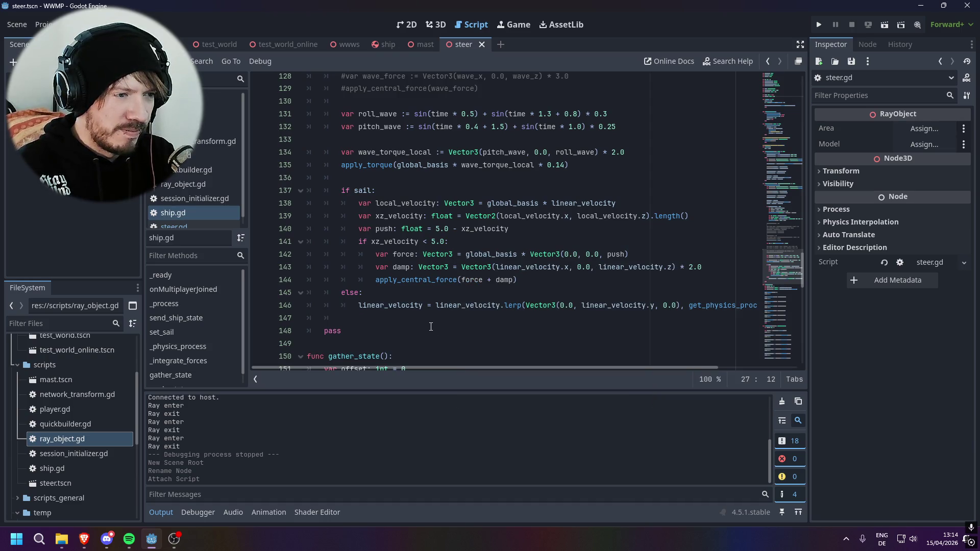
{"action": "scroll", "coordinate": [436, 323], "scroll_direction": "down", "scroll_amount": 1}
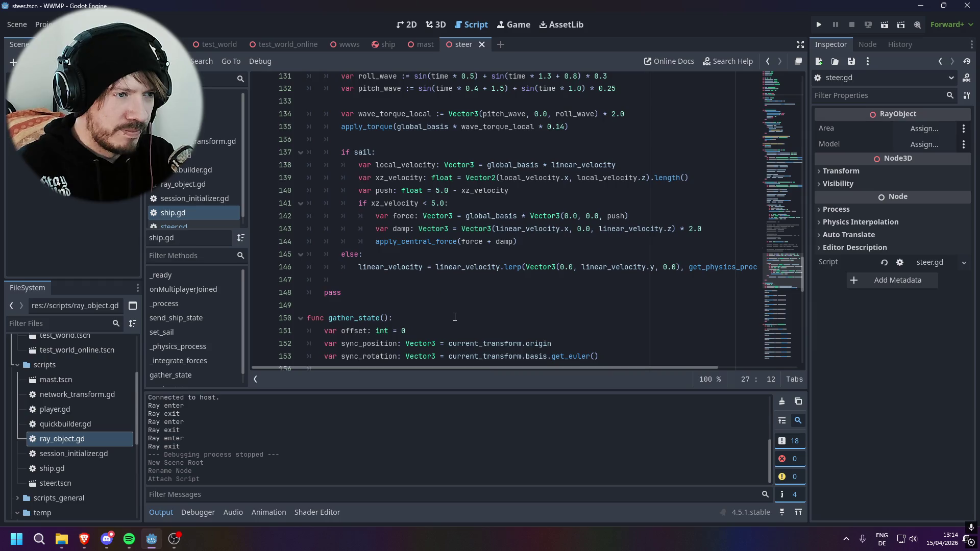
{"action": "scroll", "coordinate": [455, 317], "scroll_direction": "up", "scroll_amount": 5}
{"action": "scroll", "coordinate": [455, 317], "scroll_direction": "up", "scroll_amount": 10}
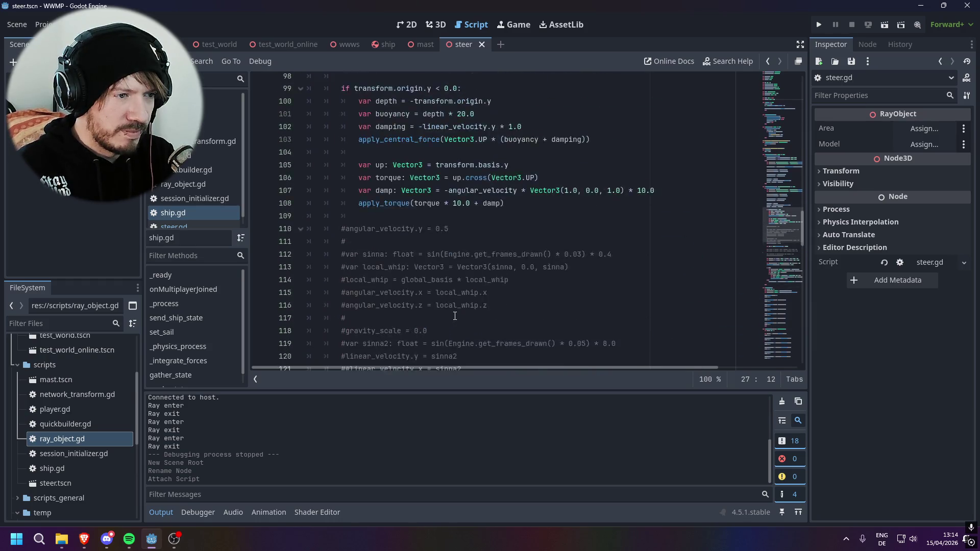
{"action": "scroll", "coordinate": [455, 317], "scroll_direction": "down", "scroll_amount": 1}
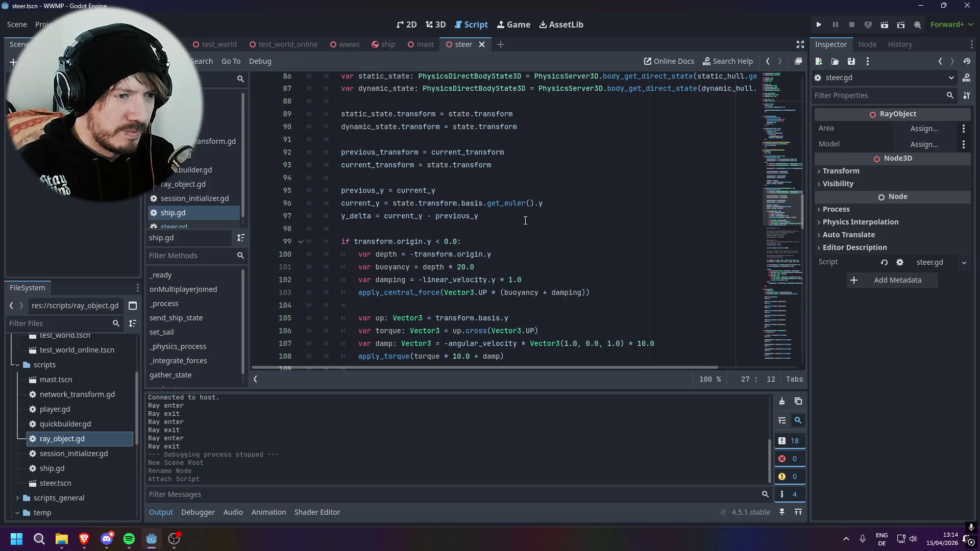
{"action": "scroll", "coordinate": [531, 201], "scroll_direction": "down", "scroll_amount": 1}
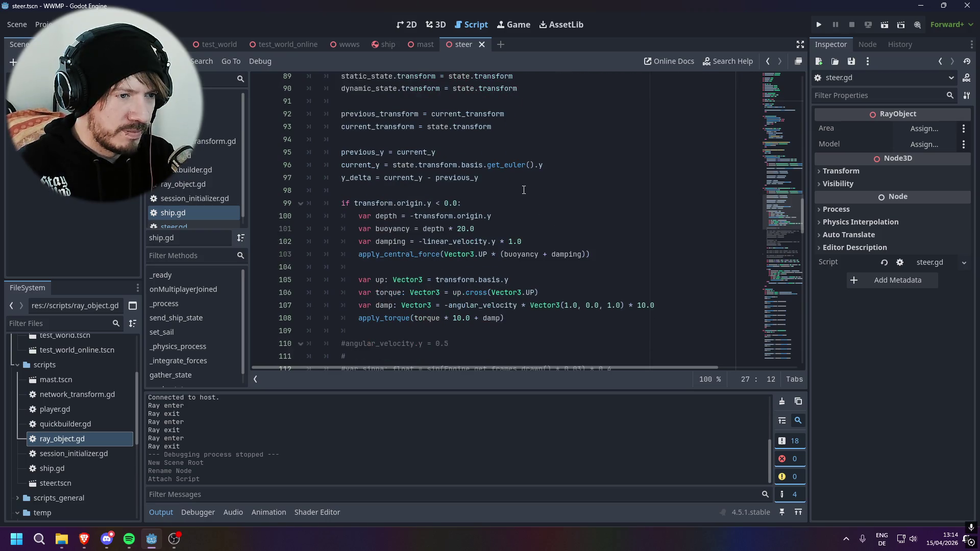
Rename the heading variable on line 27 to steering and save ship.gd
{"action": "scroll", "coordinate": [524, 200], "scroll_direction": "down", "scroll_amount": 1}
{"action": "scroll", "coordinate": [524, 200], "scroll_direction": "up", "scroll_amount": 1}
{"action": "left_click_drag", "start_coordinate": [805, 227], "coordinate": [804, 103]}
{"action": "left_click", "coordinate": [492, 245]}
{"action": "scroll", "coordinate": [493, 241], "scroll_direction": "down", "scroll_amount": 6}
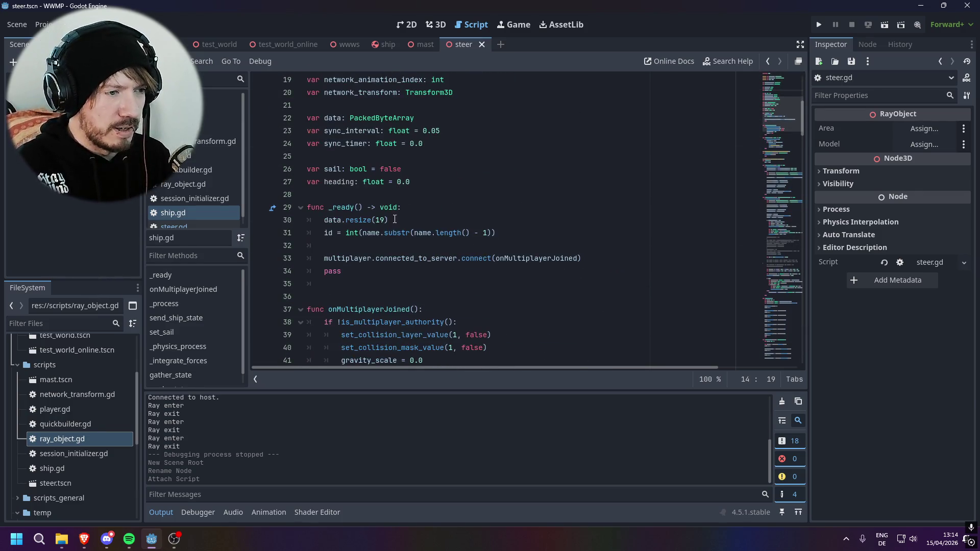
{"action": "left_click", "coordinate": [371, 173]}
{"action": "double_click", "coordinate": [346, 183]}
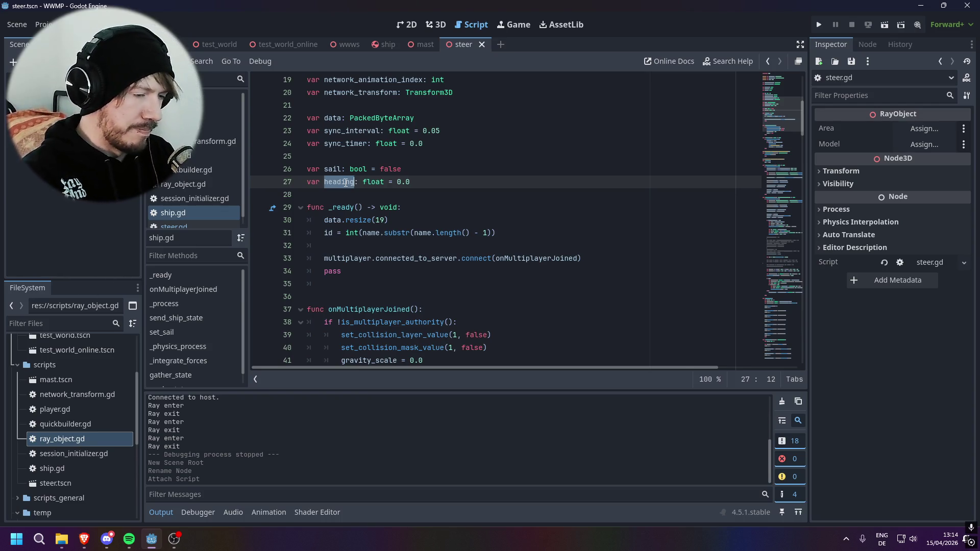
{"action": "type", "text": "steering"}
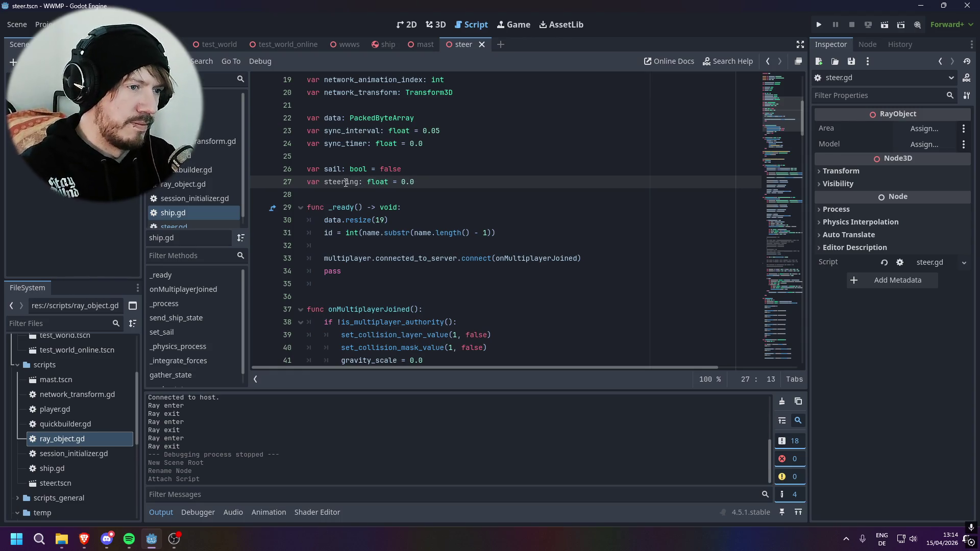
{"action": "left_click", "coordinate": [428, 166]}
{"action": "key", "text": "ctrl+s"}
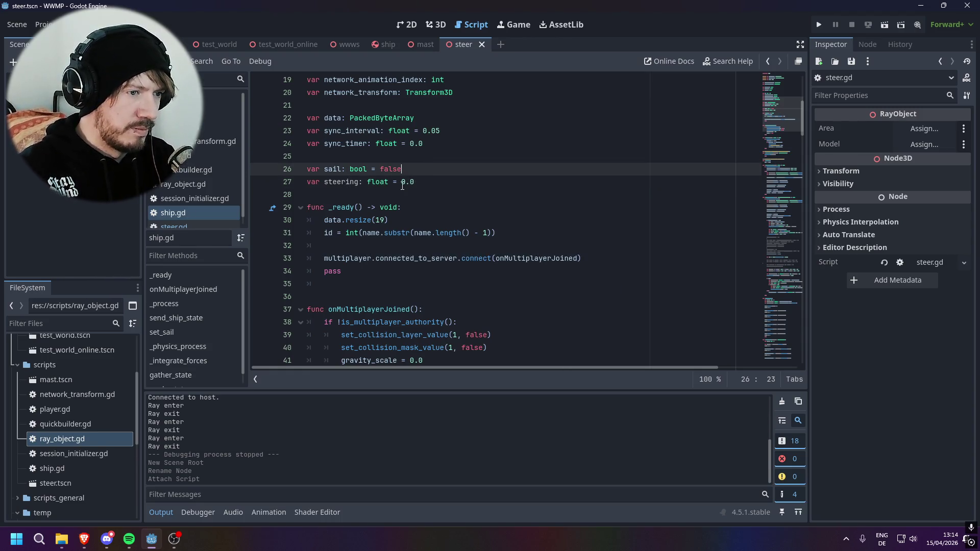
Select and review the new steering variable name on its declaration line
{"action": "left_click", "coordinate": [425, 180]}
{"action": "double_click", "coordinate": [324, 183]}
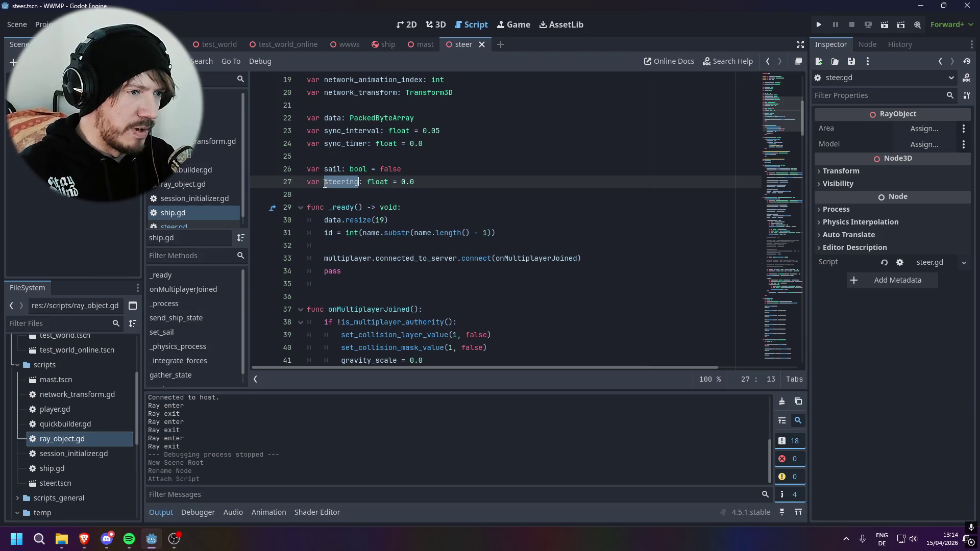
{"action": "left_click", "coordinate": [460, 180]}
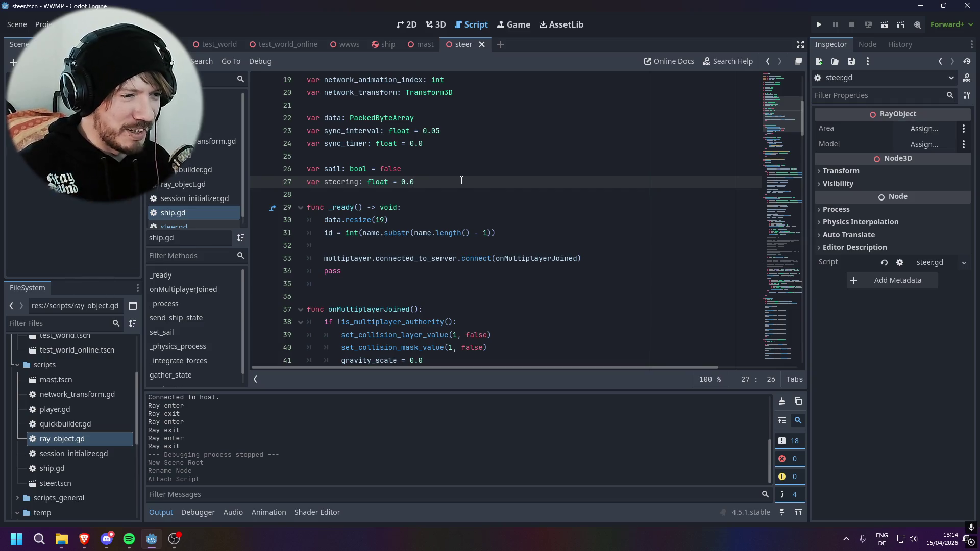
{"action": "left_click", "coordinate": [452, 171]}
{"action": "double_click", "coordinate": [337, 183]}
{"action": "left_click", "coordinate": [428, 183]}
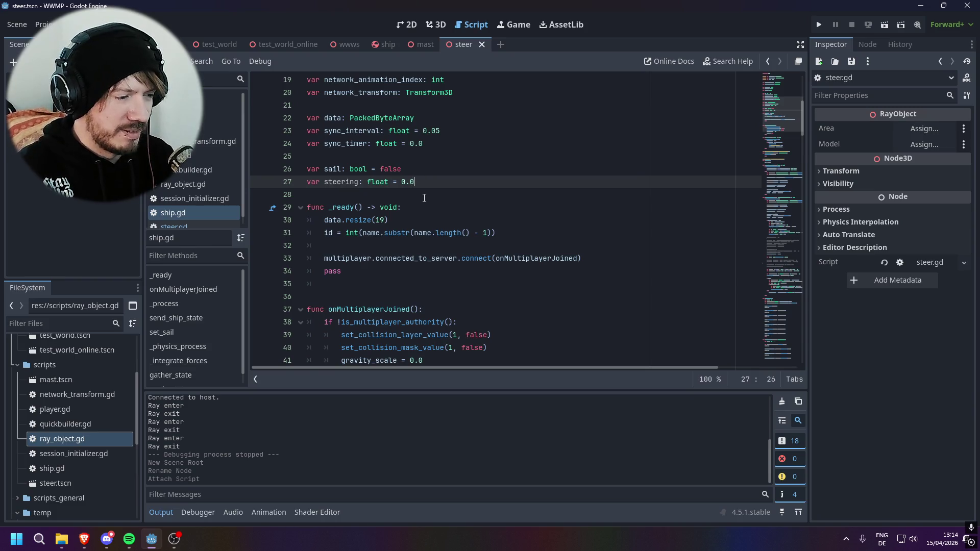
{"action": "scroll", "coordinate": [452, 184], "scroll_direction": "down", "scroll_amount": 20}
{"action": "scroll", "coordinate": [477, 185], "scroll_direction": "down", "scroll_amount": 15}
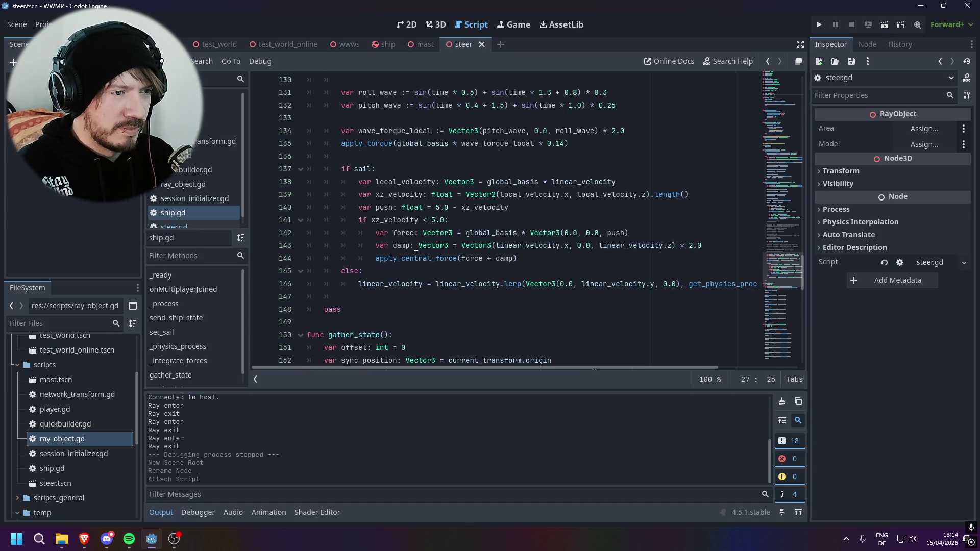
Insert two new lines after the else branch on line 146, dropping one indent level
{"action": "left_click", "coordinate": [412, 166]}
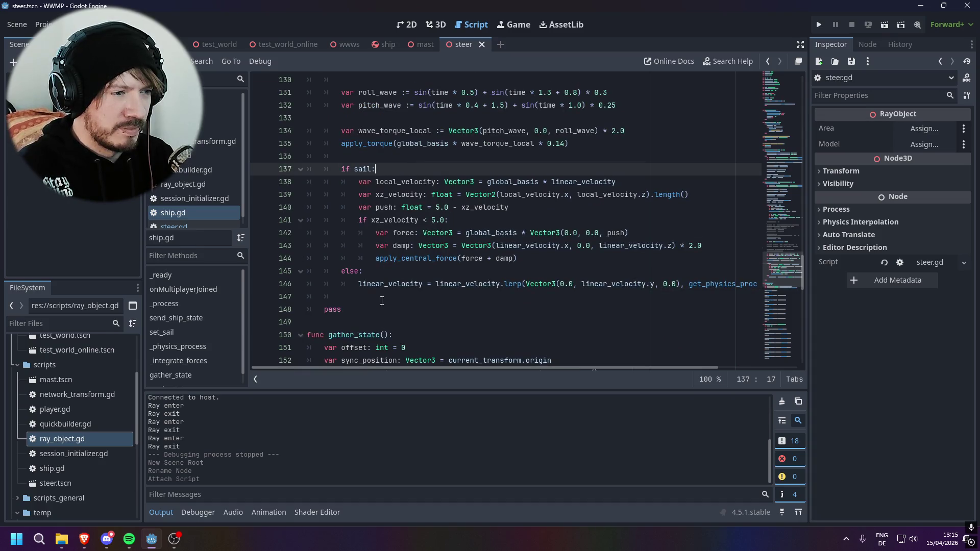
{"action": "left_click_drag", "start_coordinate": [387, 367], "coordinate": [516, 377]}
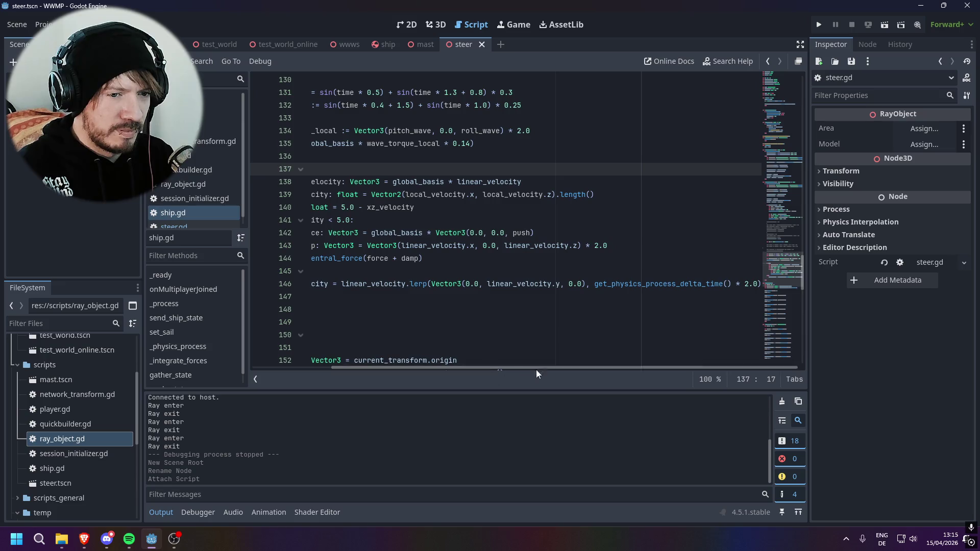
{"action": "left_click", "coordinate": [758, 285]}
{"action": "key", "text": "Return"}
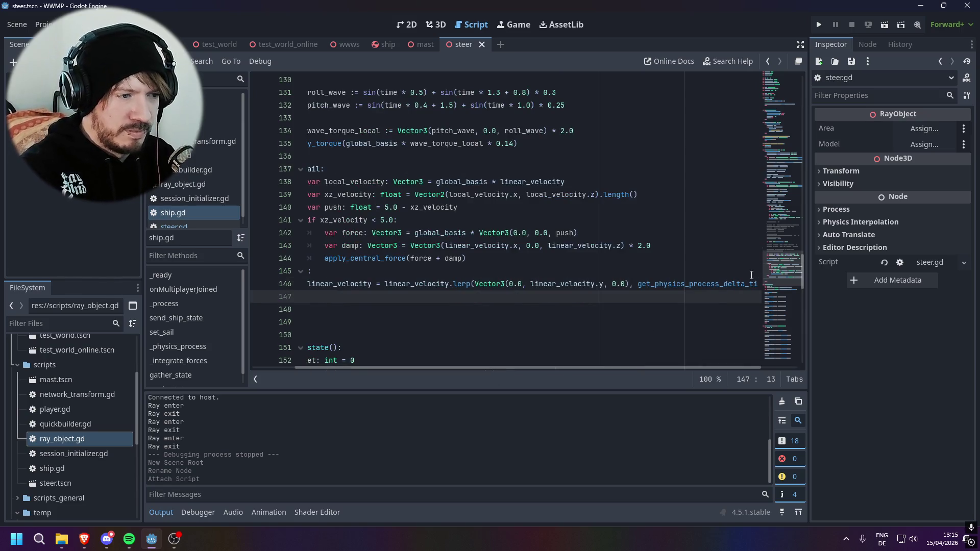
{"action": "key", "text": "BackSpace"}
{"action": "key", "text": "Return"}
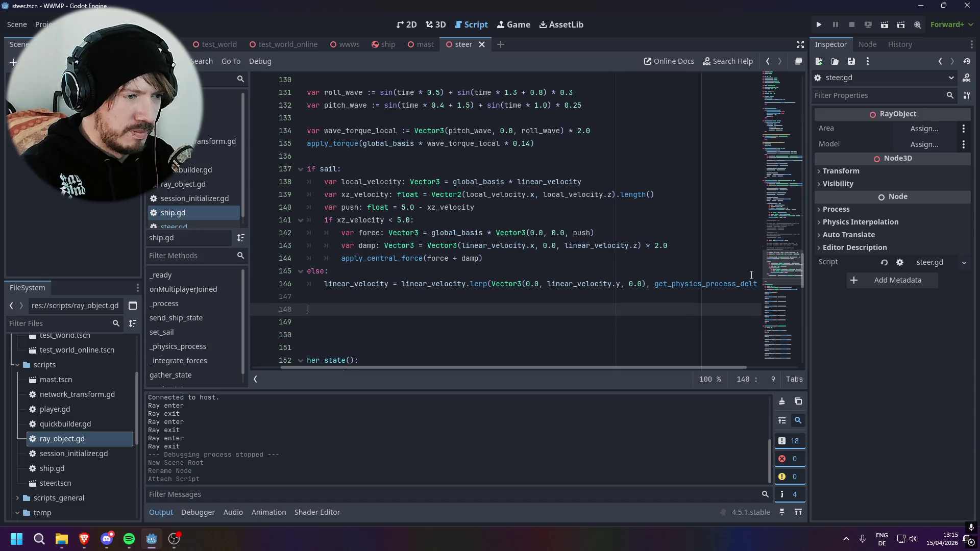
Write apply_torque(Vector3(0.0, 1.0, 0.0) * steering) using autocomplete
{"action": "left_click_drag", "start_coordinate": [607, 368], "coordinate": [536, 368]}
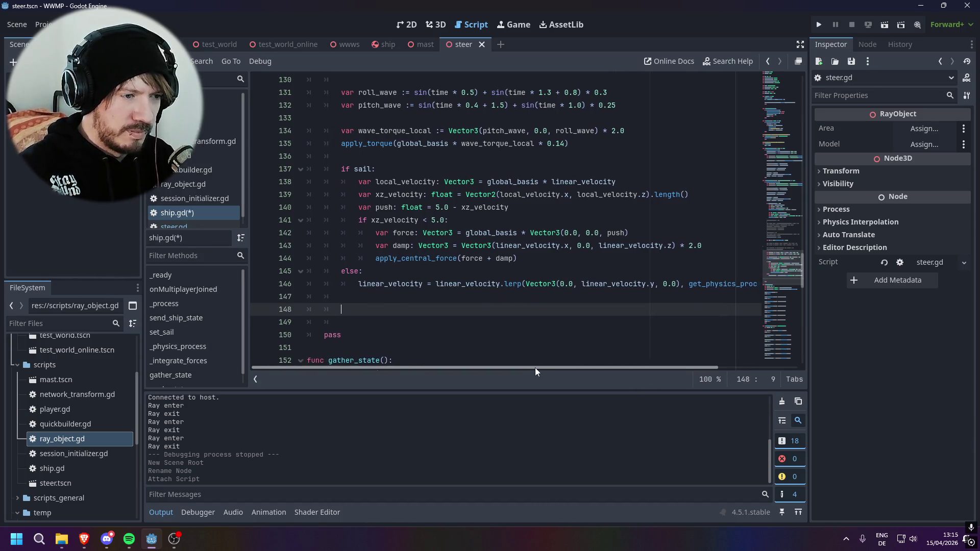
{"action": "type", "text": "apply"}
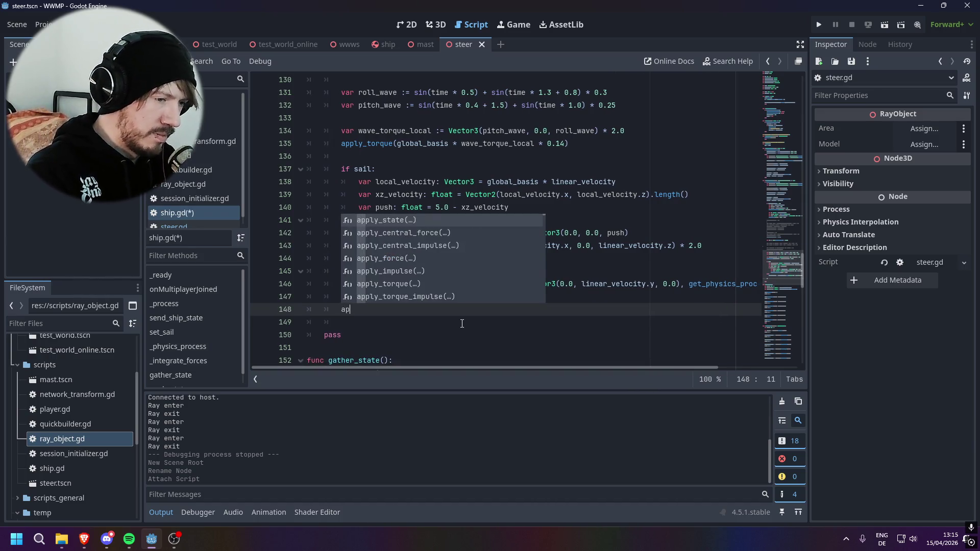
{"action": "key", "text": "Down"}
{"action": "key", "text": "Down"}
{"action": "key", "text": "Down"}
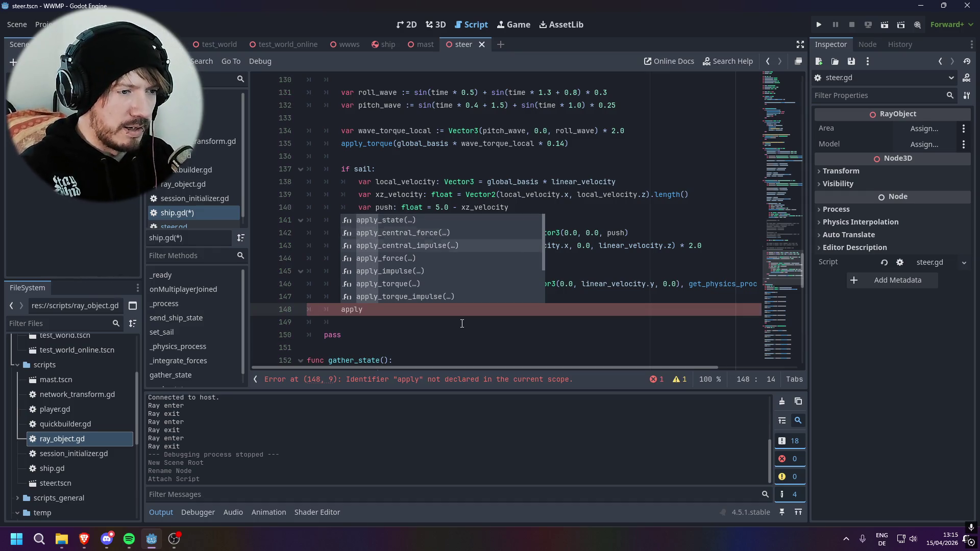
{"action": "key", "text": "Return"}
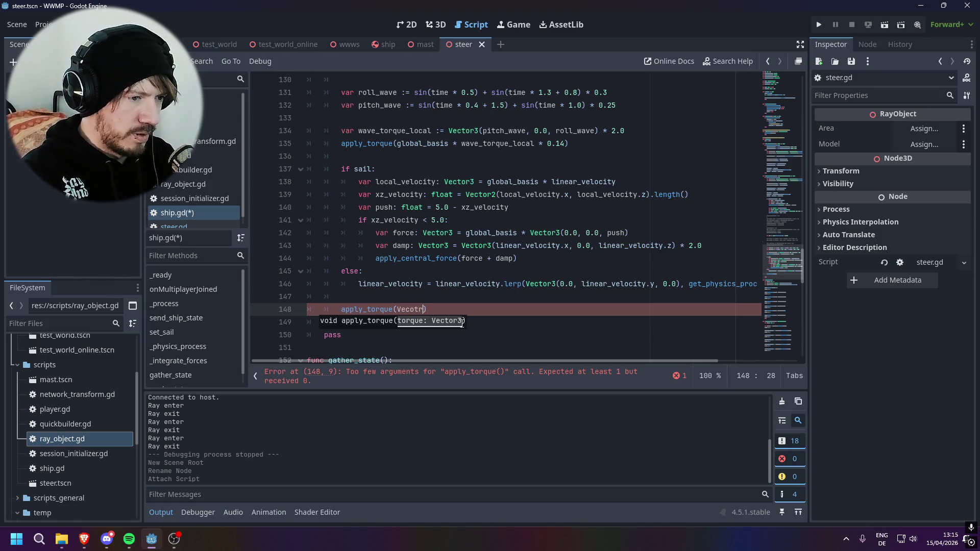
{"action": "key", "text": "BackSpace"}
{"action": "key", "text": "BackSpace"}
{"action": "key", "text": "BackSpace"}
{"action": "type", "text": "tor"}
{"action": "key", "text": "Return"}
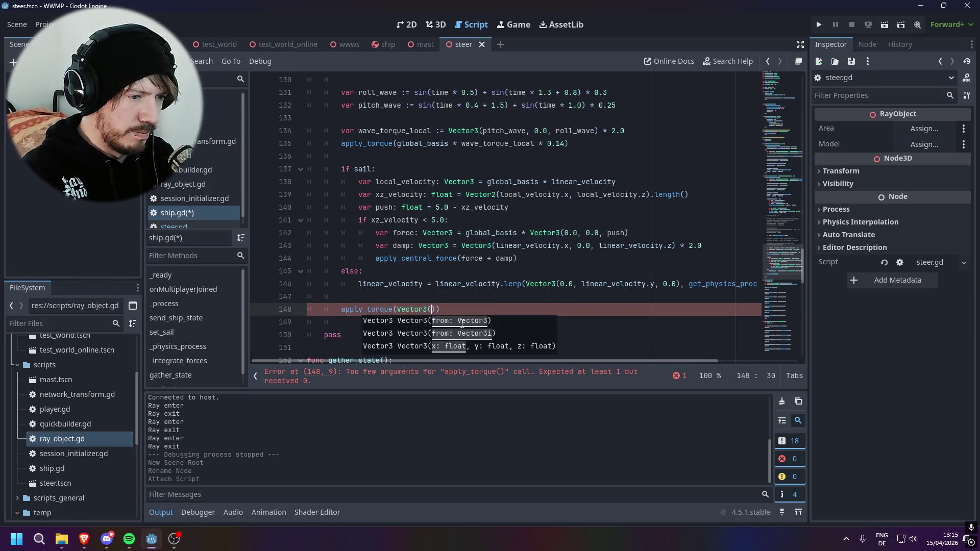
{"action": "key", "text": "BackSpace"}
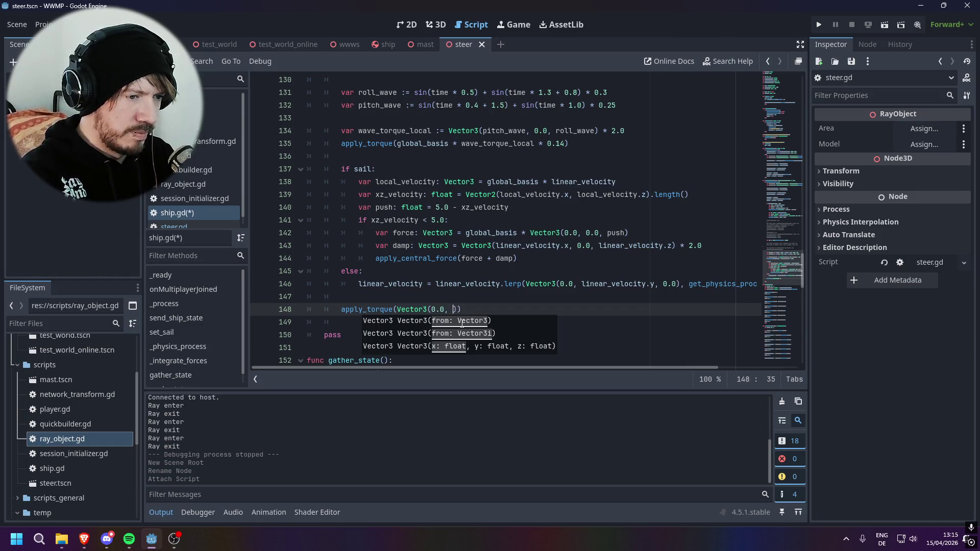
{"action": "type", "text": ".0) * "}
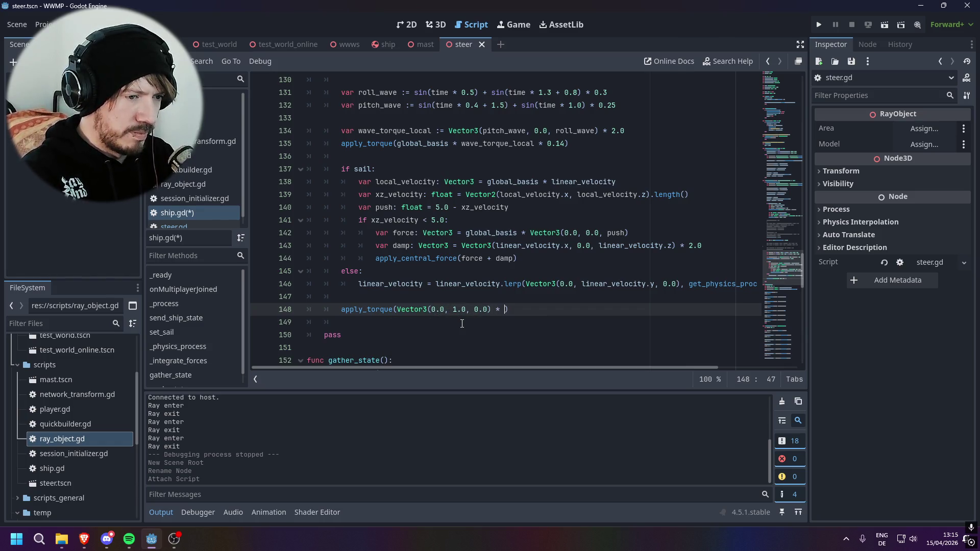
{"action": "type", "text": "steer"}
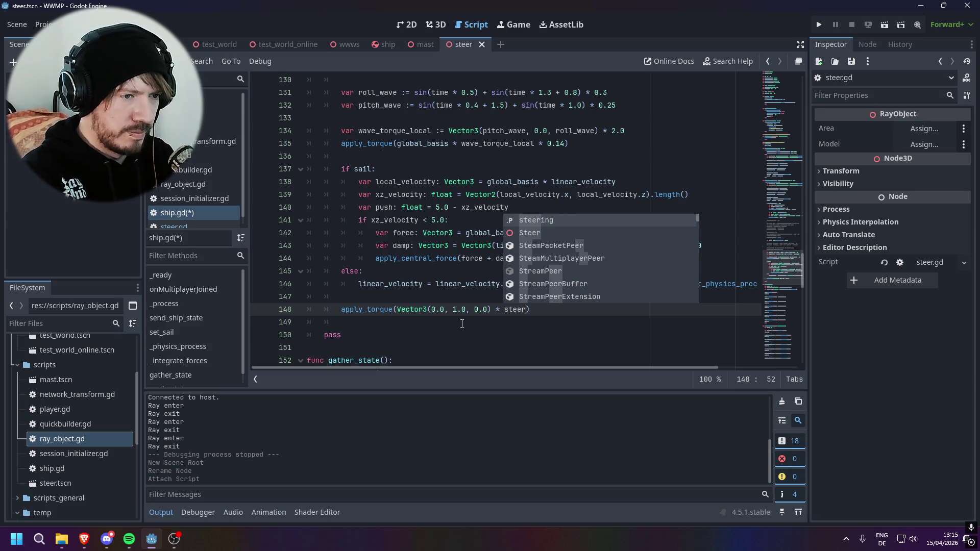
{"action": "key", "text": "Return"}
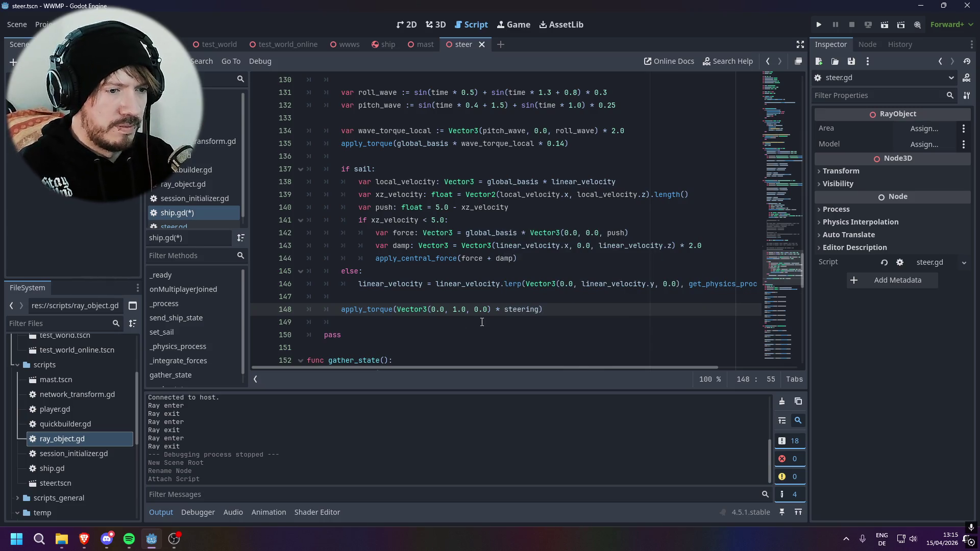
{"action": "scroll", "coordinate": [565, 307], "scroll_direction": "up", "scroll_amount": 20}
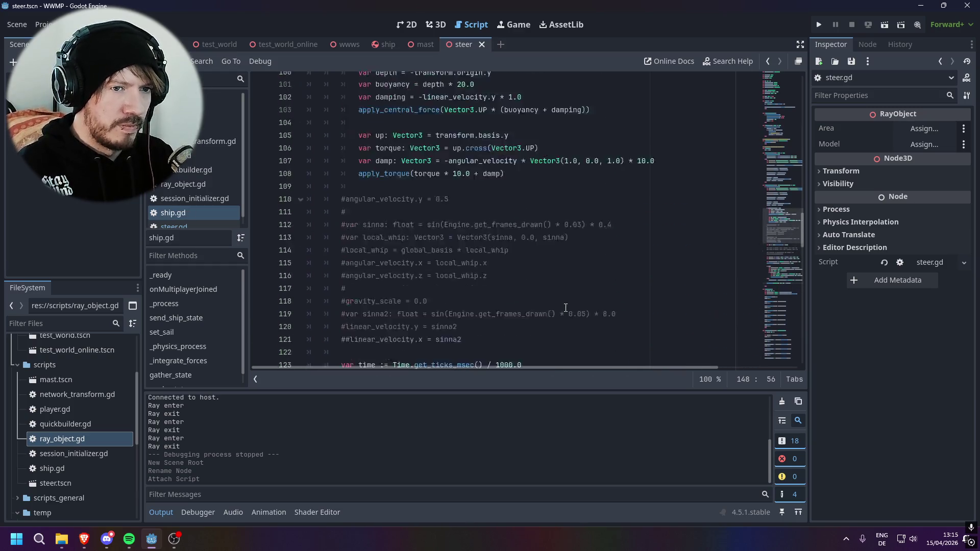
Change steering's default value on line 27 to 15.0 and return to the 3D view
{"action": "scroll", "coordinate": [566, 308], "scroll_direction": "up", "scroll_amount": 7}
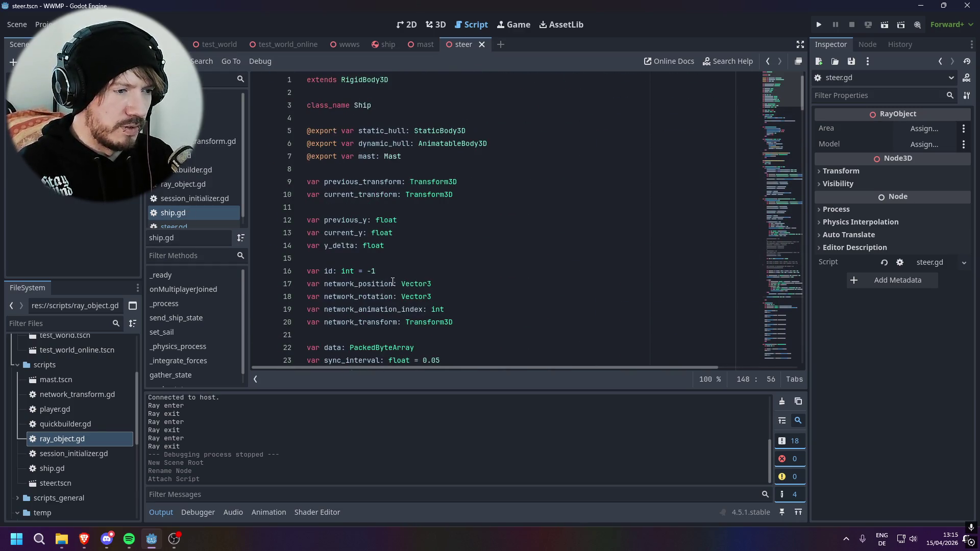
{"action": "scroll", "coordinate": [393, 283], "scroll_direction": "down", "scroll_amount": 4}
{"action": "double_click", "coordinate": [409, 259]}
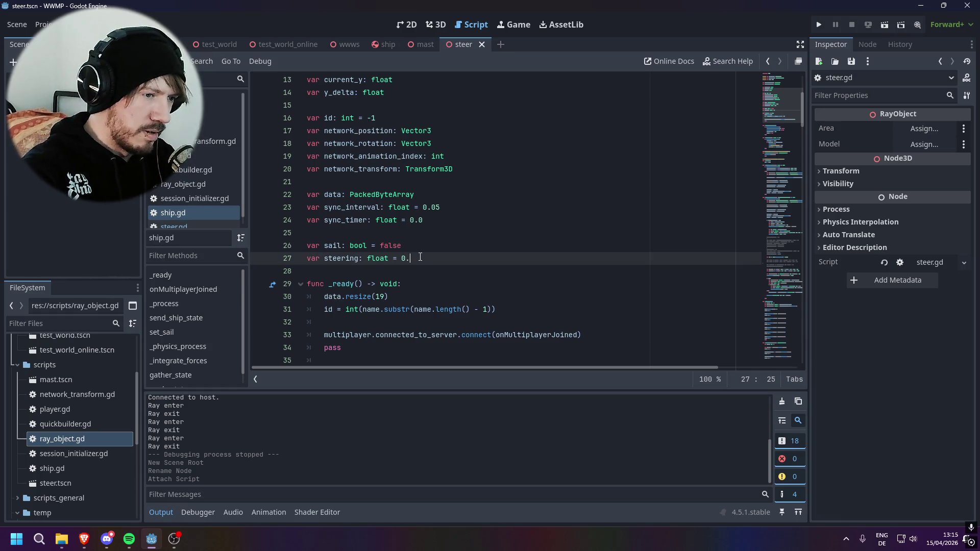
{"action": "type", "text": "15,9"}
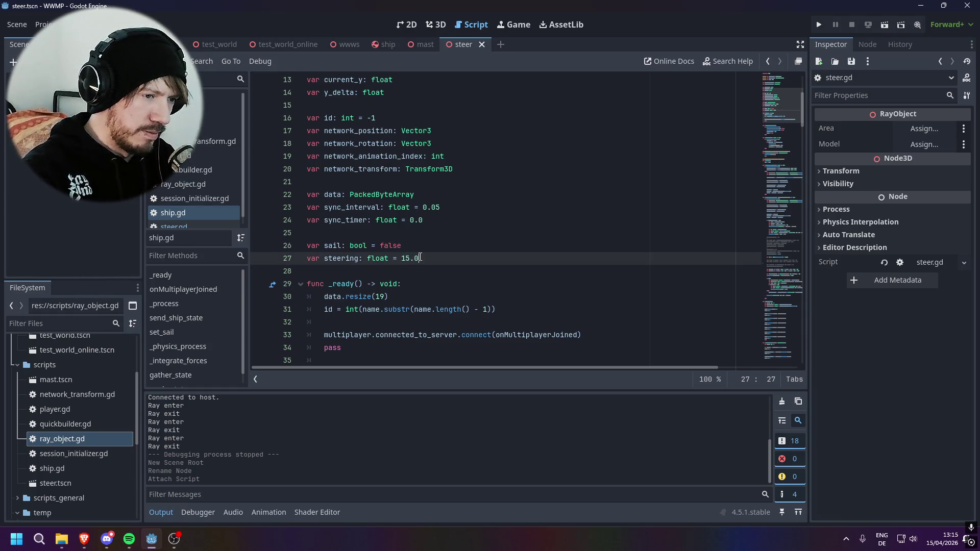
{"action": "scroll", "coordinate": [413, 259], "scroll_direction": "down", "scroll_amount": 10}
{"action": "scroll", "coordinate": [411, 259], "scroll_direction": "down", "scroll_amount": 20}
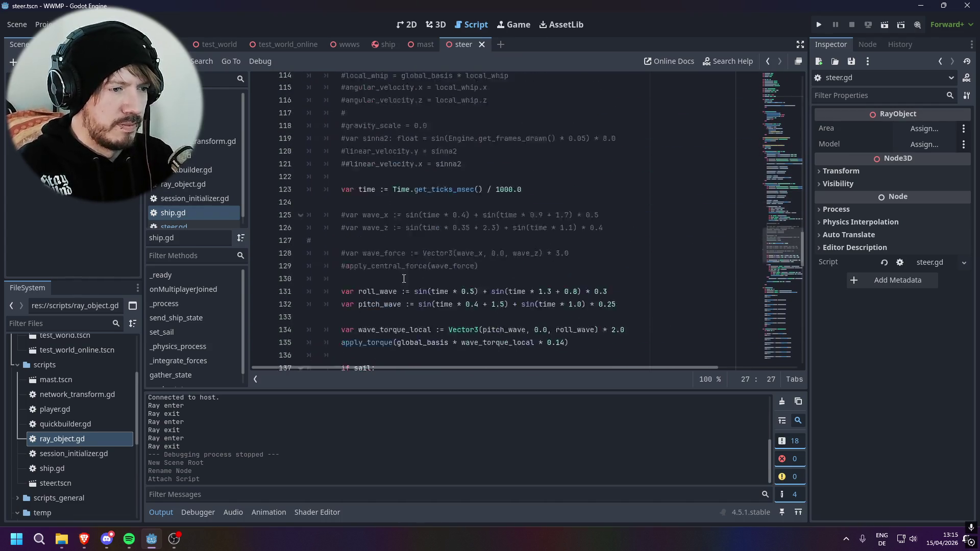
{"action": "left_click", "coordinate": [432, 28]}
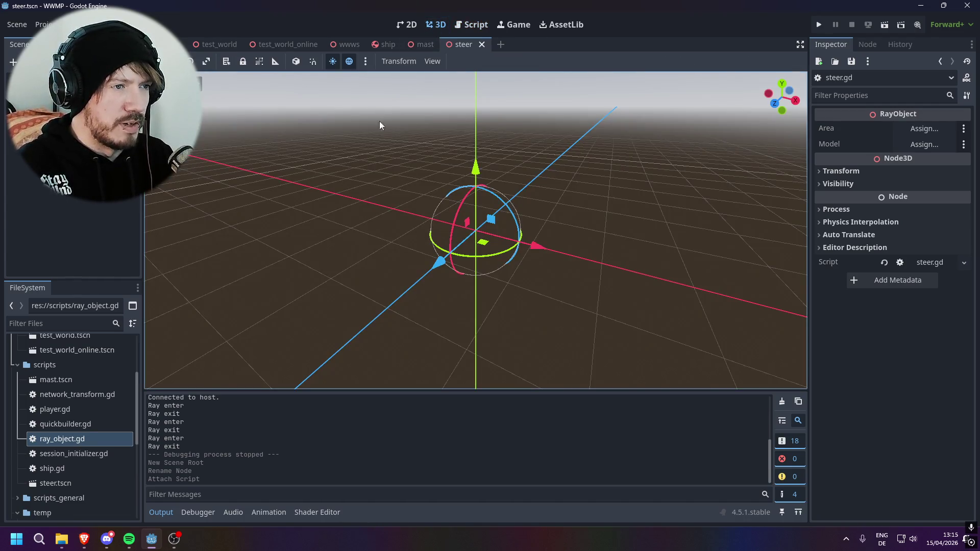
In test_world_online, drag Ship1 further out on the water and run the scene
{"action": "left_click", "coordinate": [297, 44]}
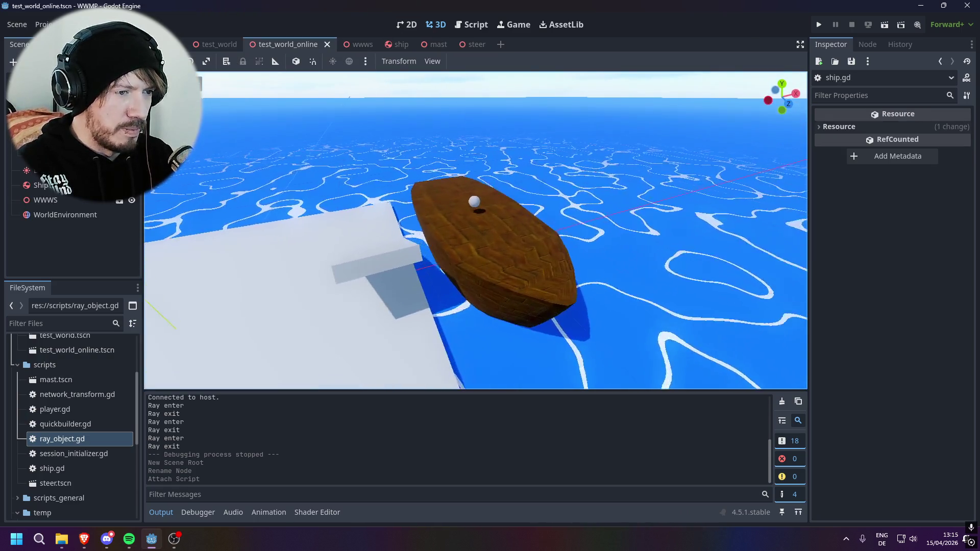
{"action": "left_click", "coordinate": [41, 187]}
{"action": "mouse_move", "coordinate": [496, 263]}
{"action": "left_mouse_down"}
{"action": "mouse_move", "coordinate": [519, 246]}
{"action": "mouse_move", "coordinate": [591, 227]}
{"action": "mouse_move", "coordinate": [592, 236]}
{"action": "left_mouse_up"}
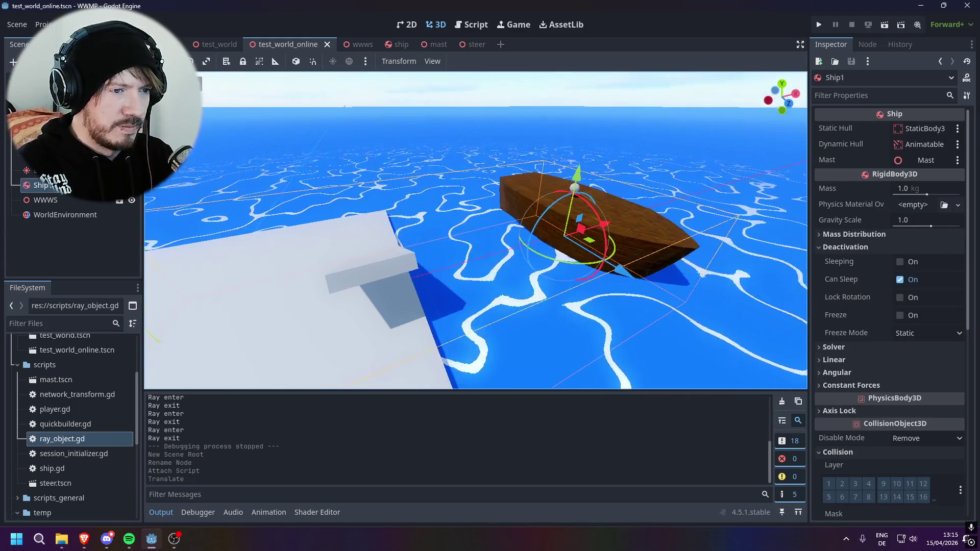
{"action": "left_click", "coordinate": [883, 26]}
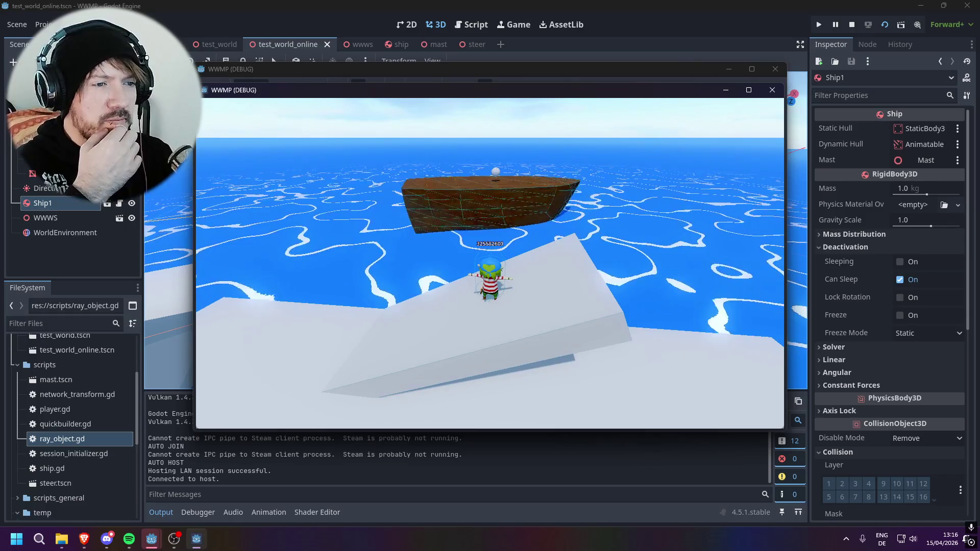
Stop the game, set steering's default on line 27 to 2.0, and relaunch
{"action": "left_click", "coordinate": [851, 25]}
{"action": "left_click", "coordinate": [471, 24]}
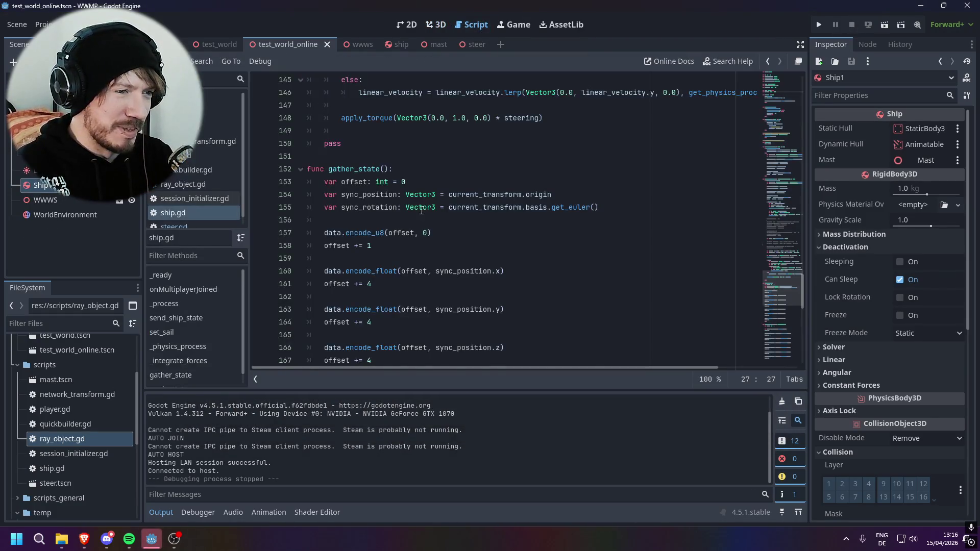
{"action": "scroll", "coordinate": [425, 207], "scroll_direction": "up", "scroll_amount": 6}
{"action": "left_click_drag", "start_coordinate": [805, 278], "coordinate": [809, 87]}
{"action": "scroll", "coordinate": [411, 271], "scroll_direction": "down", "scroll_amount": 3}
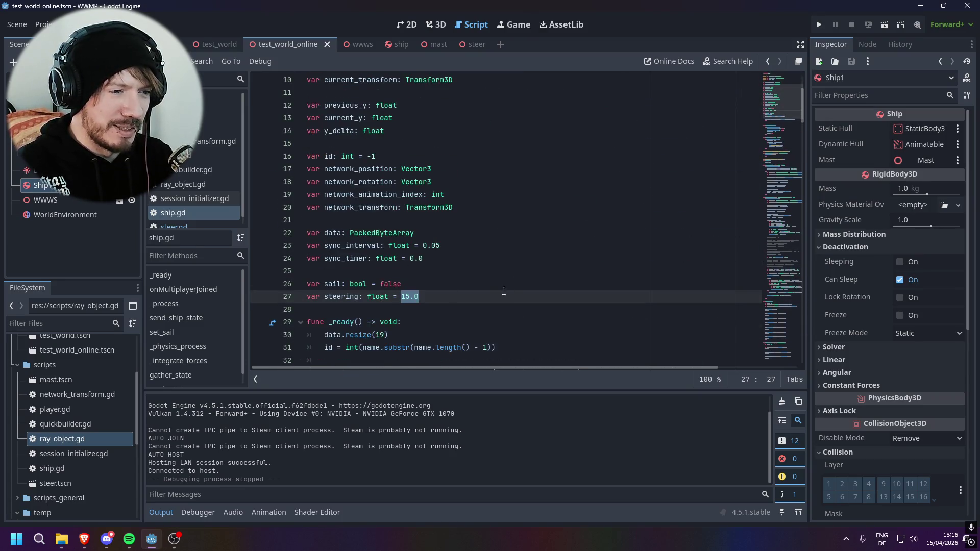
{"action": "type", "text": "0"}
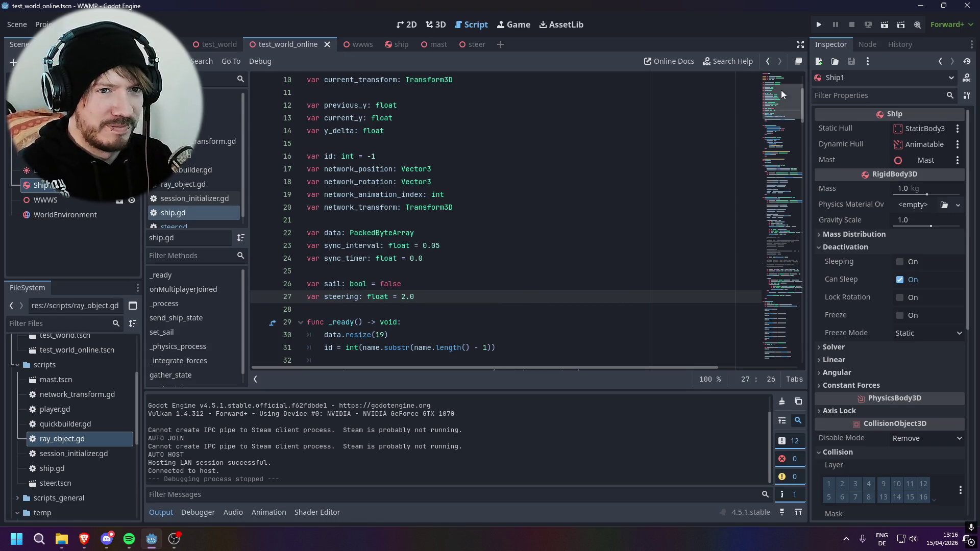
{"action": "left_click", "coordinate": [886, 25]}
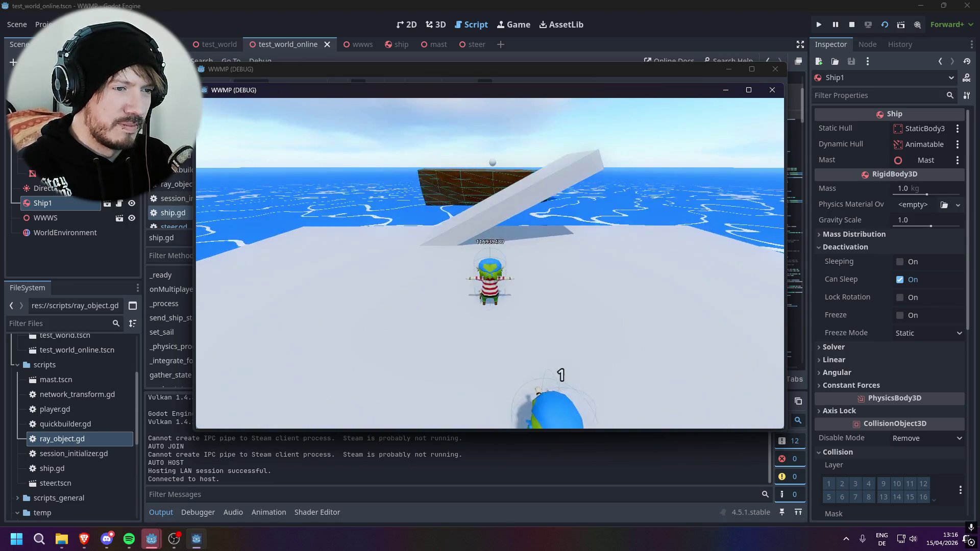
Walk the player toward the ship with W to watch it, then close the game
{"action": "key", "text": "w"}
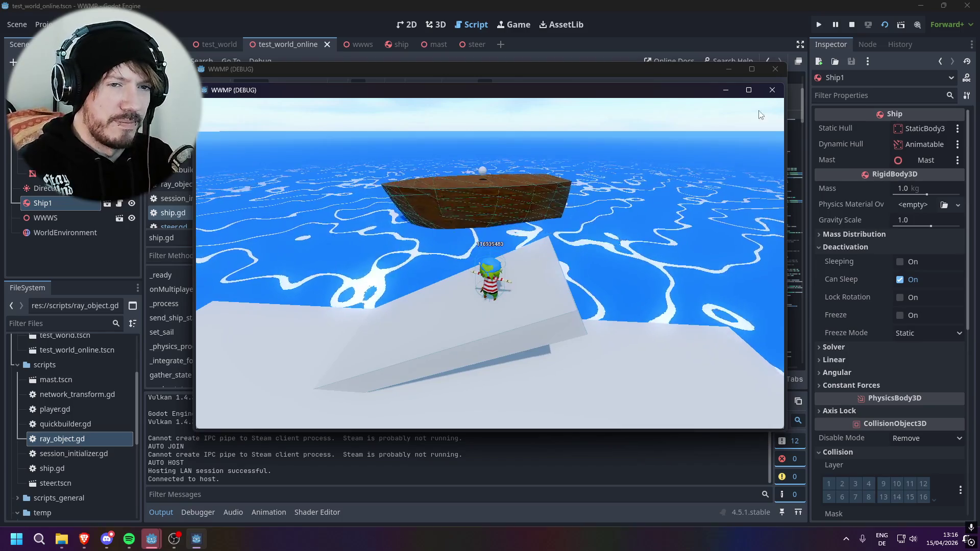
{"action": "left_click", "coordinate": [852, 25]}
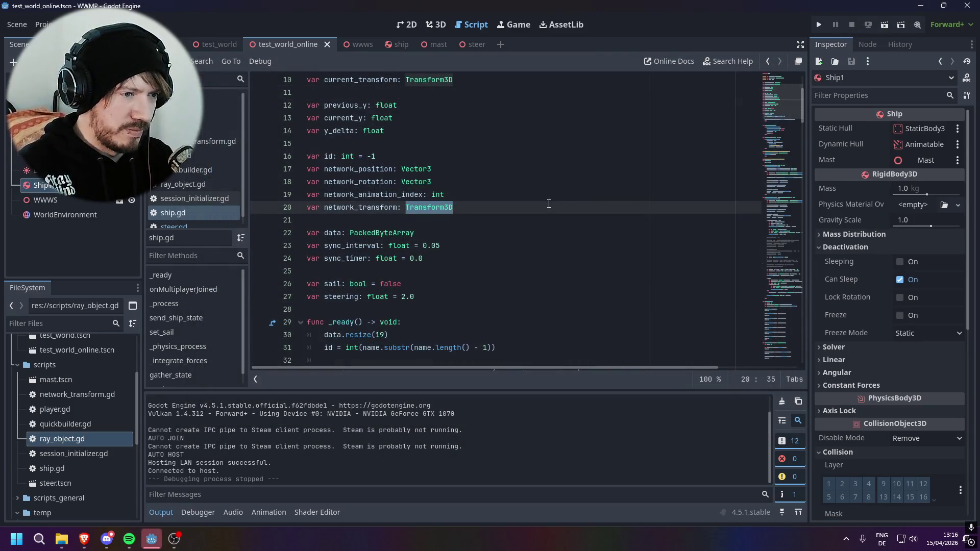
Declare steering_torque on line 148 as Vector3(0.0, 1.0, 0.0) * steering
{"action": "key", "text": "Up"}
{"action": "scroll", "coordinate": [541, 199], "scroll_direction": "down", "scroll_amount": 15}
{"action": "scroll", "coordinate": [535, 197], "scroll_direction": "down", "scroll_amount": 20}
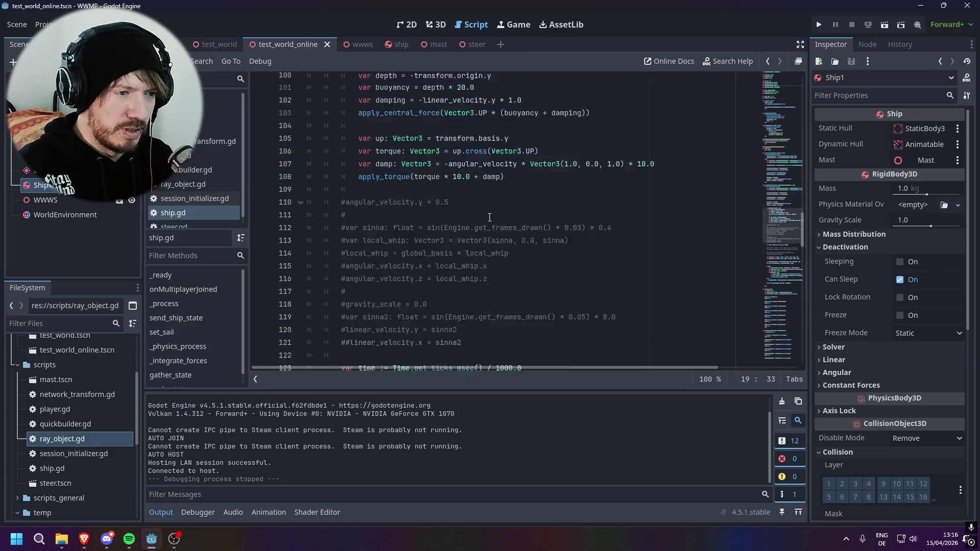
{"action": "scroll", "coordinate": [484, 218], "scroll_direction": "up", "scroll_amount": 16}
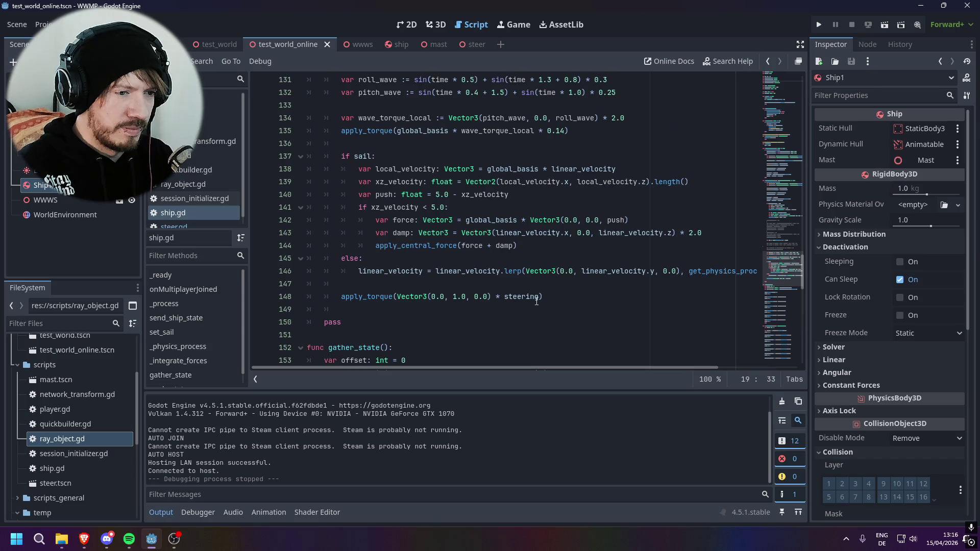
{"action": "left_click", "coordinate": [499, 283]}
{"action": "key", "text": "Return"}
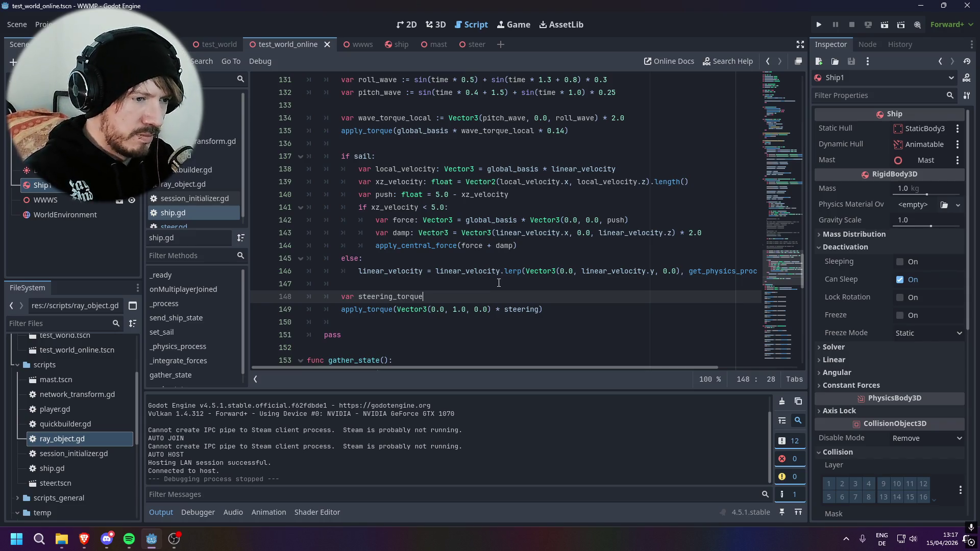
{"action": "type", "text": "ctor3"}
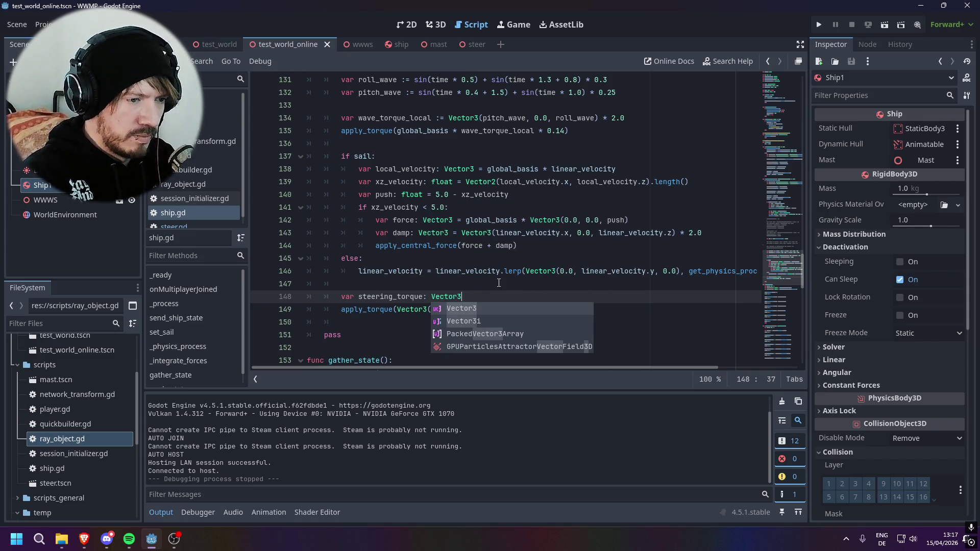
{"action": "type", "text": " ="}
{"action": "left_click", "coordinate": [407, 323]}
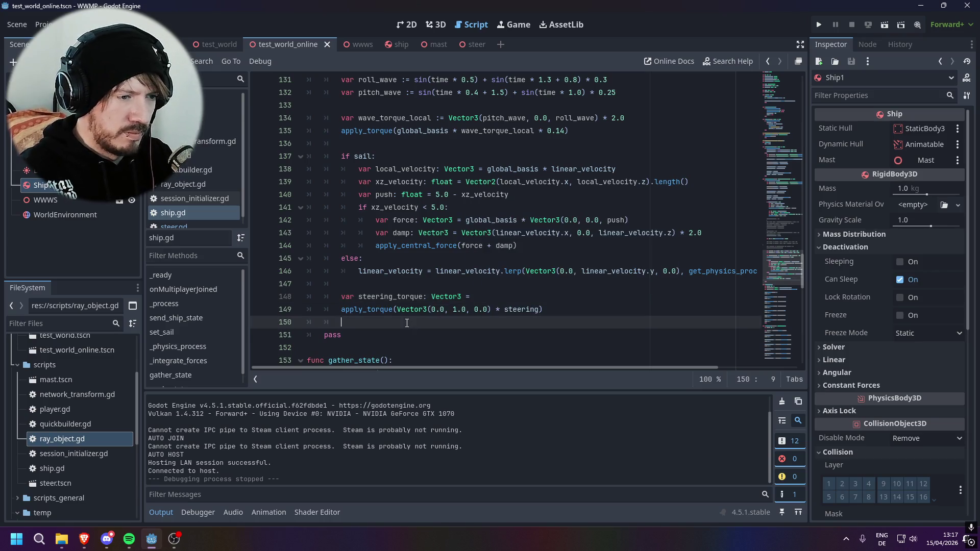
{"action": "left_click_drag", "start_coordinate": [398, 311], "coordinate": [540, 305]}
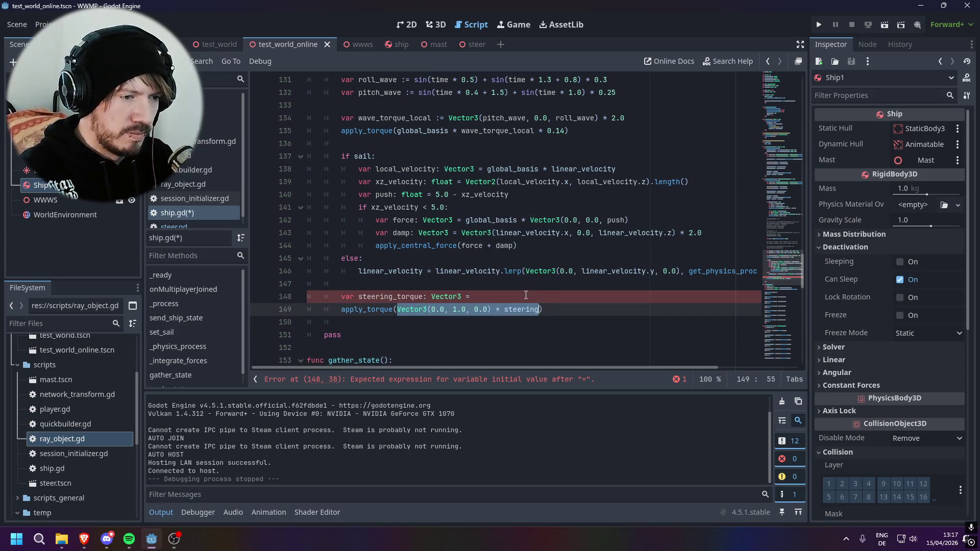
{"action": "key", "text": "ctrl+c"}
{"action": "left_click", "coordinate": [526, 295]}
{"action": "key", "text": "ctrl+v"}
{"action": "key", "text": "Return"}
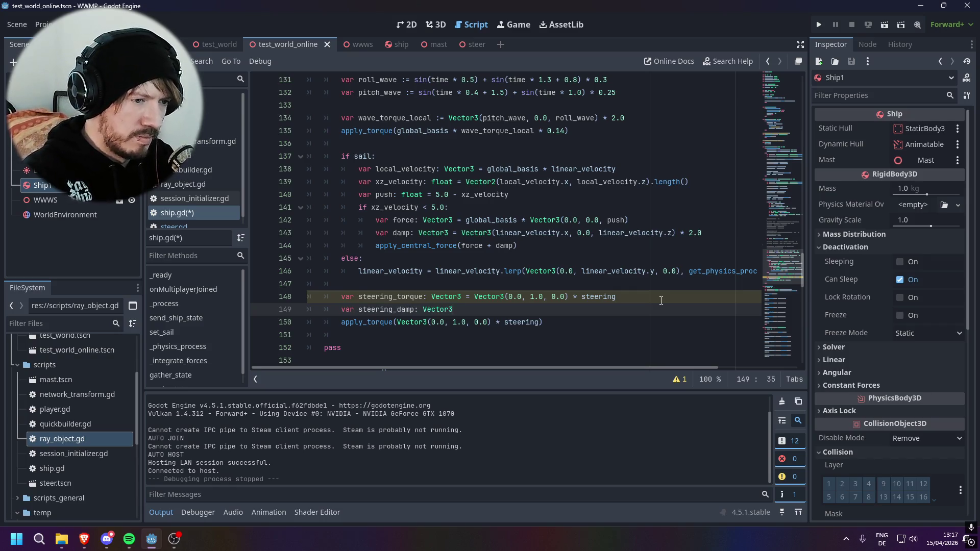
Write steering_damp = Vector3(0.0, angular_velocity.y, 0.0) * 2.0 on line 149
{"action": "key", "text": "ctrl+space"}
{"action": "type", "text": "angu"}
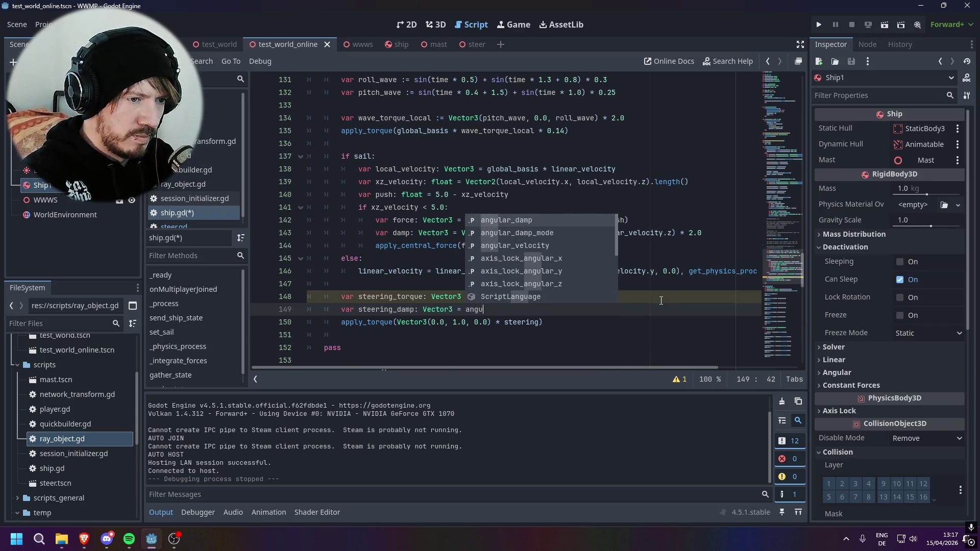
{"action": "key", "text": "BackSpace"}
{"action": "key", "text": "BackSpace"}
{"action": "key", "text": "BackSpace"}
{"action": "type", "text": "Vector3"}
{"action": "key", "text": "Return"}
{"action": "key", "text": "BackSpace"}
{"action": "key", "text": "BackSpace"}
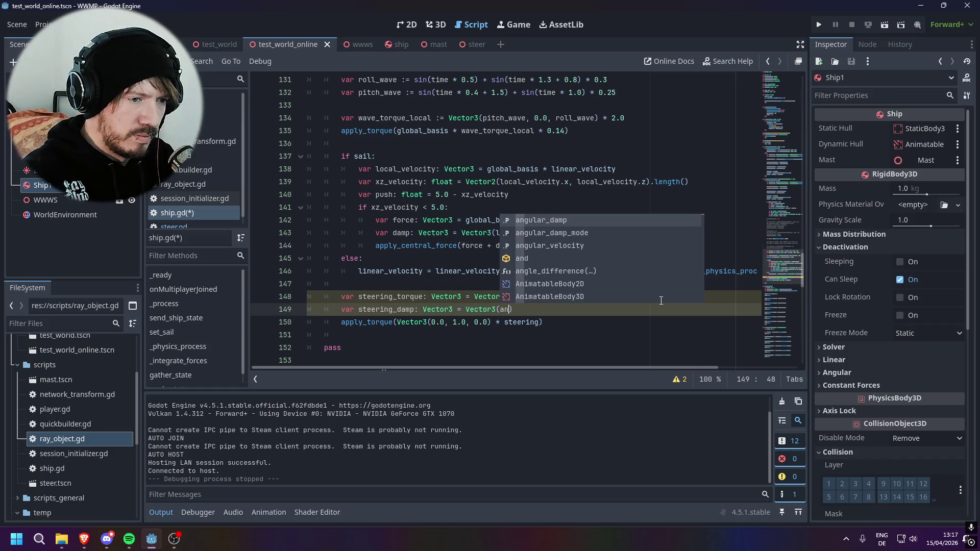
{"action": "key", "text": "BackSpace"}
{"action": "key", "text": "BackSpace"}
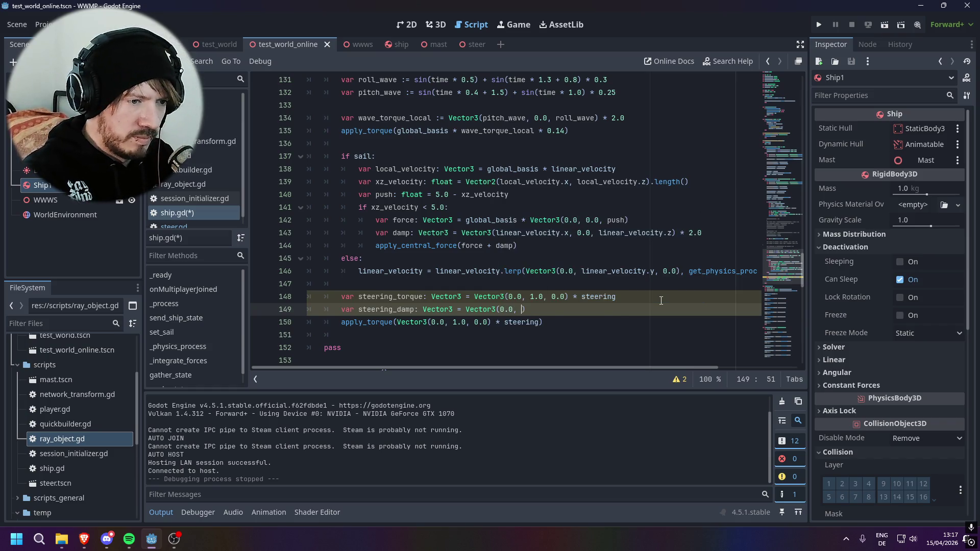
{"action": "key", "text": "BackSpace"}
{"action": "type", "text": "angu"}
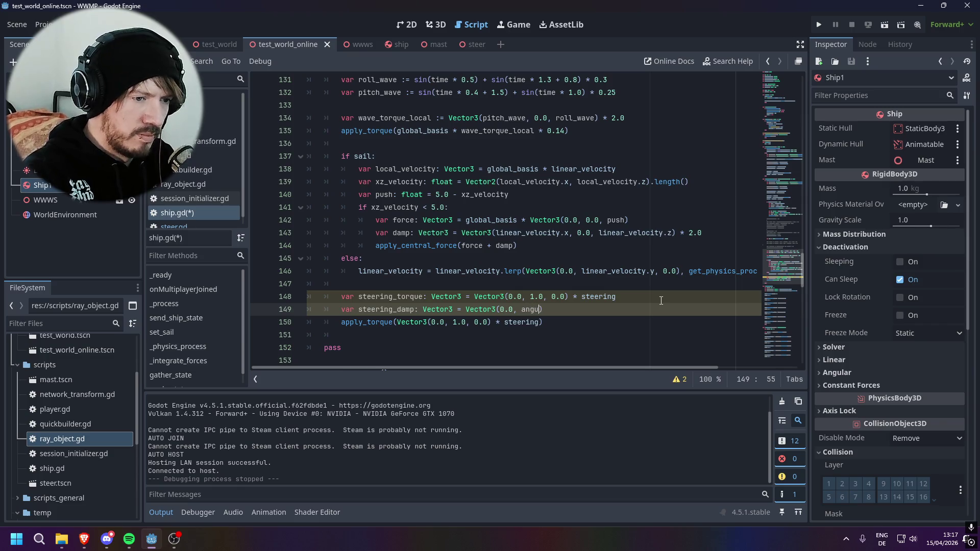
{"action": "key", "text": "Down"}
{"action": "key", "text": "Down"}
{"action": "key", "text": "Return"}
{"action": "type", "text": "-"}
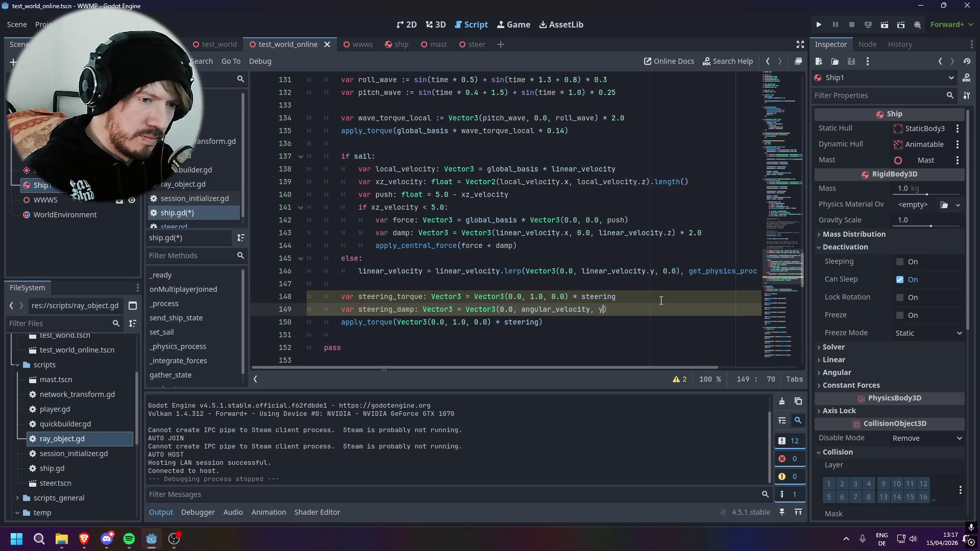
{"action": "key", "text": "BackSpace"}
{"action": "key", "text": "BackSpace"}
{"action": "key", "text": "BackSpace"}
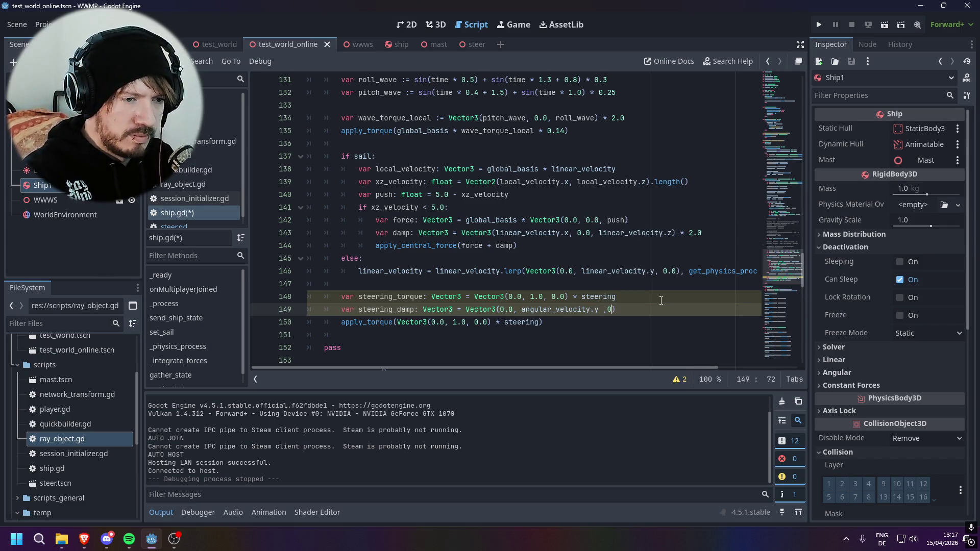
{"action": "key", "text": "BackSpace"}
{"action": "key", "text": "BackSpace"}
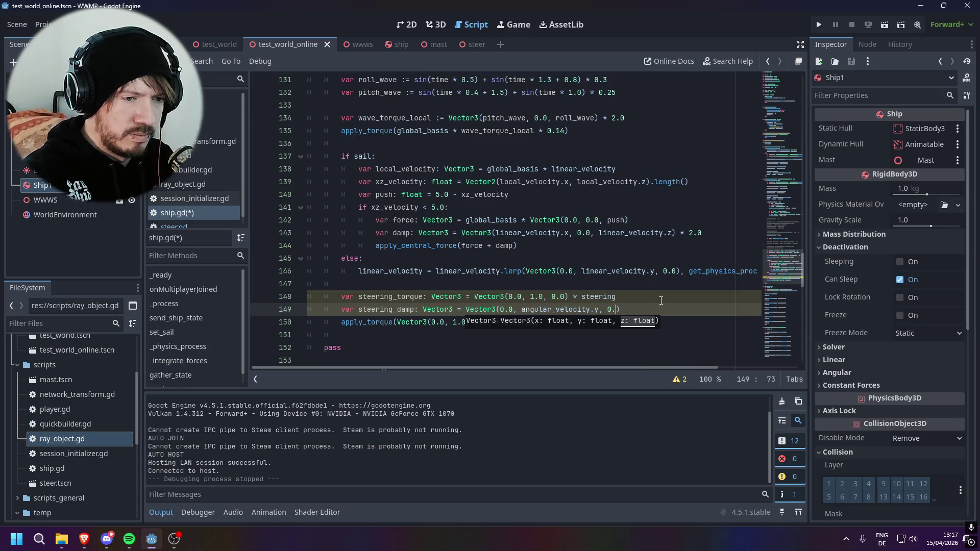
{"action": "type", "text": "0)"}
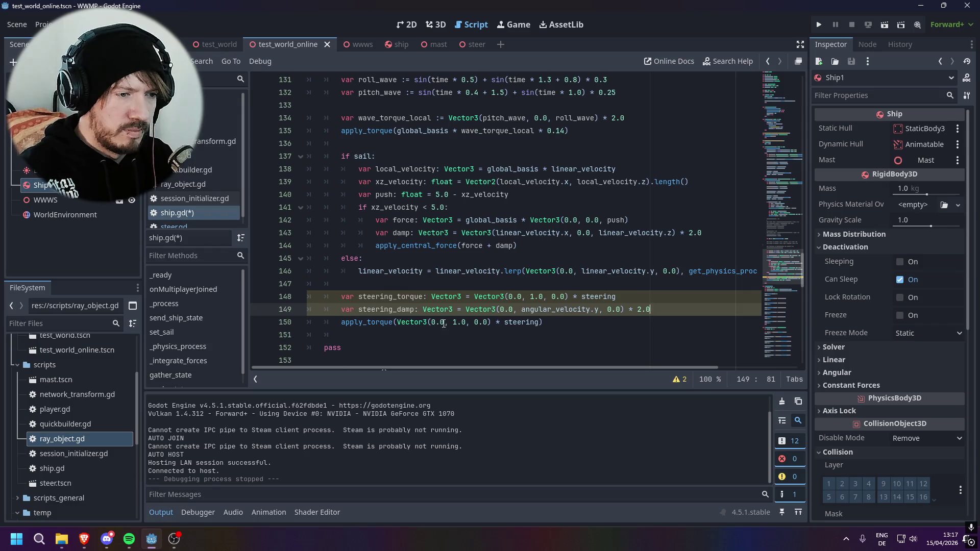
Change apply_torque's argument to steering_torque + steering_damp and run the scene
{"action": "left_click_drag", "start_coordinate": [398, 322], "coordinate": [544, 323]}
{"action": "key", "text": "BackSpace"}
{"action": "type", "text": "steering_torque + s"}
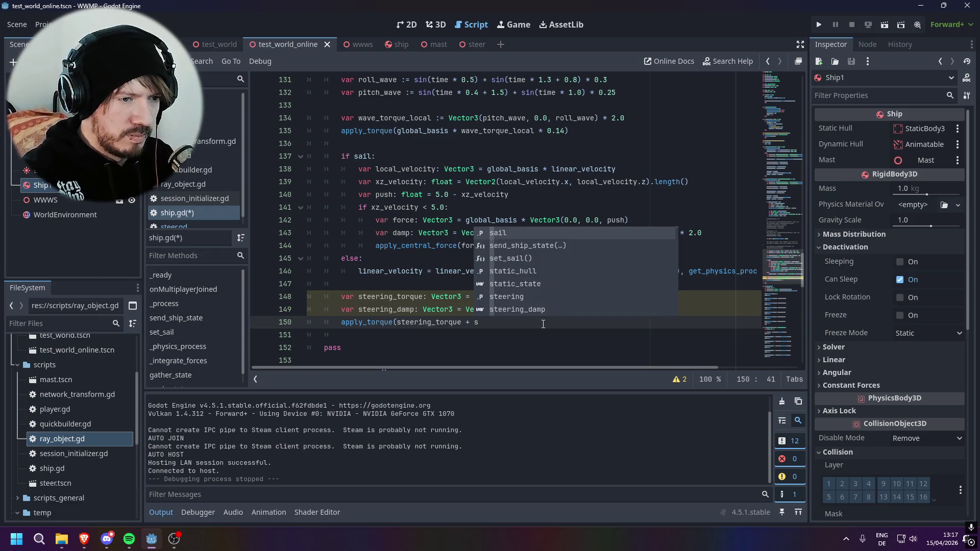
{"action": "type", "text": "teering_d"}
{"action": "key", "text": "Return"}
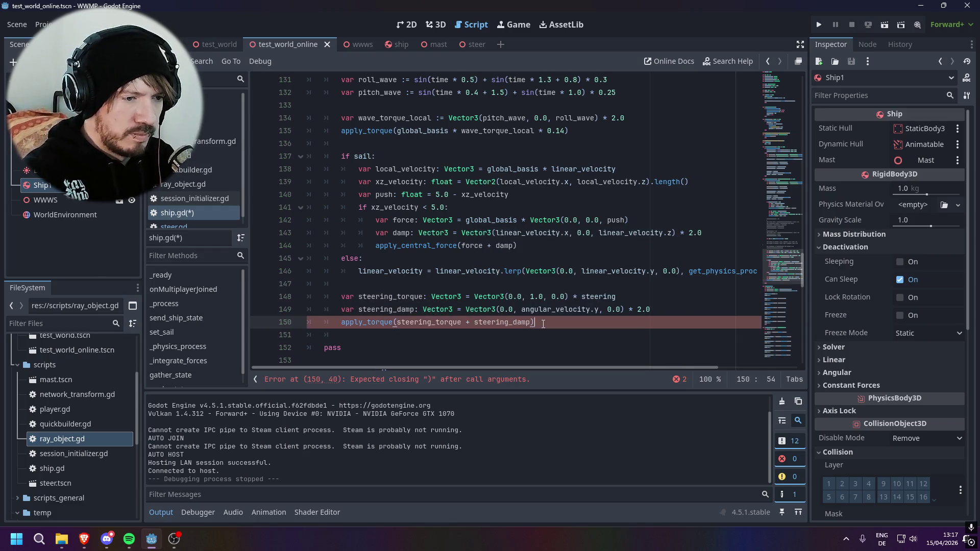
{"action": "left_click", "coordinate": [659, 301]}
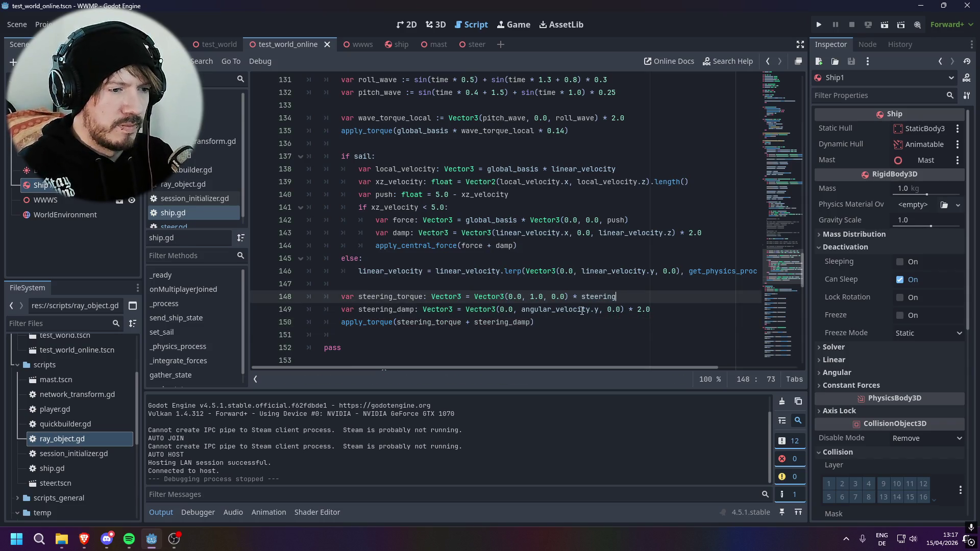
{"action": "mouse_move", "coordinate": [562, 305]}
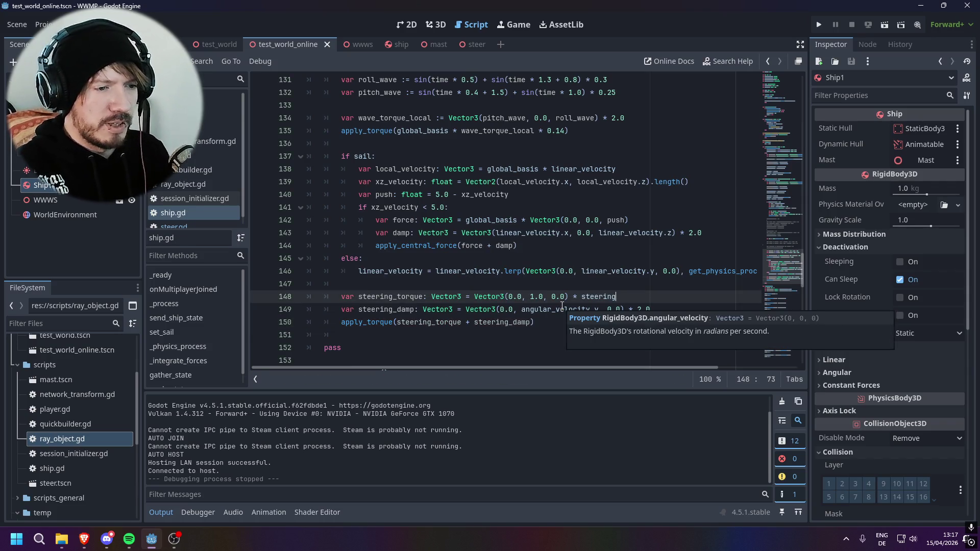
{"action": "left_click", "coordinate": [644, 288]}
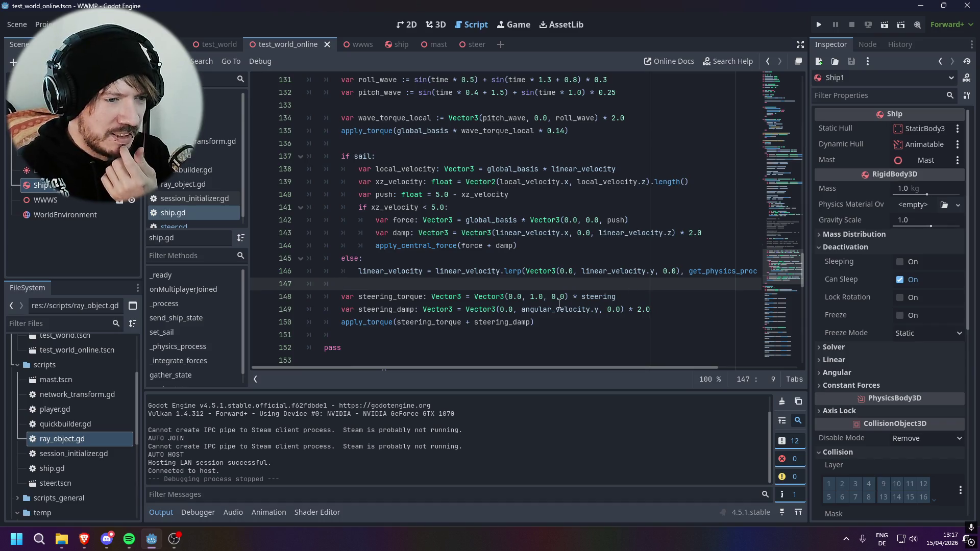
{"action": "left_click", "coordinate": [554, 322]}
{"action": "left_click", "coordinate": [878, 25]}
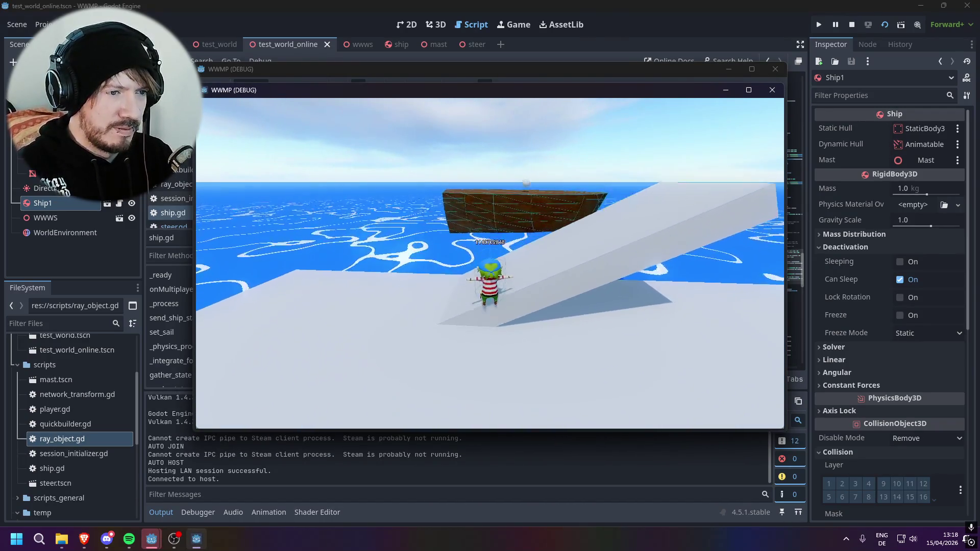
{"action": "key", "text": "w"}
{"action": "key", "text": "s"}
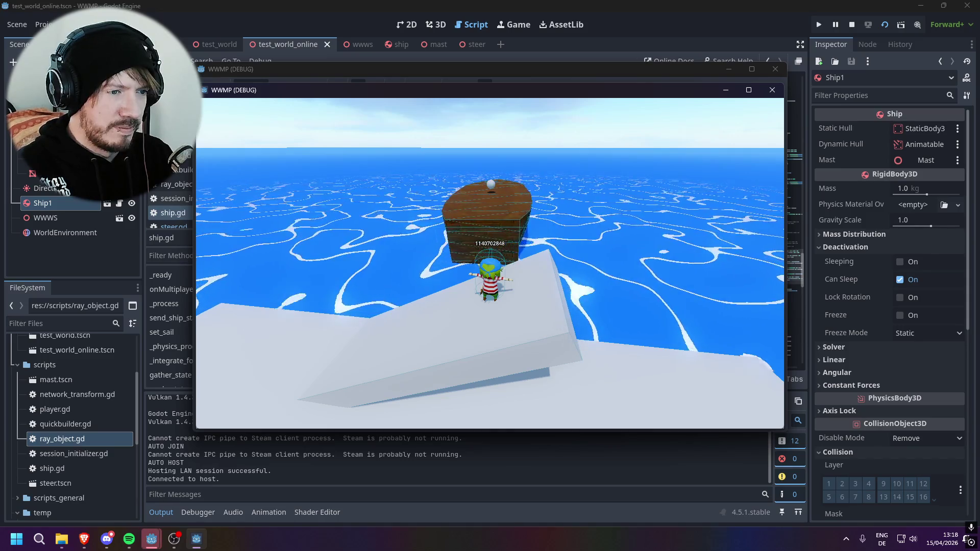
{"action": "key", "text": "a"}
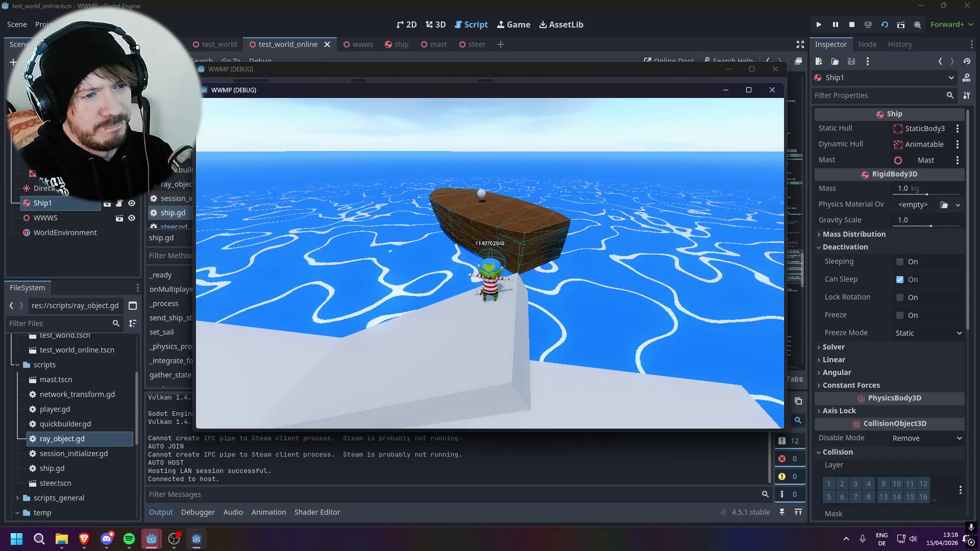
{"action": "left_click", "coordinate": [853, 29]}
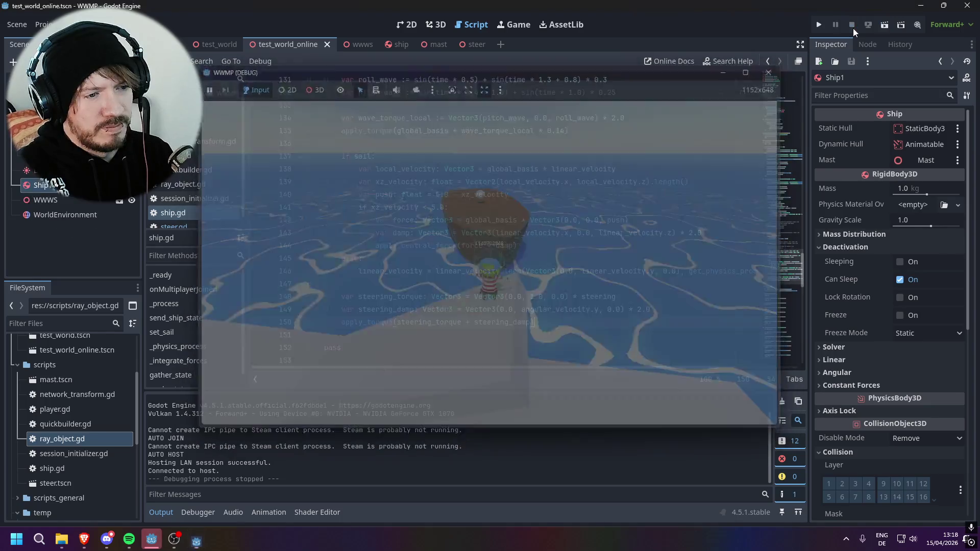
Negate the Vector3 terms on lines 148 and 149 of ship.gd
{"action": "left_click", "coordinate": [473, 299]}
{"action": "type", "text": "-"}
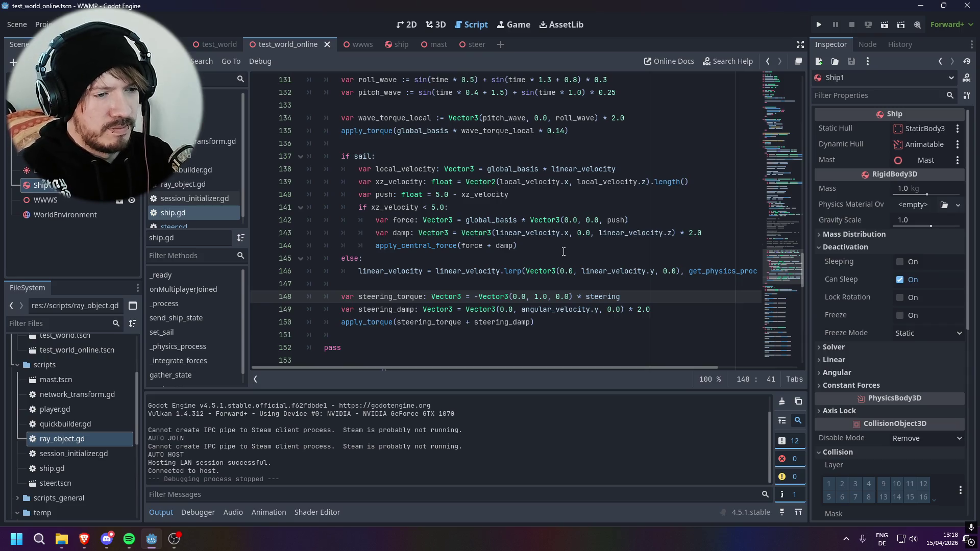
{"action": "left_click", "coordinate": [467, 310]}
{"action": "type", "text": "-"}
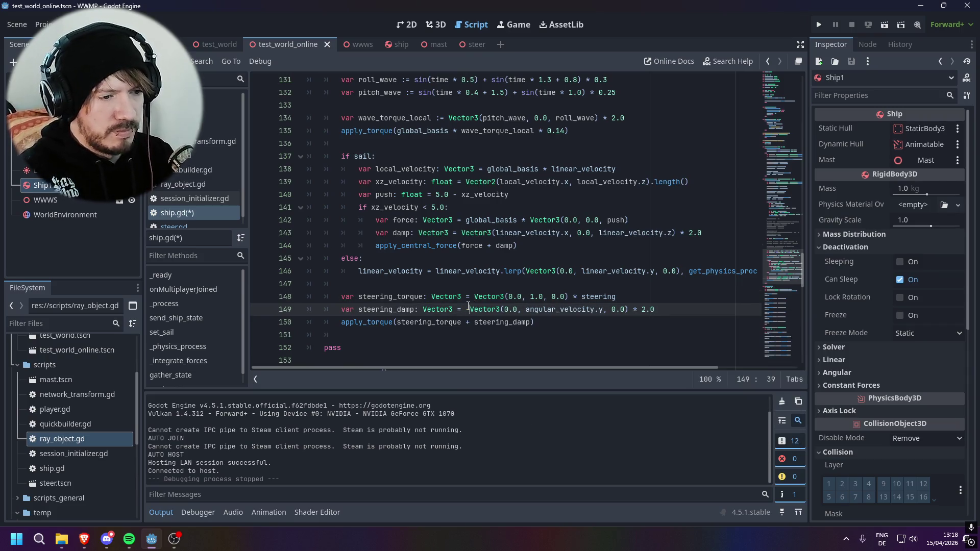
{"action": "left_click", "coordinate": [547, 330]}
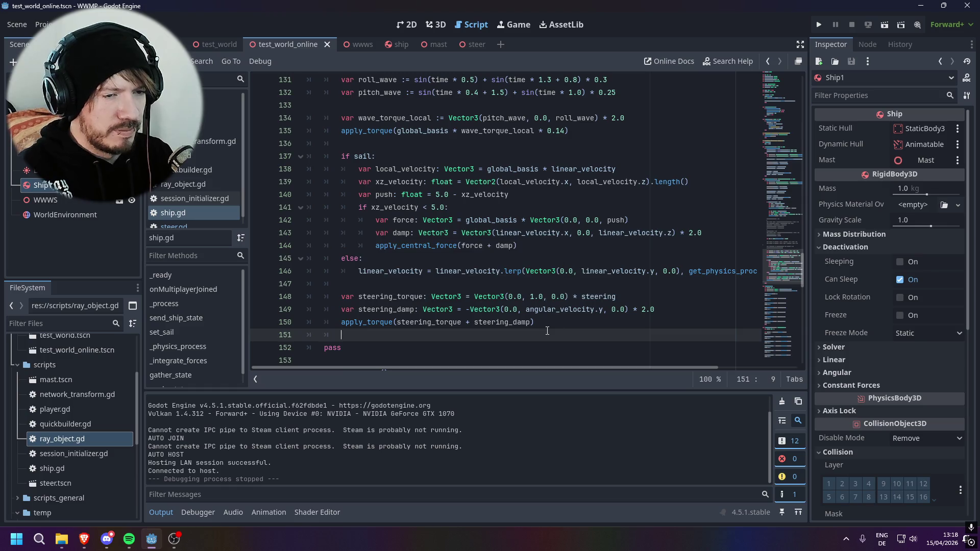
Test-run the scene with the negated damping, then stop it
{"action": "left_click", "coordinate": [886, 24]}
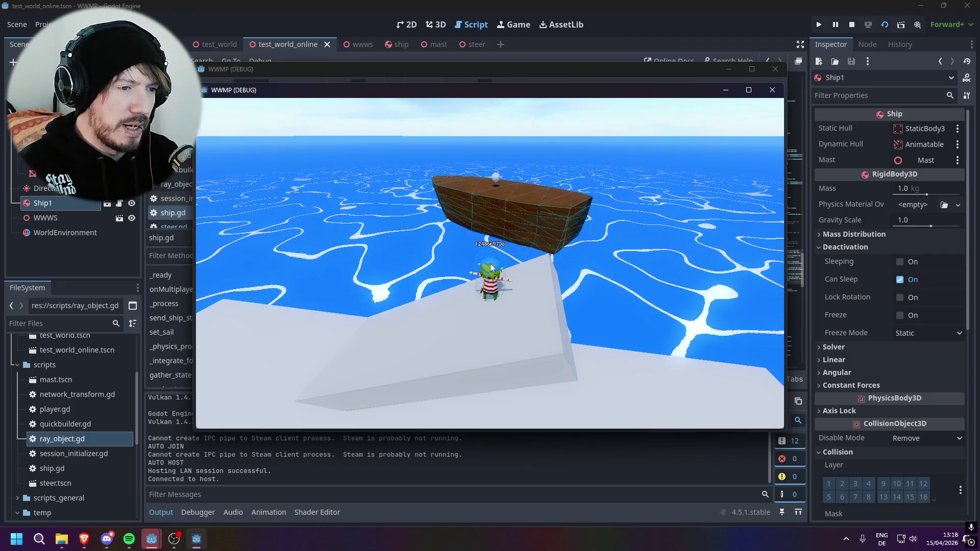
{"action": "left_click", "coordinate": [850, 25]}
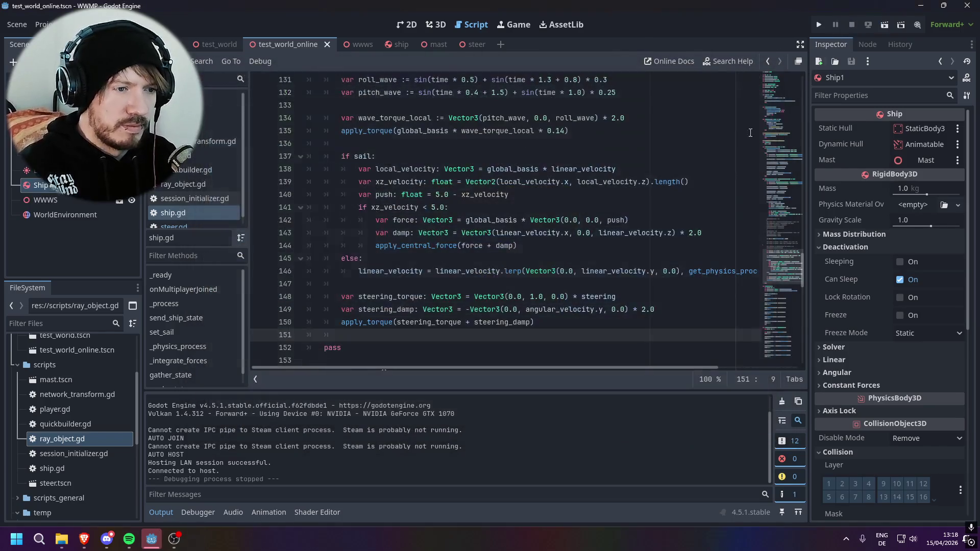
{"action": "left_click", "coordinate": [643, 309]}
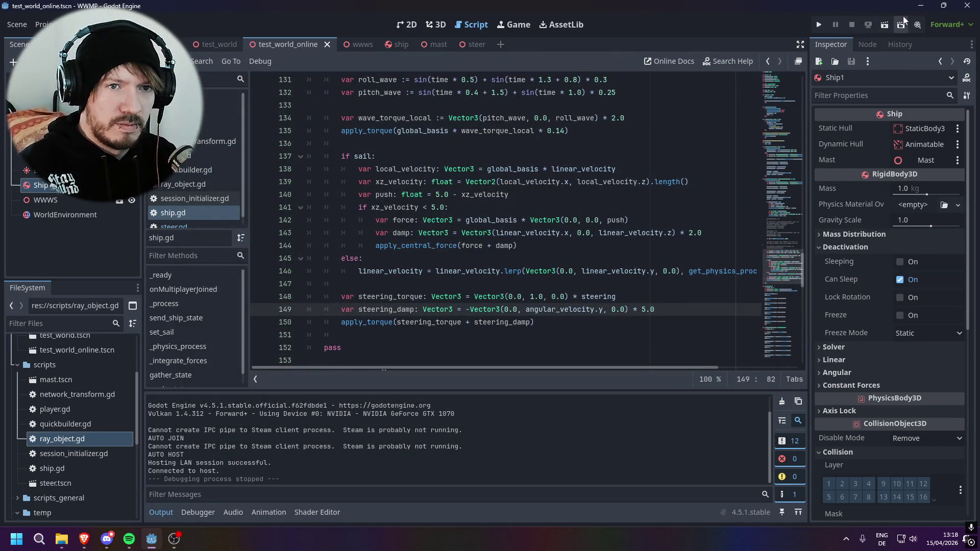
Test-run with the 5.0 multiplier, then raise the damping multiplier to 15.0
{"action": "left_click", "coordinate": [879, 27]}
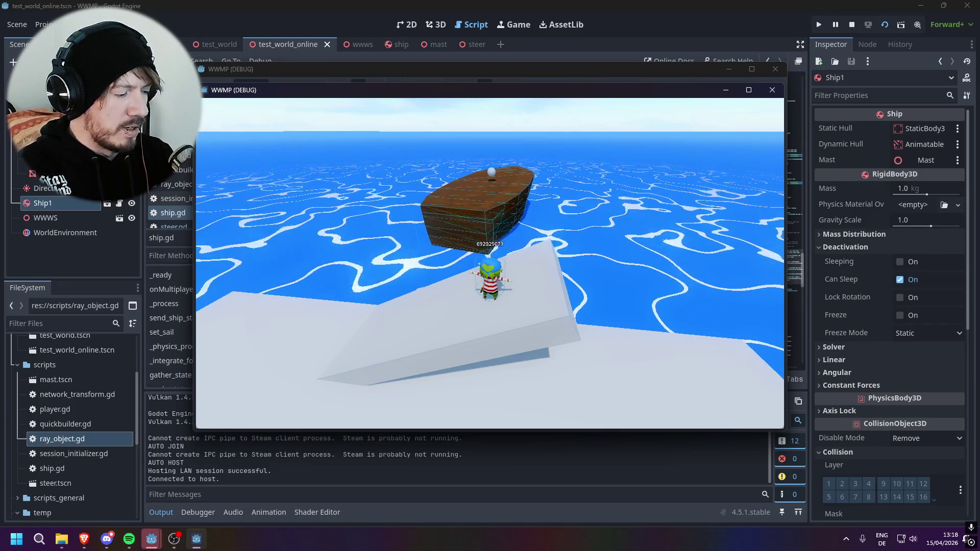
{"action": "left_click", "coordinate": [849, 27]}
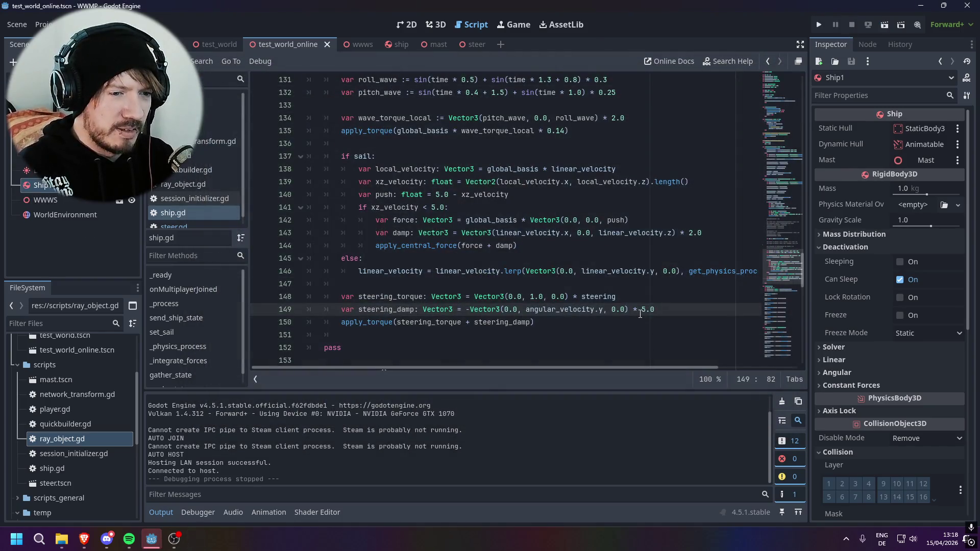
{"action": "type", "text": "1"}
{"action": "key", "text": "Up"}
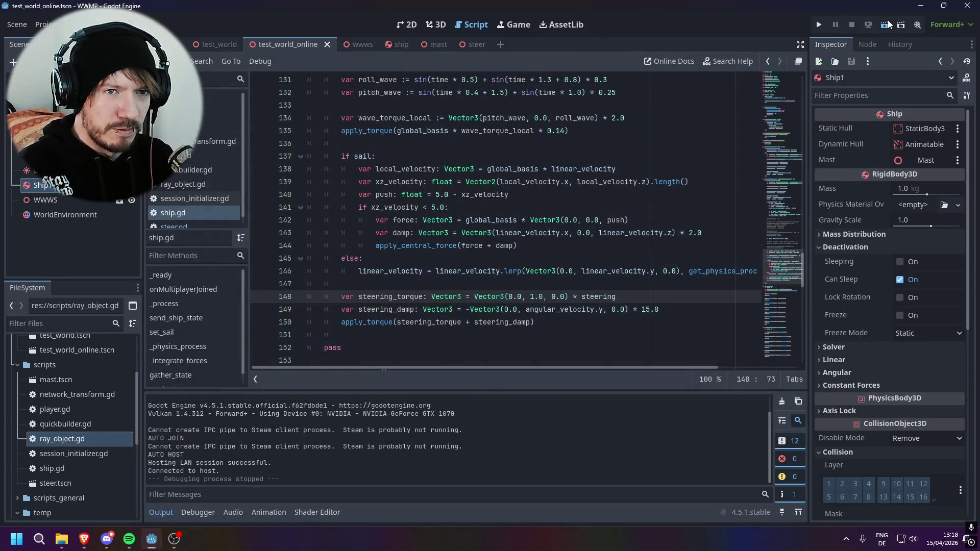
Run the scene again, walk the character up the ramp toward the ship, then stop
{"action": "left_click", "coordinate": [887, 24]}
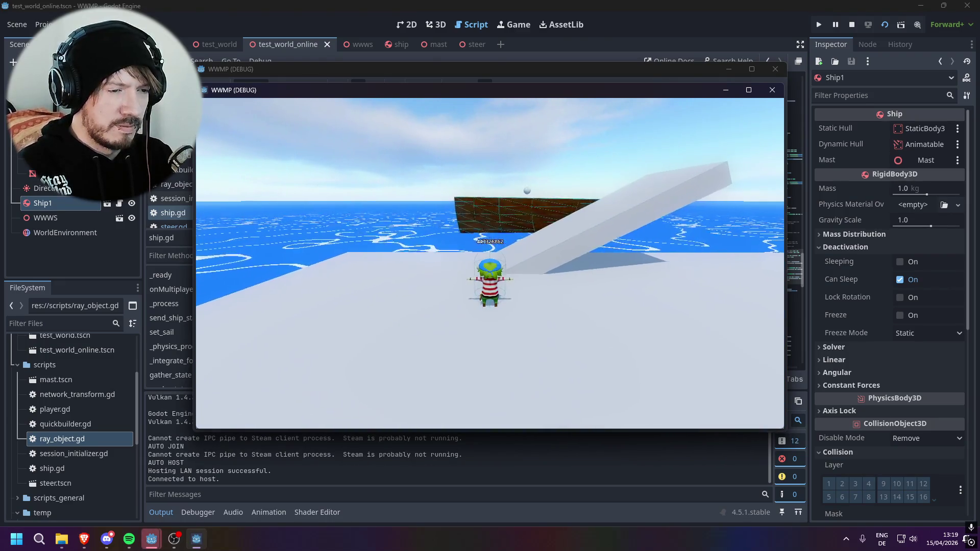
{"action": "key", "text": "w"}
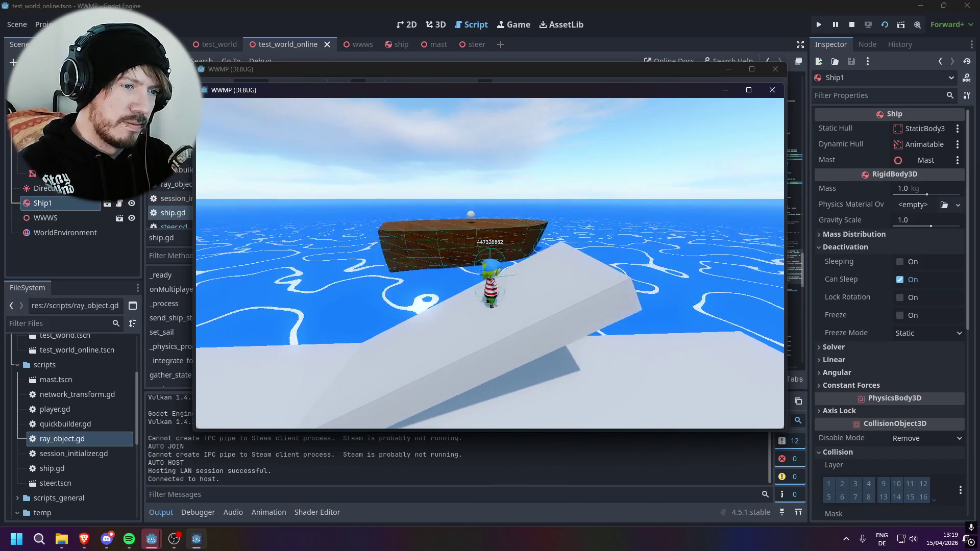
{"action": "key", "text": "w"}
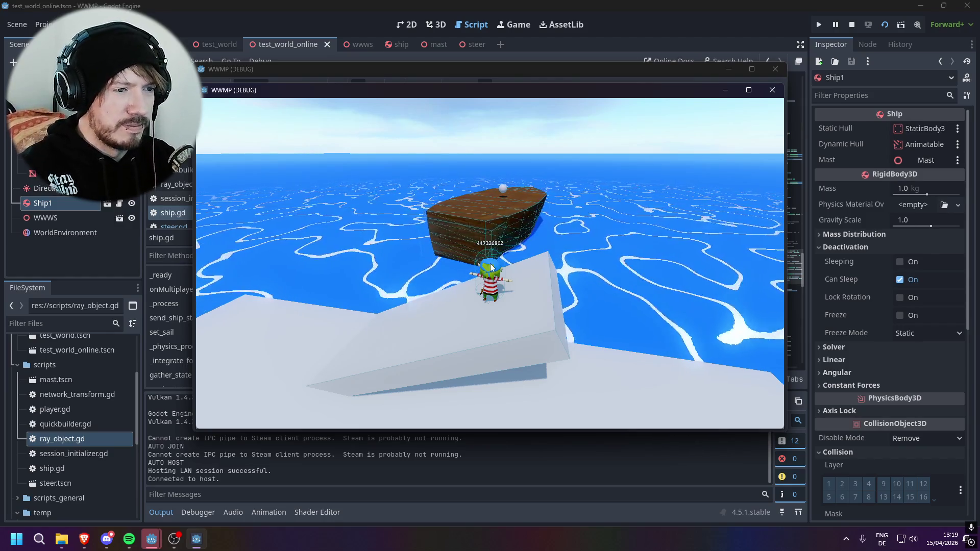
{"action": "left_click", "coordinate": [851, 25]}
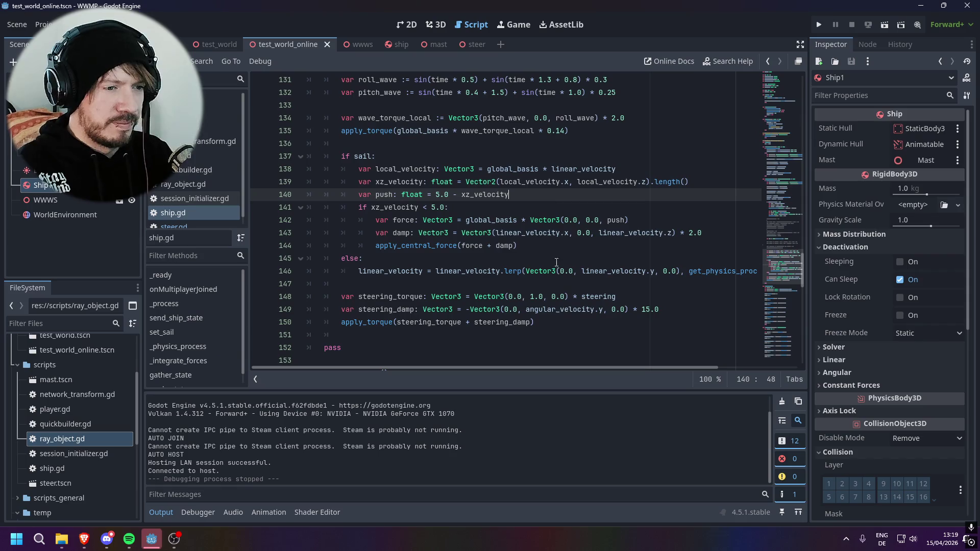
Switch between the mast and steer scenes in the 3D view to compare them
{"action": "left_click", "coordinate": [633, 303]}
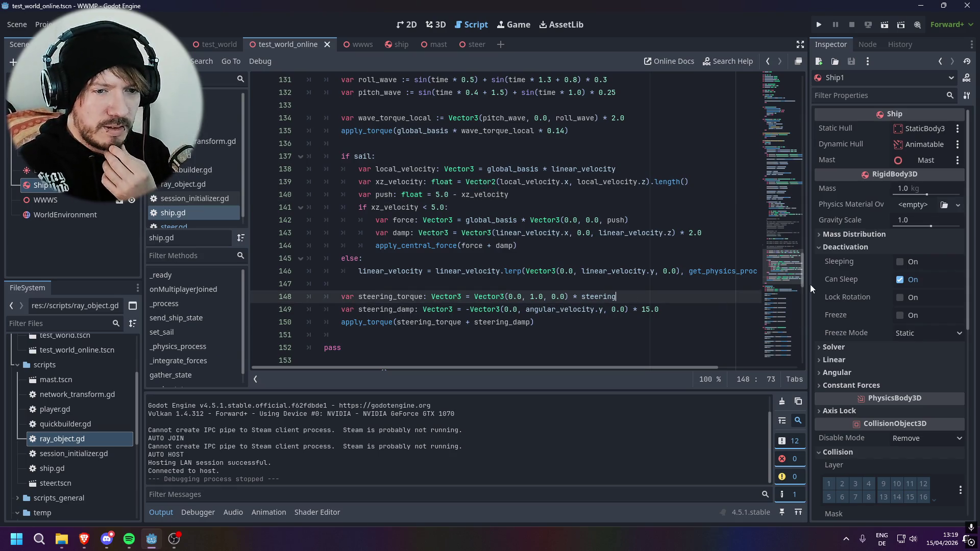
{"action": "left_click", "coordinate": [18, 24]}
{"action": "key", "text": "Escape"}
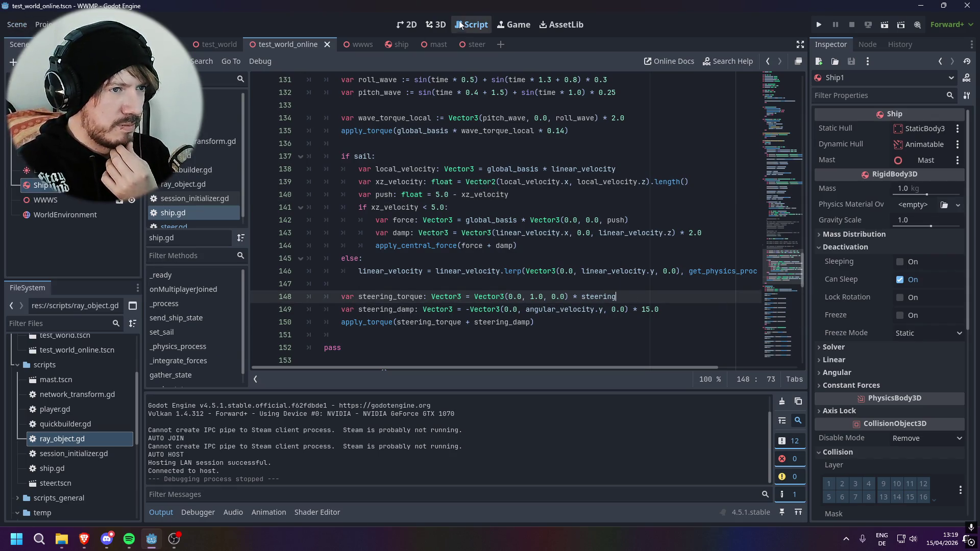
{"action": "left_click", "coordinate": [440, 45]}
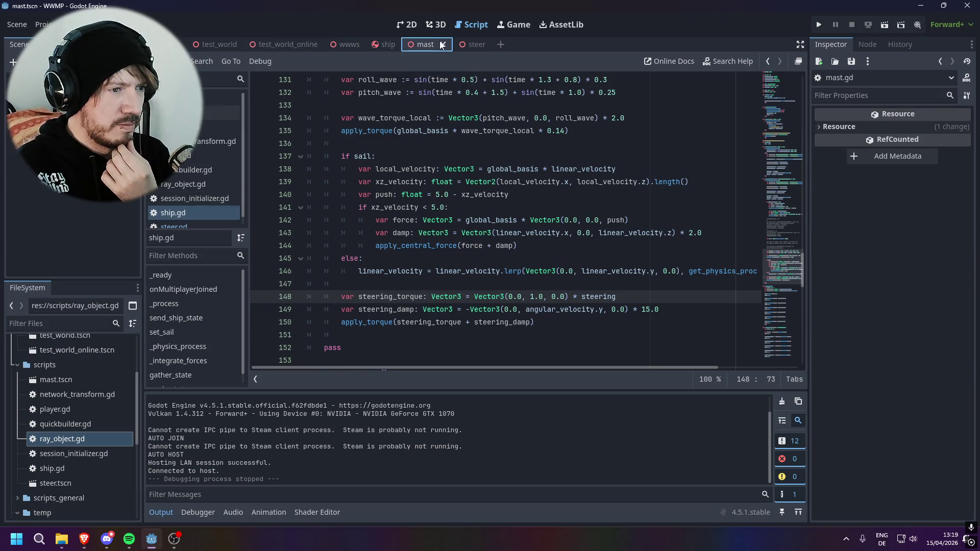
{"action": "left_click", "coordinate": [437, 25]}
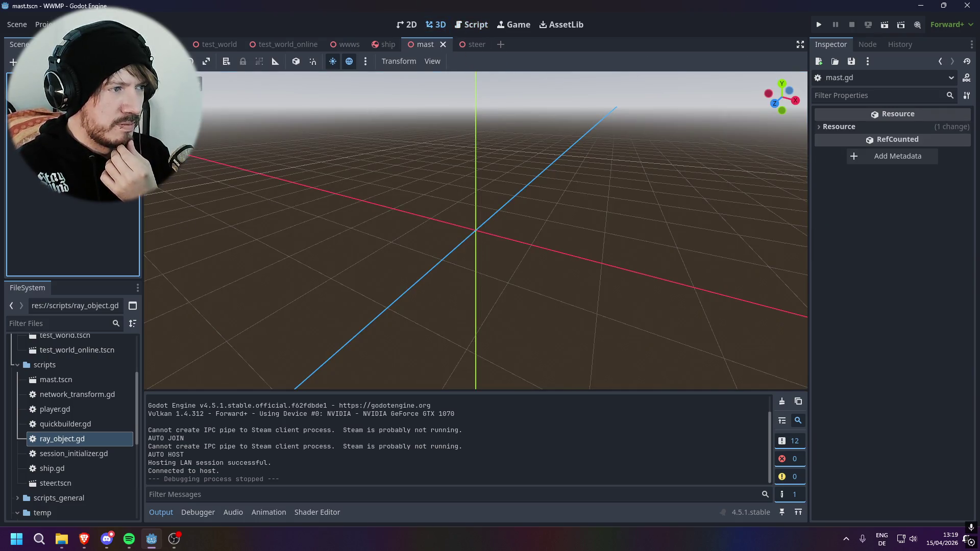
{"action": "left_click", "coordinate": [464, 44]}
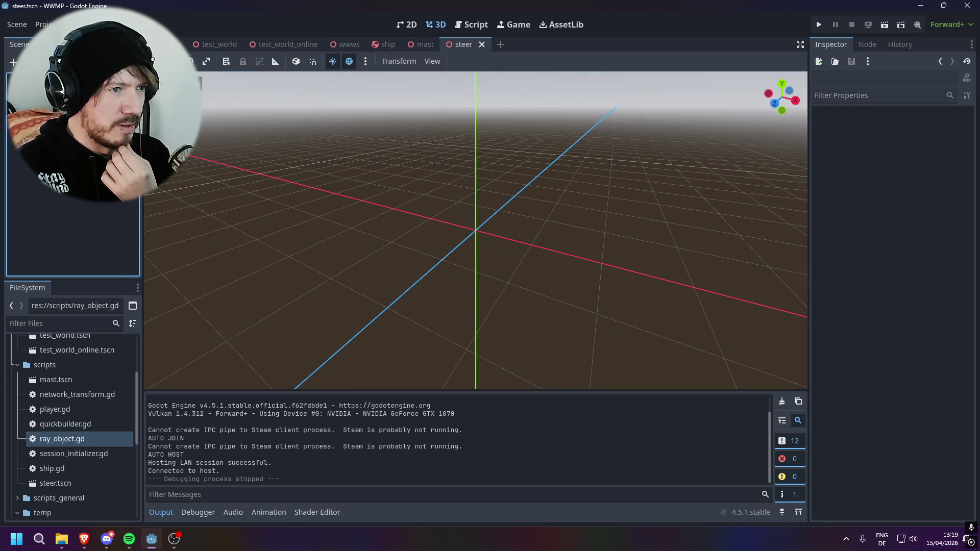
{"action": "left_click", "coordinate": [425, 44]}
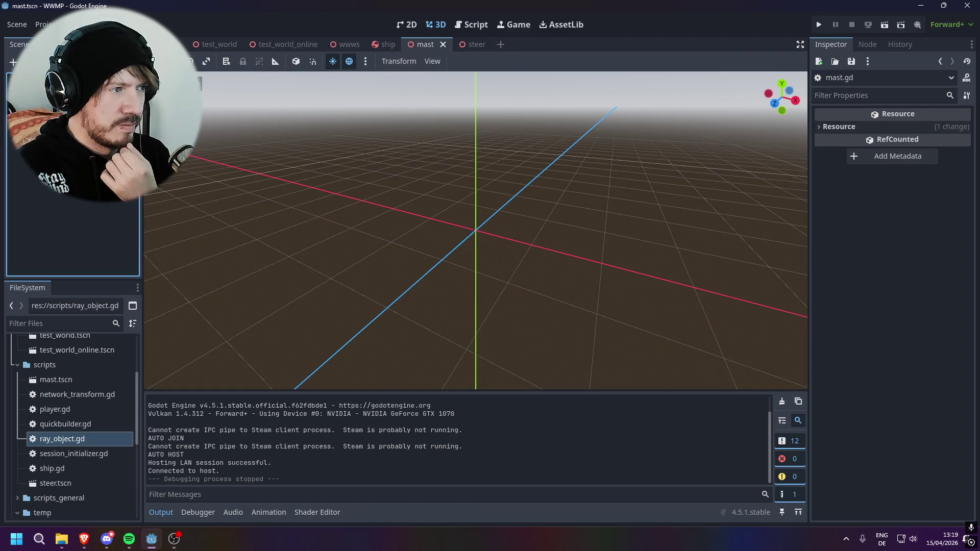
{"action": "left_click", "coordinate": [51, 87]}
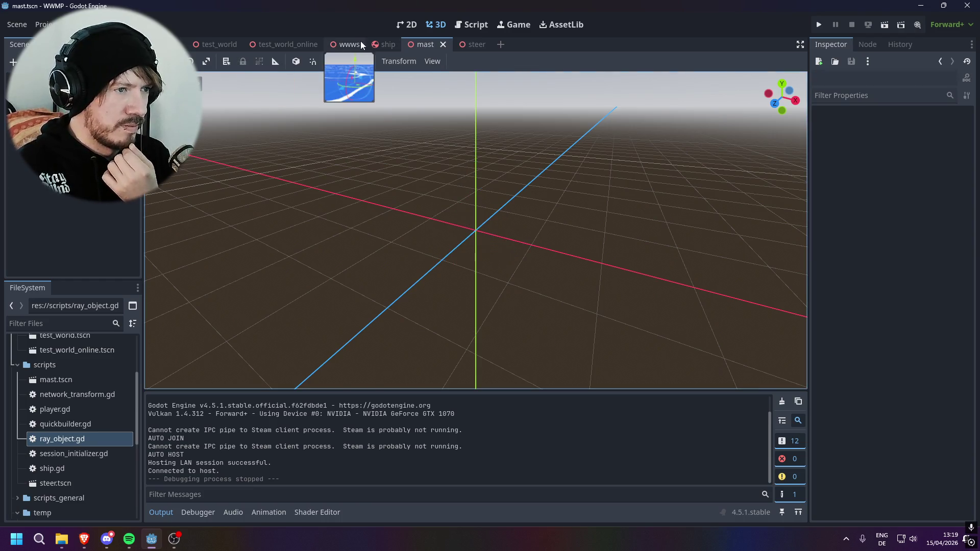
Return to the mast scene, open mast.gd, and select its commented signal and status lines
{"action": "left_click", "coordinate": [472, 43]}
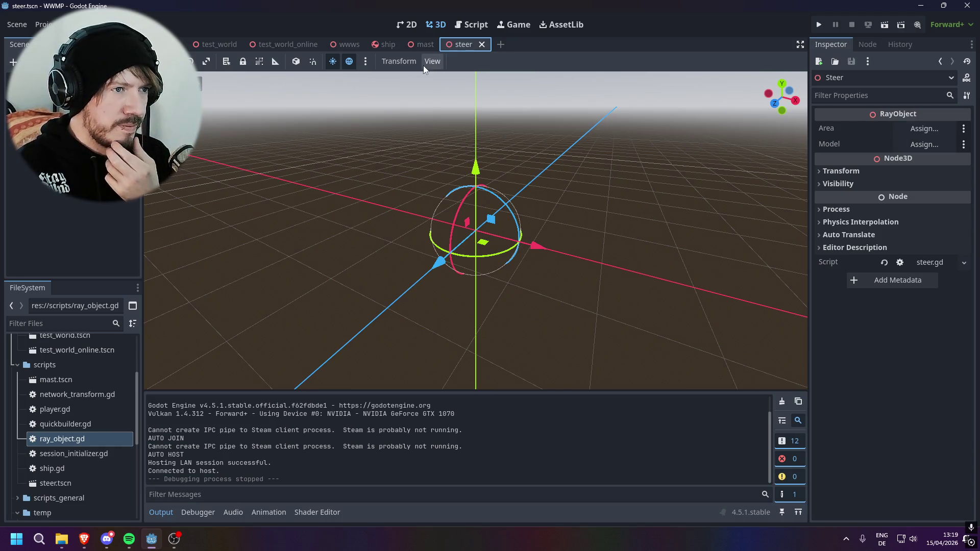
{"action": "mouse_move", "coordinate": [422, 48]}
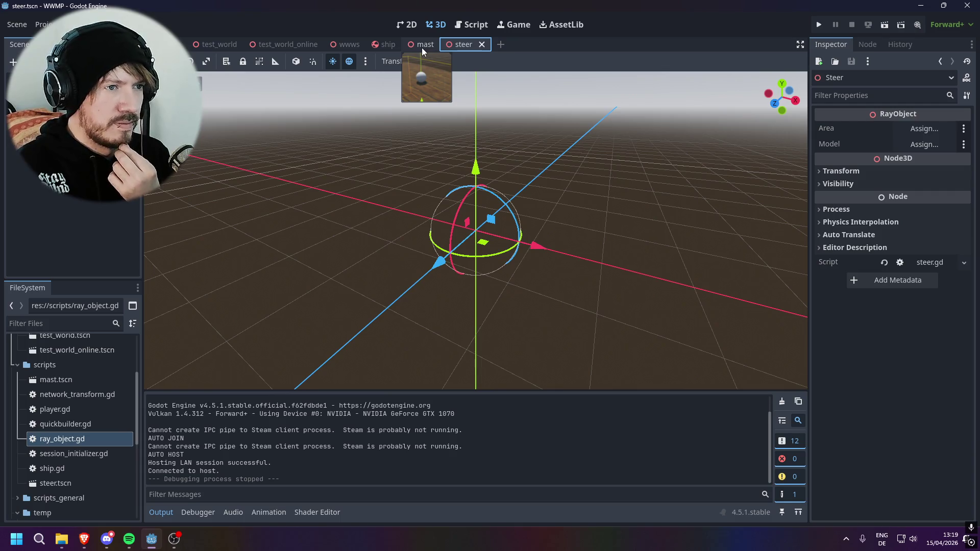
{"action": "left_click", "coordinate": [422, 47]}
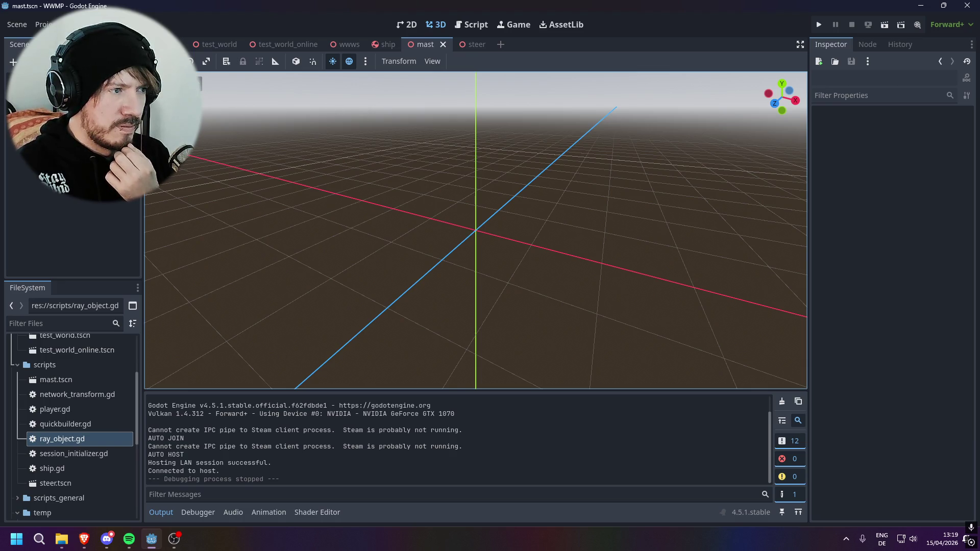
{"action": "key", "text": "ctrl+F3"}
{"action": "left_click_drag", "start_coordinate": [411, 144], "coordinate": [273, 134]}
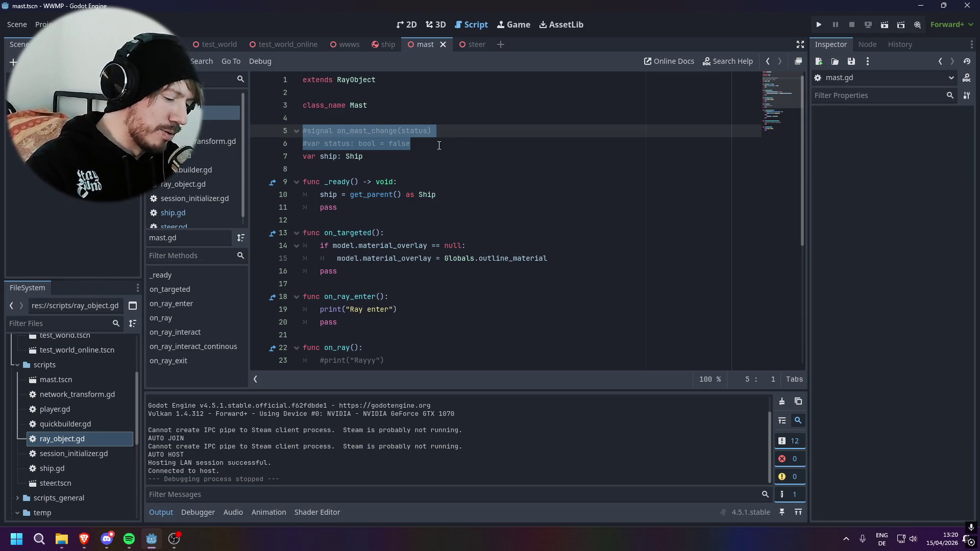
Replace the commented lines in mast.gd with 'var steering: float = 0.0'
{"action": "key", "text": "BackSpace"}
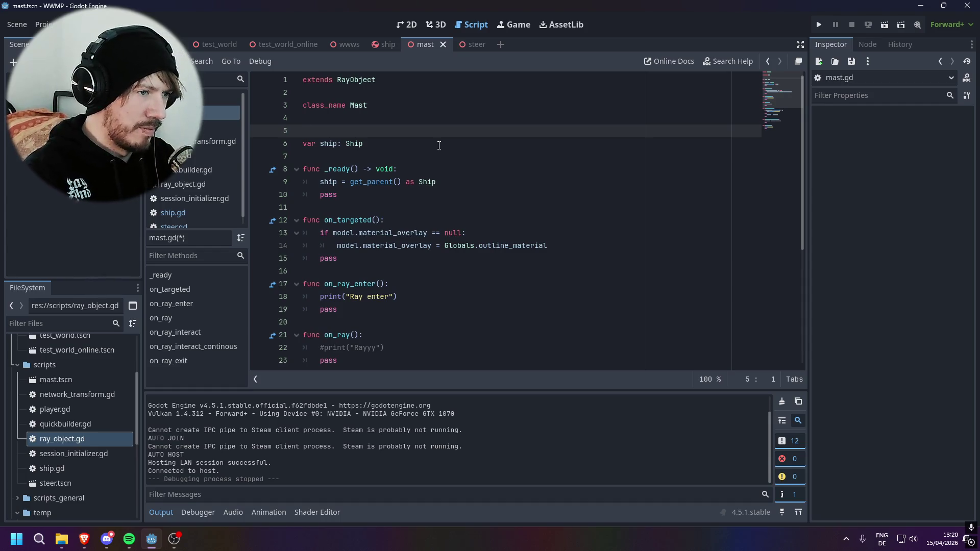
{"action": "type", "text": "ar steering: "}
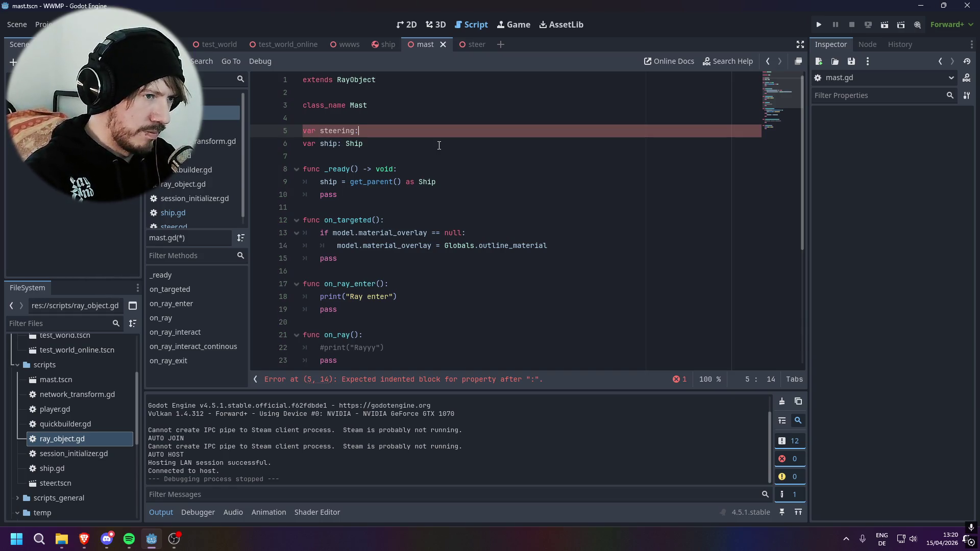
{"action": "type", "text": "float = 0.0"}
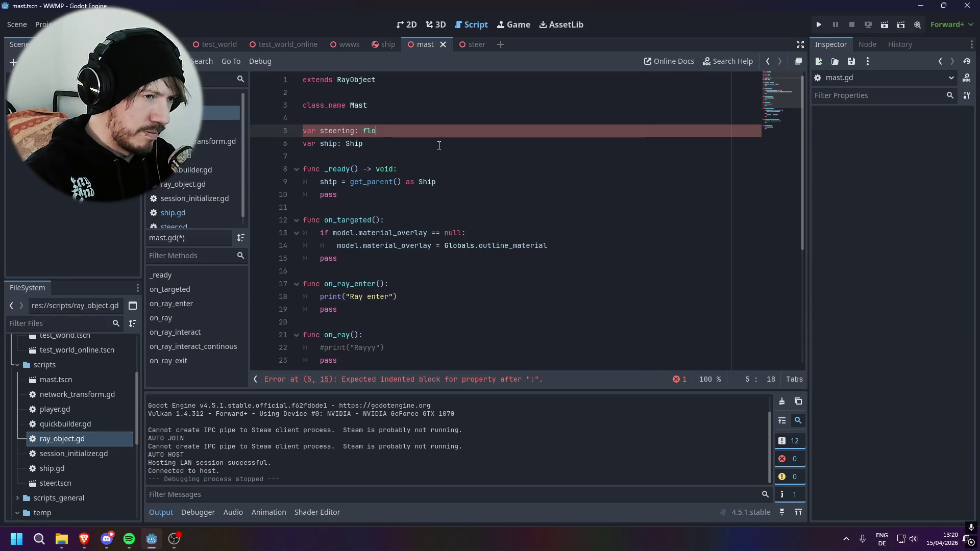
{"action": "left_click", "coordinate": [426, 142]}
Save mast.gd, then bring up ship.gd from the script list
{"action": "key", "text": "ctrl+s"}
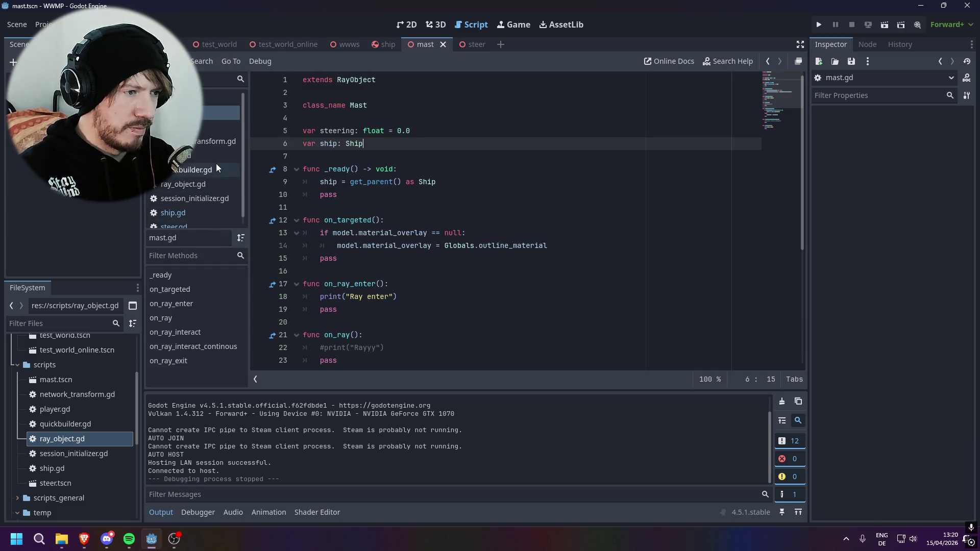
{"action": "left_click", "coordinate": [176, 214]}
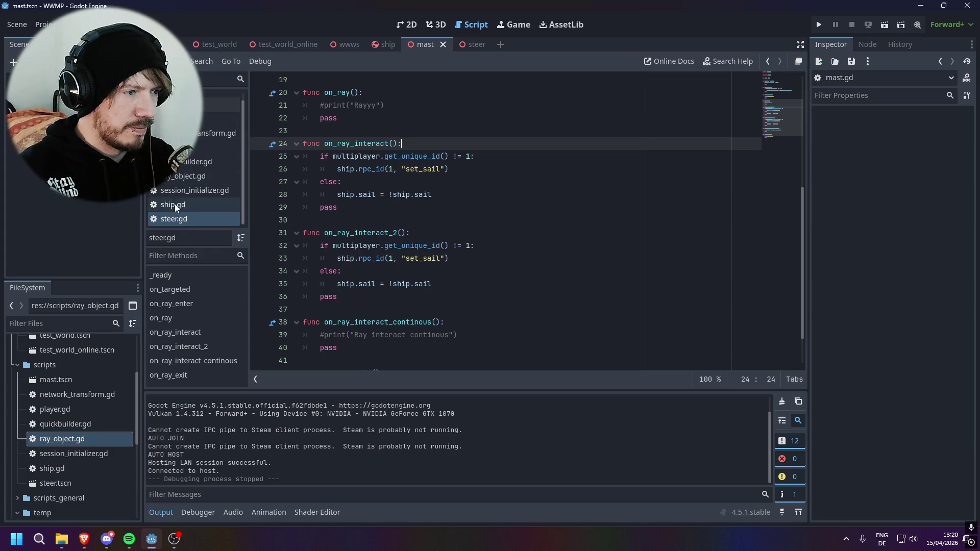
{"action": "left_click", "coordinate": [177, 206]}
Inspect ship.gd's steering variable, which defaults to 2.0, and go to the mast export line
{"action": "scroll", "coordinate": [801, 203], "scroll_direction": "up", "scroll_amount": 15}
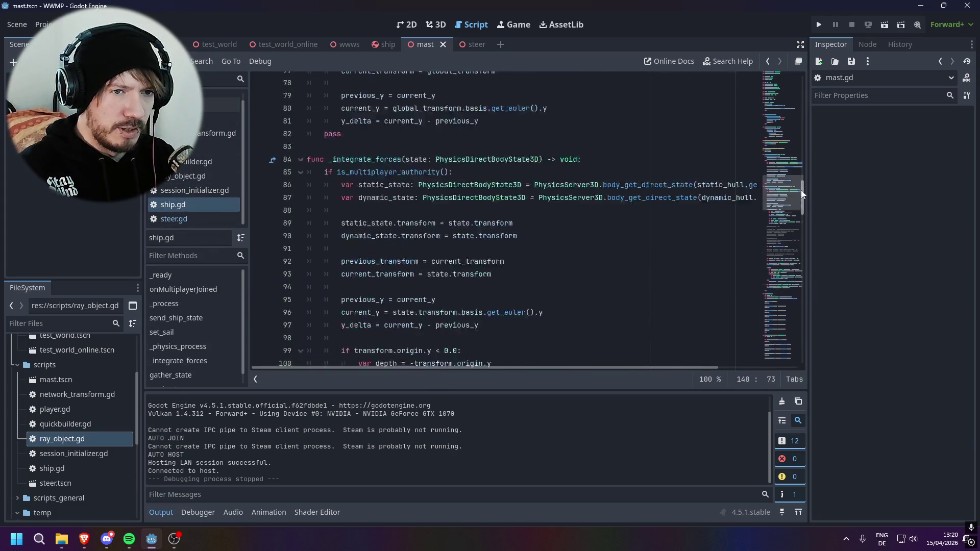
{"action": "scroll", "coordinate": [801, 203], "scroll_direction": "up", "scroll_amount": 10}
{"action": "scroll", "coordinate": [516, 258], "scroll_direction": "down", "scroll_amount": 7}
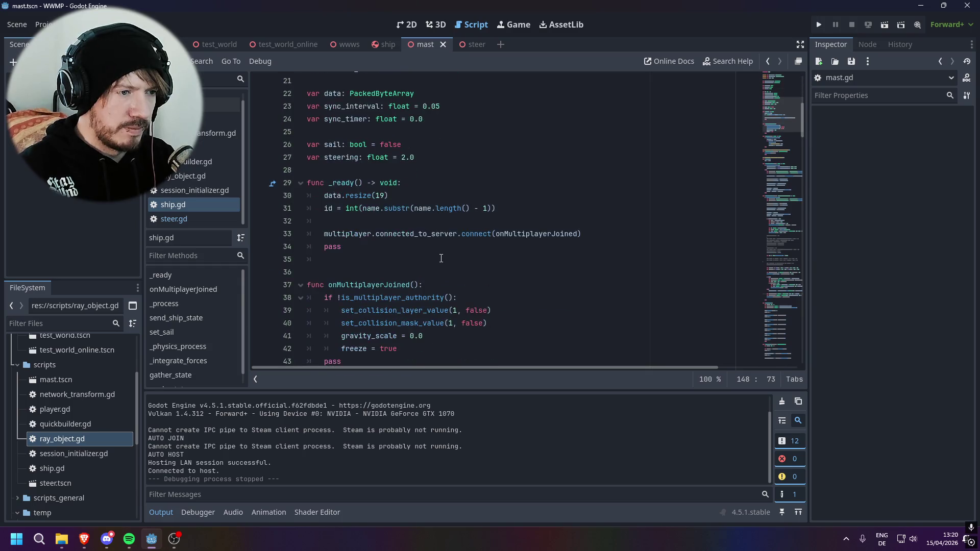
{"action": "scroll", "coordinate": [440, 258], "scroll_direction": "up", "scroll_amount": 3}
{"action": "scroll", "coordinate": [440, 258], "scroll_direction": "down", "scroll_amount": 1}
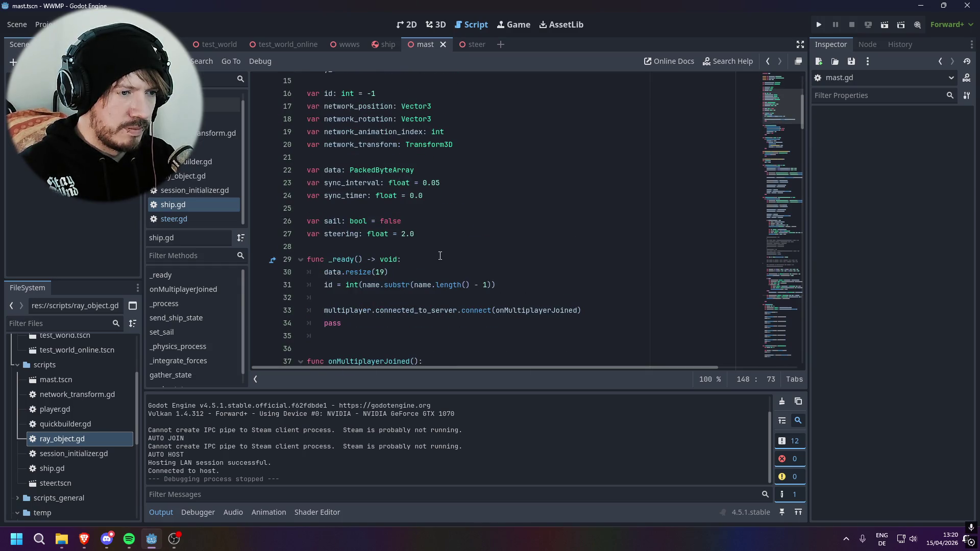
{"action": "double_click", "coordinate": [403, 239]}
{"action": "left_click", "coordinate": [455, 234]}
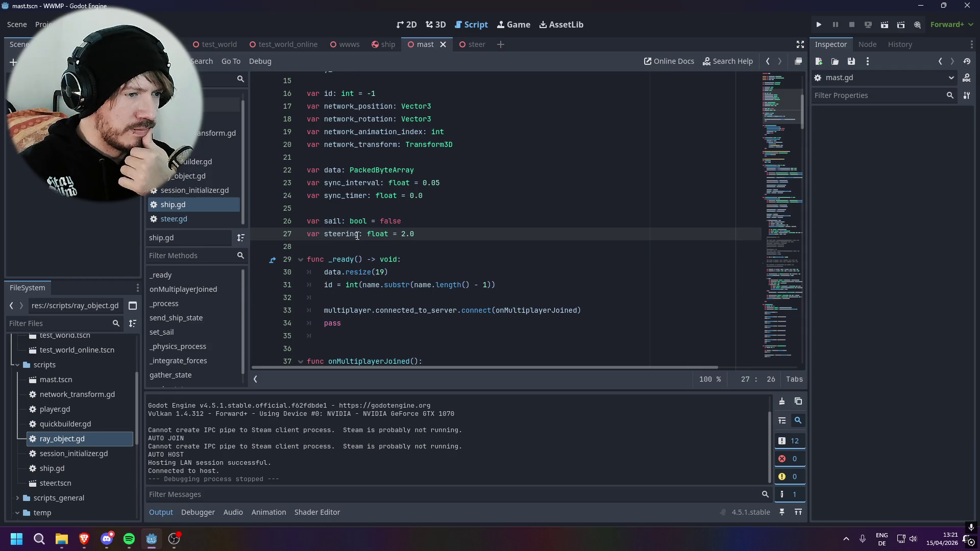
{"action": "left_click", "coordinate": [288, 236], "text": "shift"}
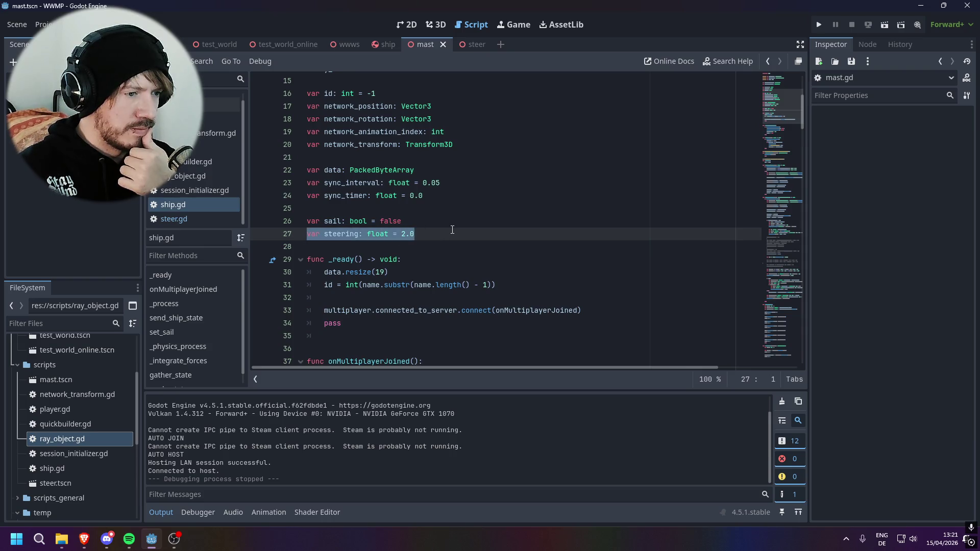
{"action": "scroll", "coordinate": [444, 220], "scroll_direction": "up", "scroll_amount": 5}
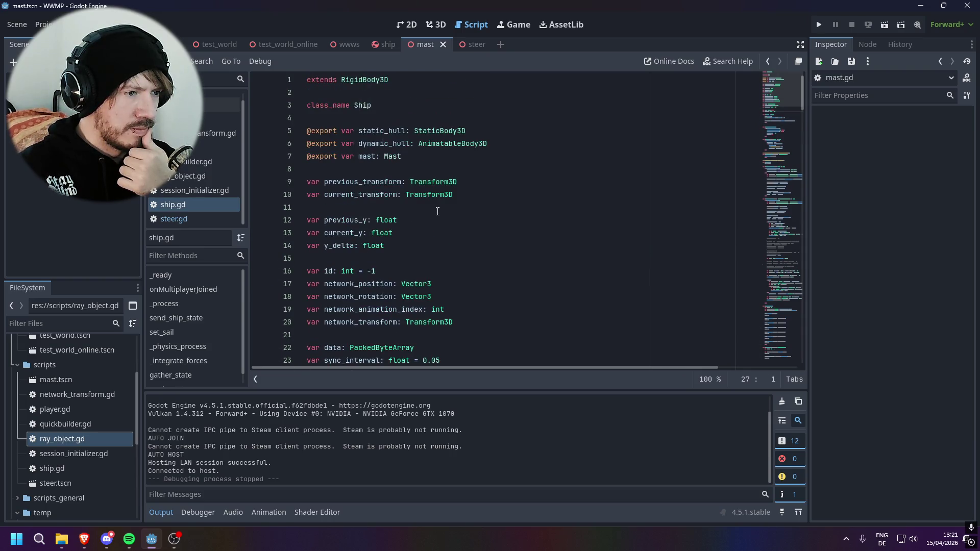
{"action": "left_click", "coordinate": [415, 157]}
Add an exported steer: Steer variable below the mast export in ship.gd and save
{"action": "key", "text": "Return"}
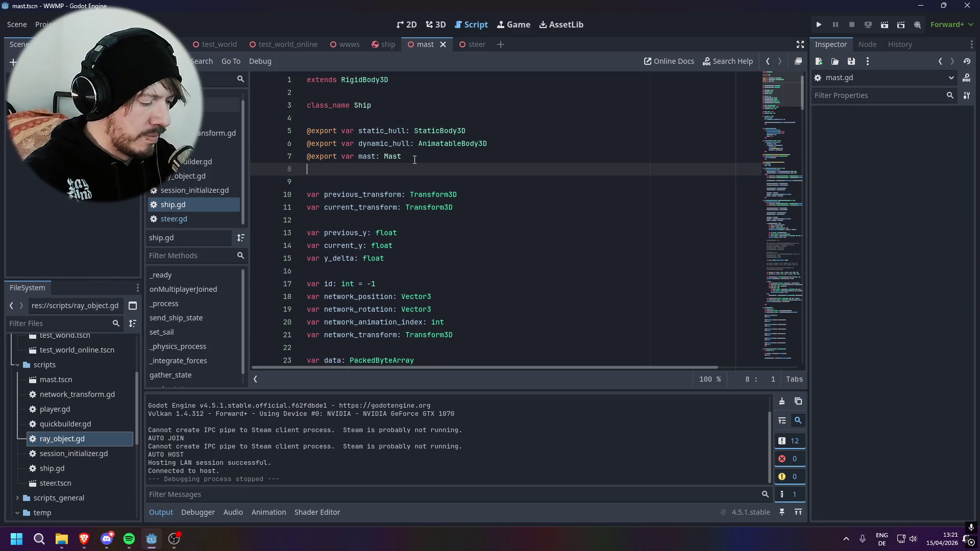
{"action": "type", "text": "export var s"}
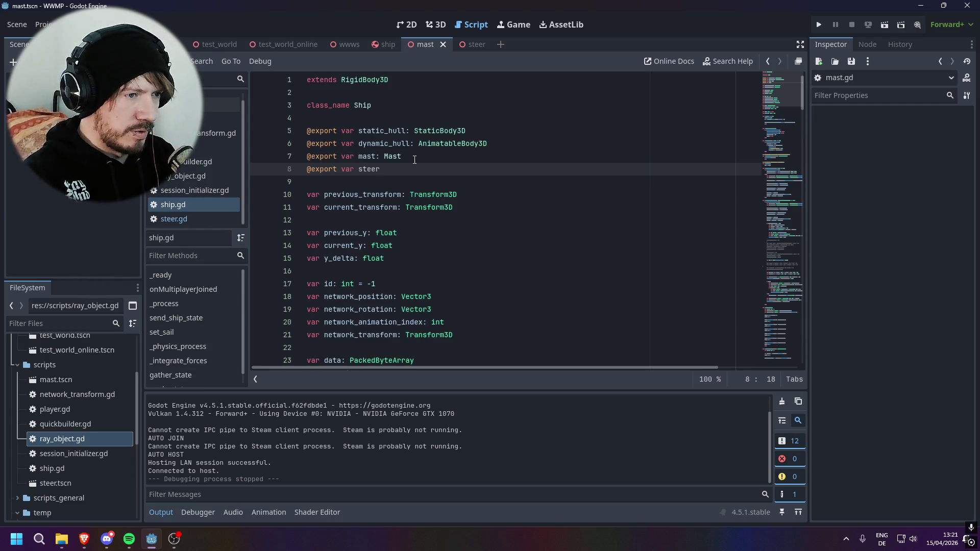
{"action": "type", "text": "teer"}
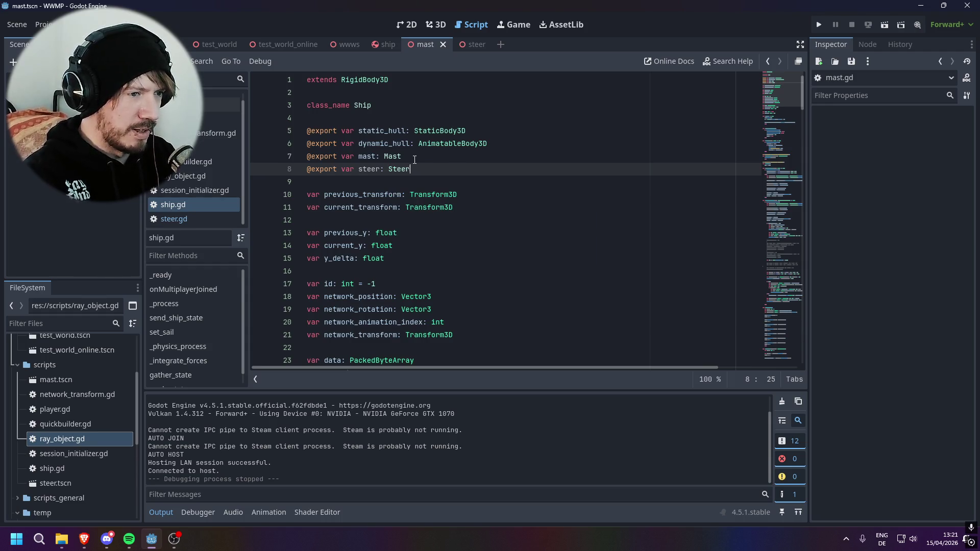
{"action": "key", "text": "ctrl+s"}
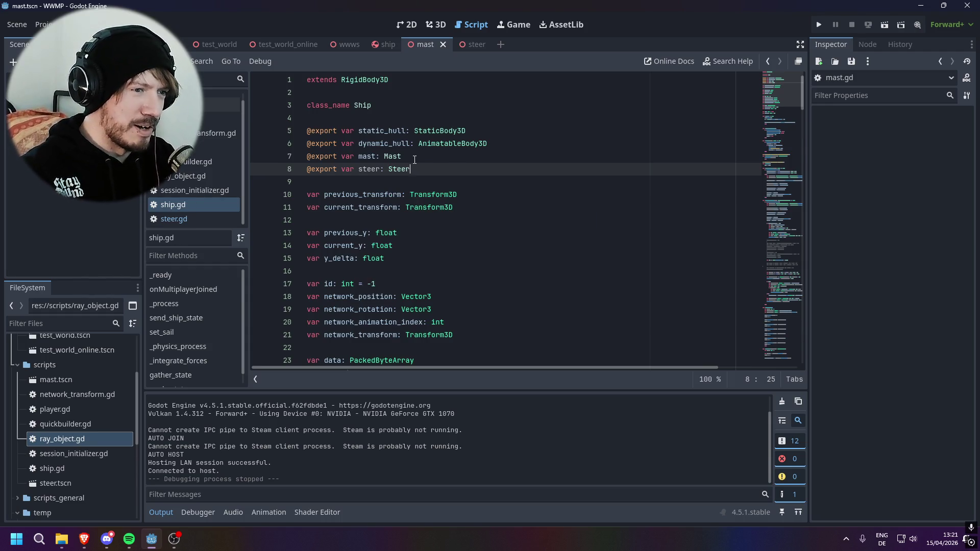
{"action": "key", "text": "Up"}
Instance steer.tscn into the ship scene using Quick Open Scene
{"action": "left_click", "coordinate": [388, 45]}
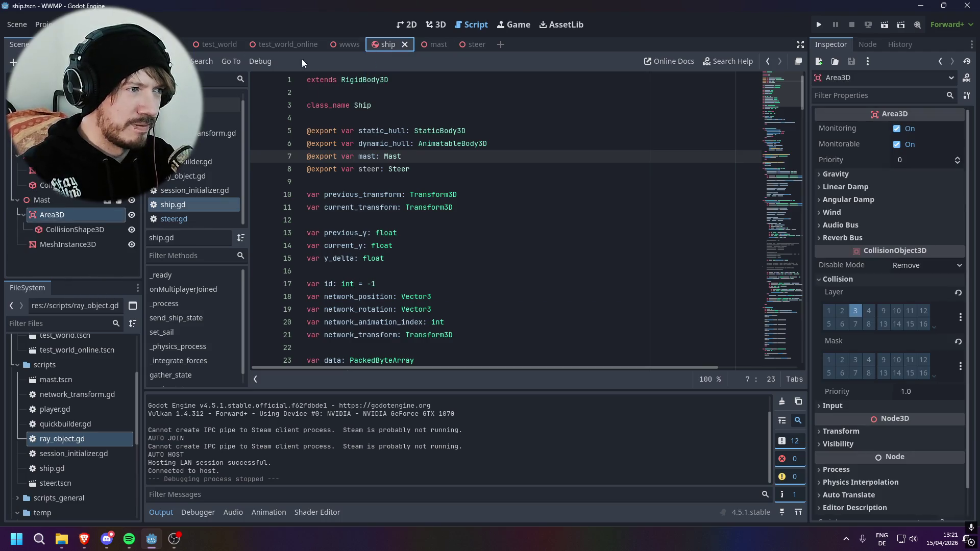
{"action": "left_click", "coordinate": [908, 175]}
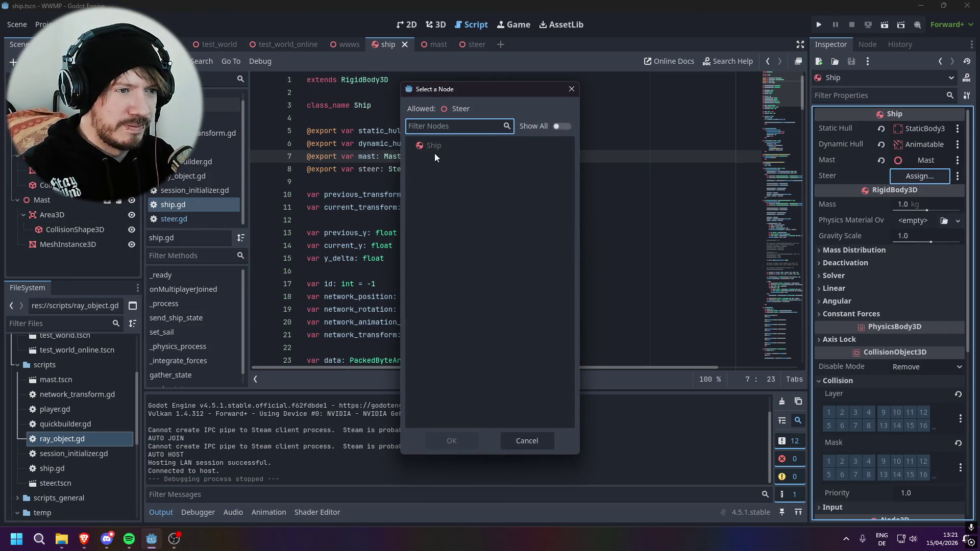
{"action": "left_click", "coordinate": [532, 441]}
{"action": "left_click", "coordinate": [548, 208]}
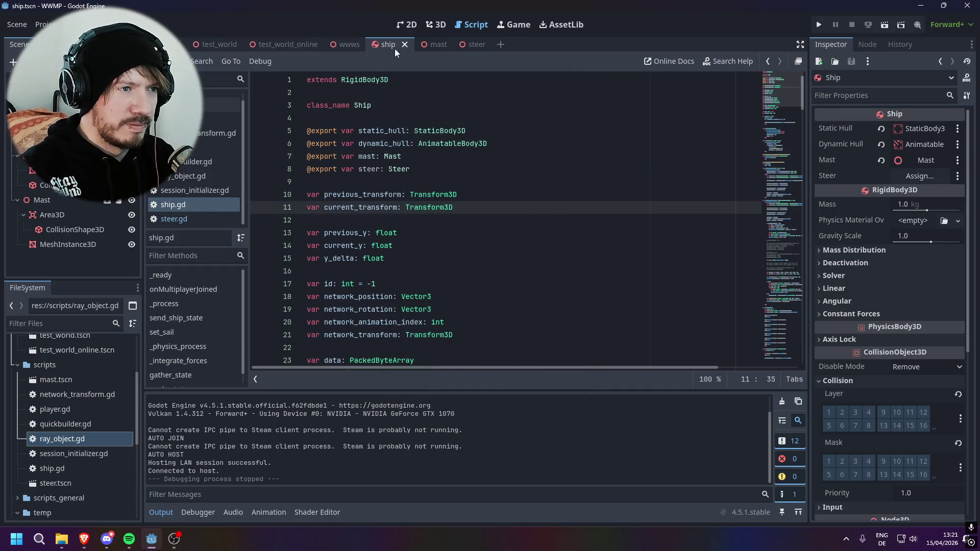
{"action": "left_click", "coordinate": [436, 25]}
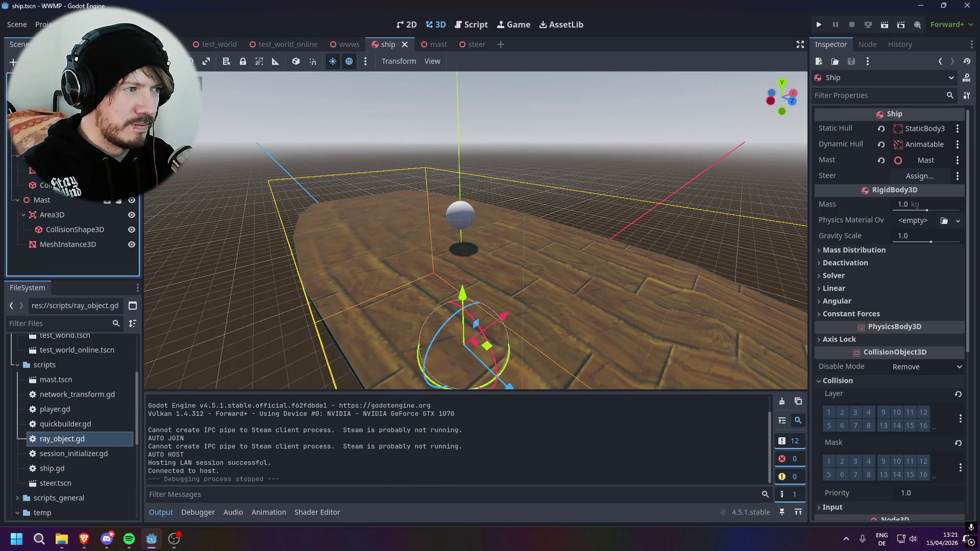
{"action": "key", "text": "ctrl+shift+o"}
{"action": "type", "text": "n"}
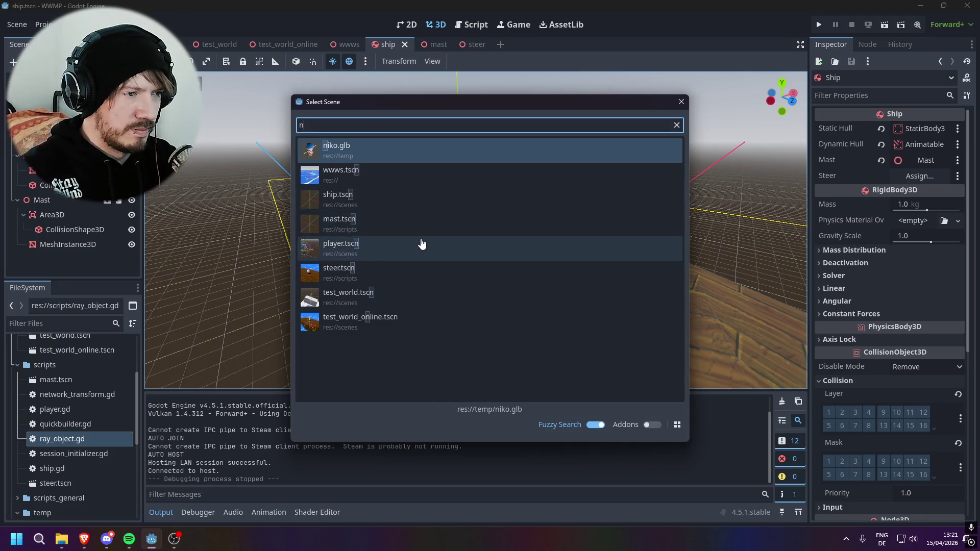
{"action": "key", "text": "BackSpace"}
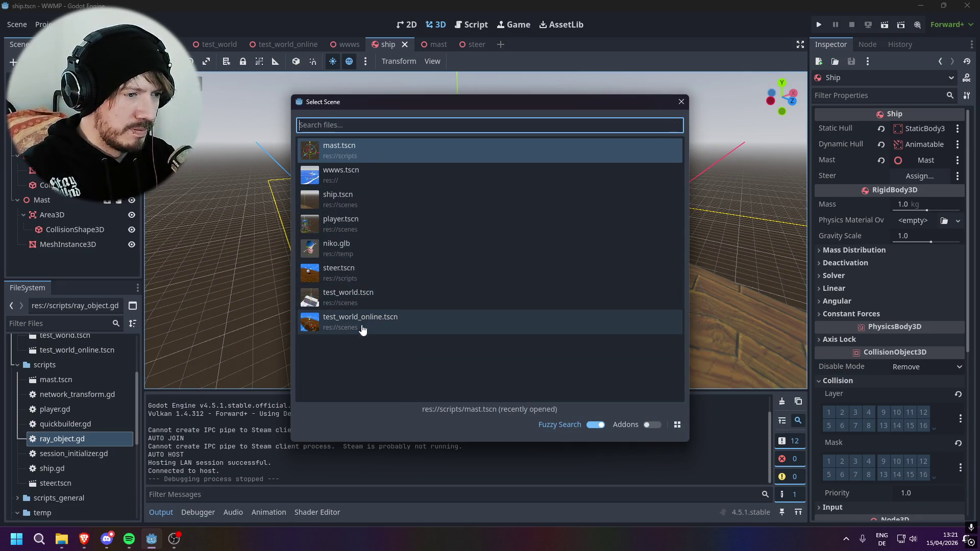
{"action": "double_click", "coordinate": [364, 269]}
Assign the new Steer node to the Ship's Steer property and save the scene
{"action": "left_click", "coordinate": [51, 140]}
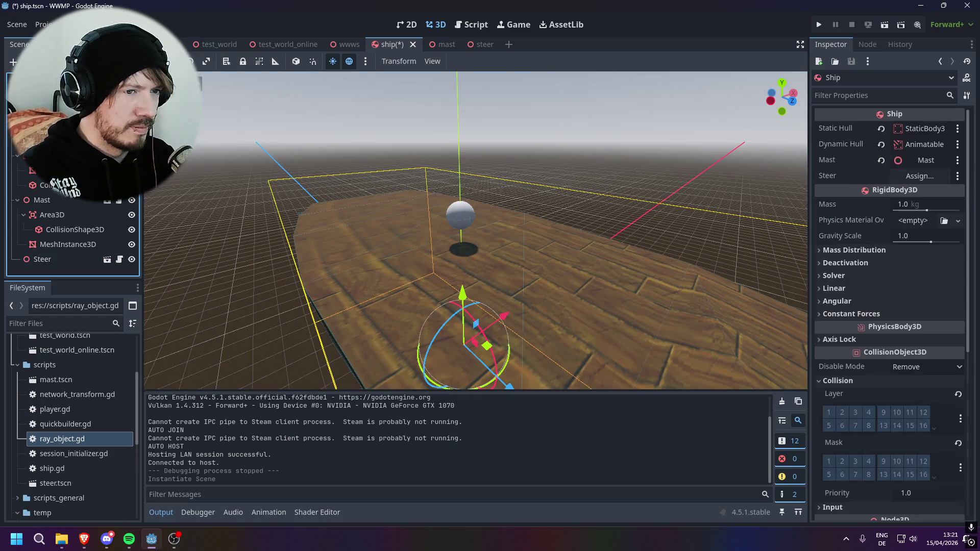
{"action": "left_click", "coordinate": [919, 175]}
{"action": "left_click", "coordinate": [434, 162]}
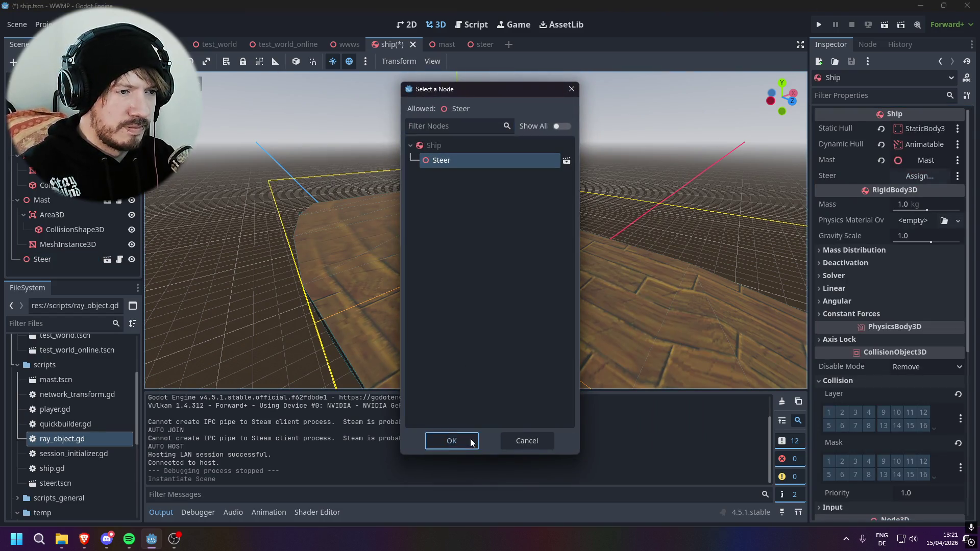
{"action": "left_click", "coordinate": [459, 440]}
{"action": "key", "text": "ctrl+s"}
{"action": "left_click", "coordinate": [465, 26]}
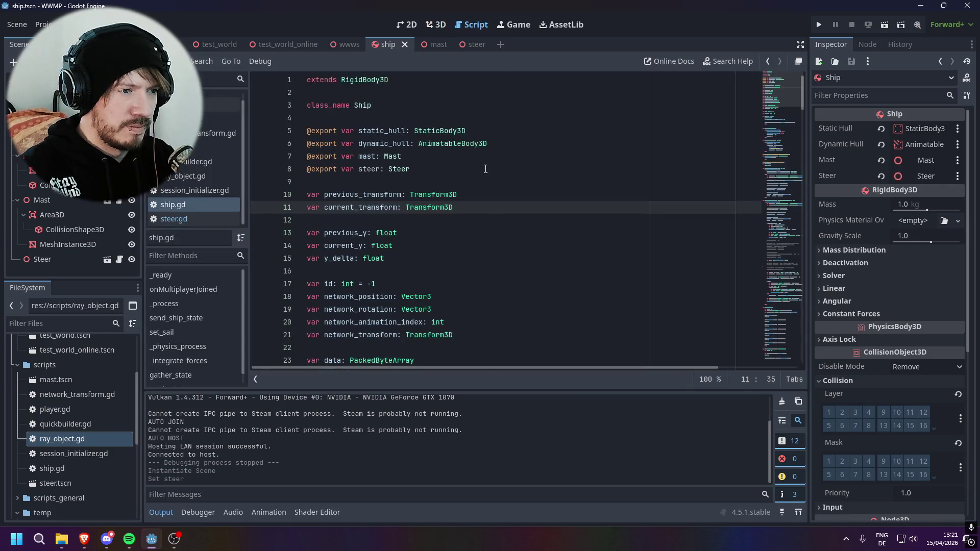
Delete the 'var steering: float = 2.0' line from ship.gd and save
{"action": "left_click", "coordinate": [460, 169]}
{"action": "scroll", "coordinate": [460, 199], "scroll_direction": "down", "scroll_amount": 5}
{"action": "scroll", "coordinate": [460, 199], "scroll_direction": "up", "scroll_amount": 4}
{"action": "scroll", "coordinate": [418, 216], "scroll_direction": "down", "scroll_amount": 4}
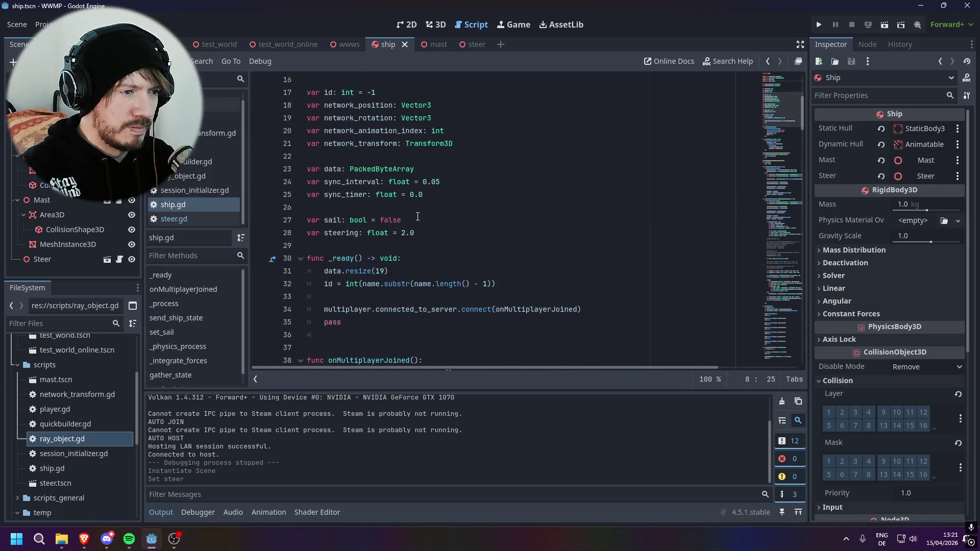
{"action": "left_click", "coordinate": [343, 231]}
{"action": "triple_click", "coordinate": [343, 231]}
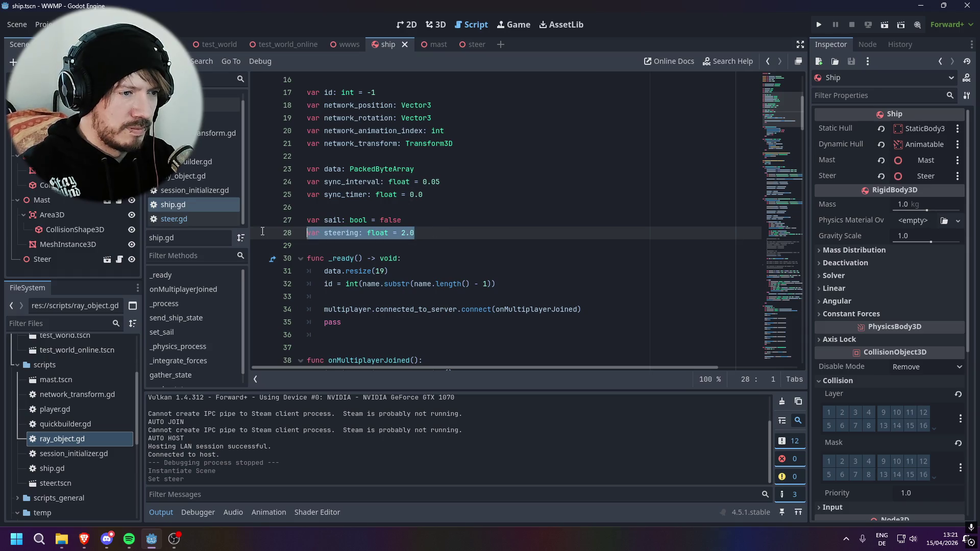
{"action": "key", "text": "BackSpace"}
{"action": "key", "text": "BackSpace"}
{"action": "left_click", "coordinate": [446, 200]}
{"action": "key", "text": "ctrl+s"}
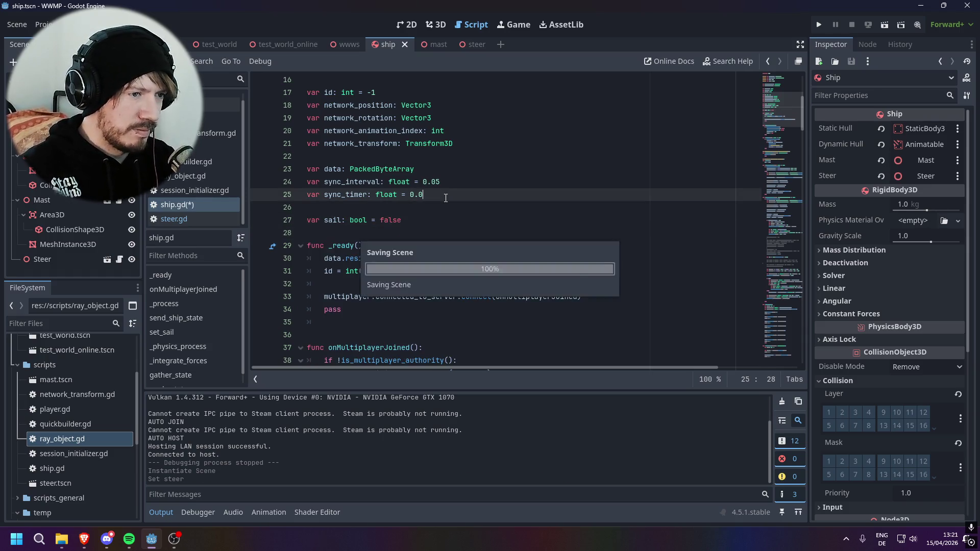
Change 'steering' in the steering torque line to 'steer.steer'
{"action": "scroll", "coordinate": [446, 198], "scroll_direction": "up", "scroll_amount": 3}
{"action": "double_click", "coordinate": [366, 90]}
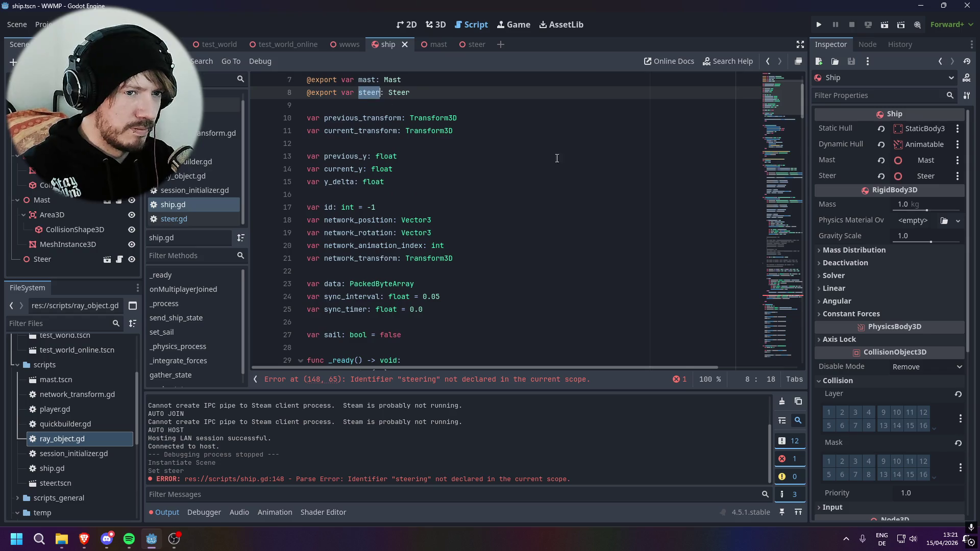
{"action": "left_click_drag", "start_coordinate": [782, 317], "coordinate": [786, 272]}
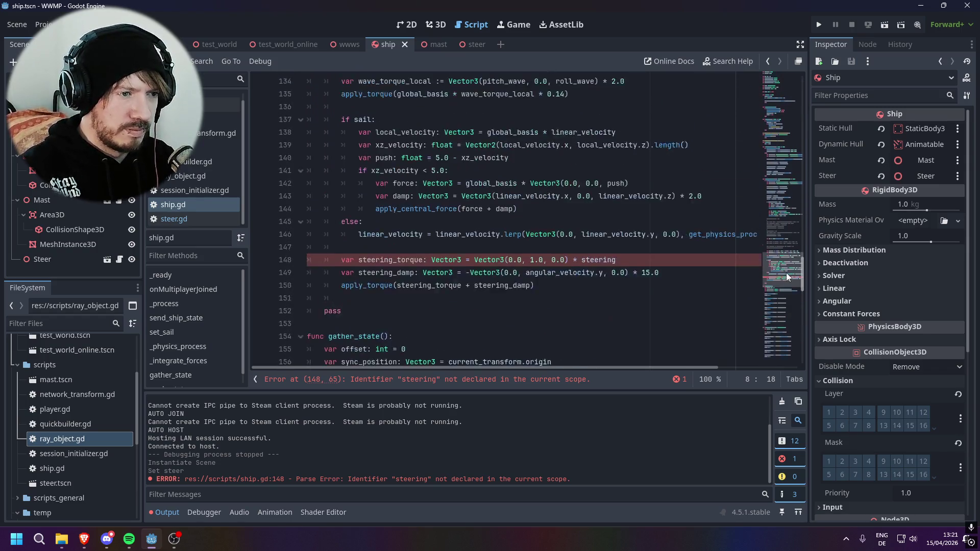
{"action": "scroll", "coordinate": [522, 175], "scroll_direction": "up", "scroll_amount": 2}
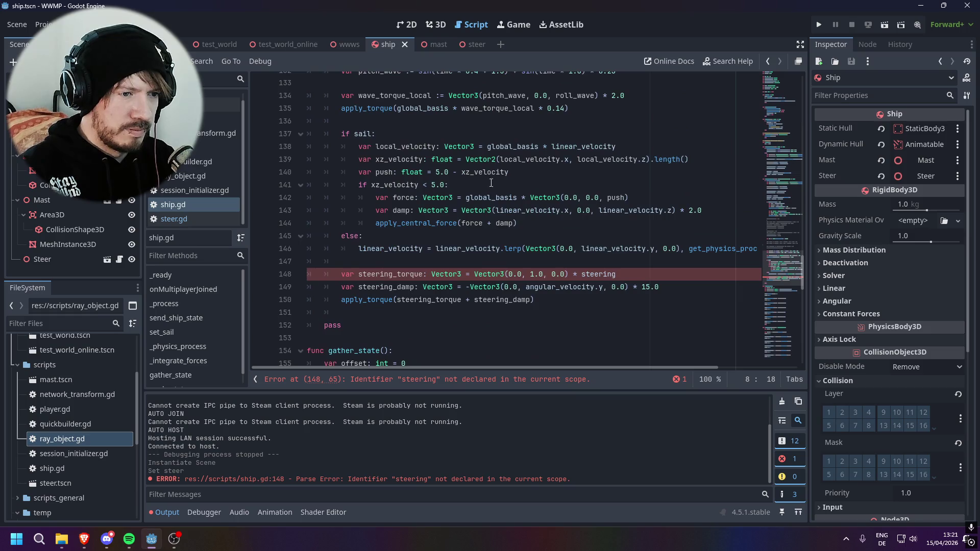
{"action": "left_click", "coordinate": [600, 275]}
{"action": "key", "text": "Delete"}
{"action": "key", "text": "Delete"}
{"action": "key", "text": "Delete"}
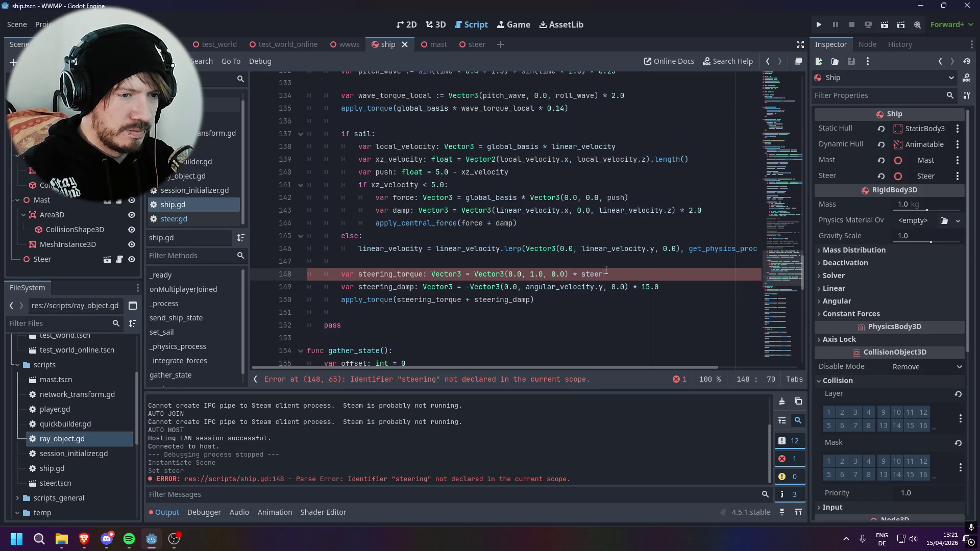
{"action": "type", "text": "."}
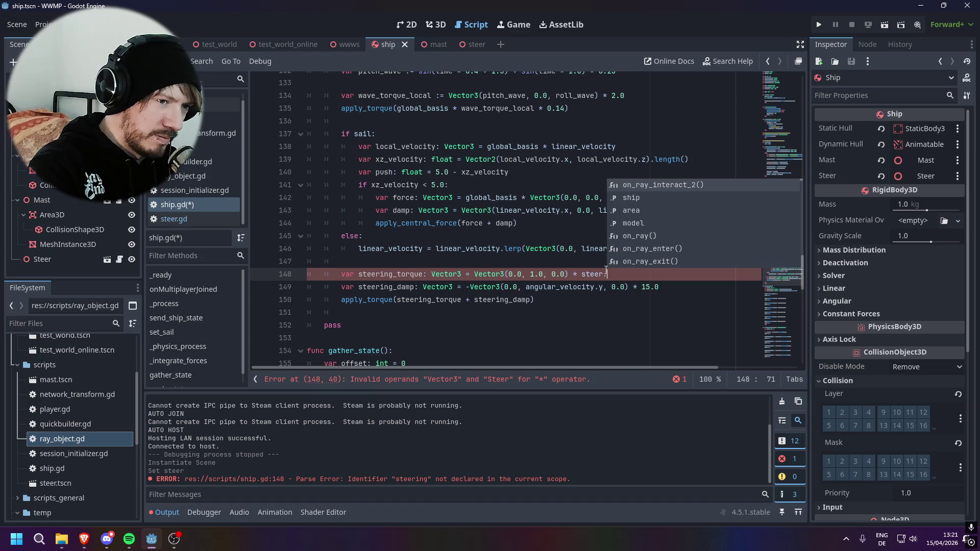
{"action": "type", "text": "st"}
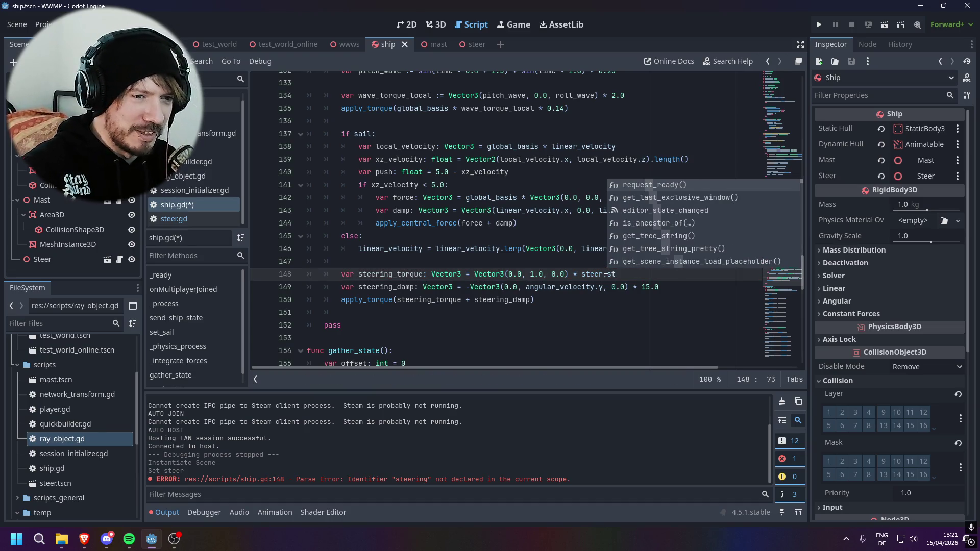
{"action": "type", "text": "eer"}
{"action": "left_click", "coordinate": [579, 257]}
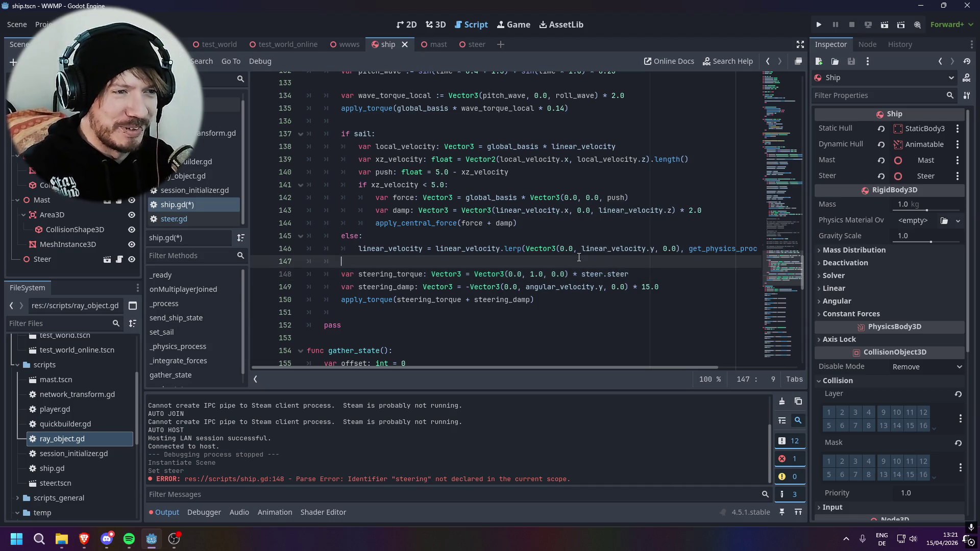
{"action": "left_click", "coordinate": [174, 220]}
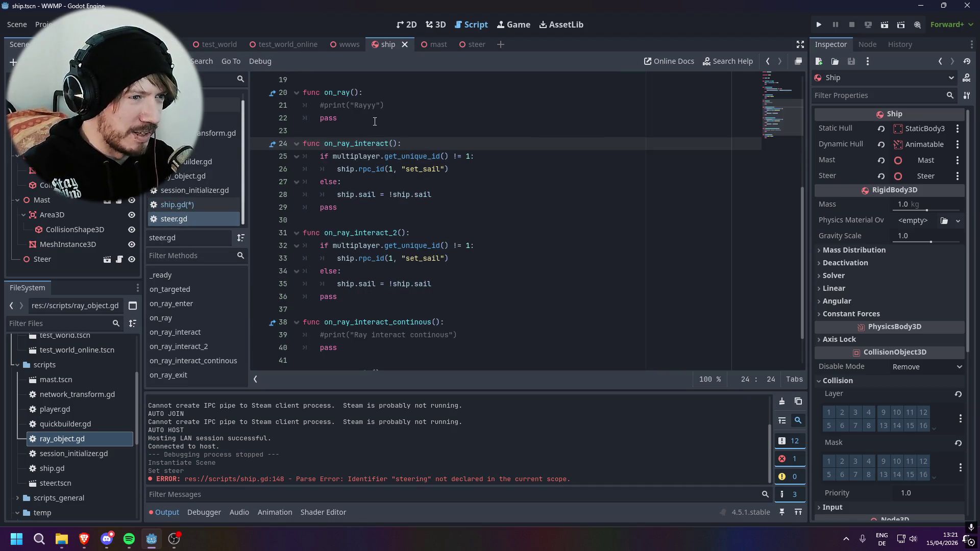
Declare 'var steer: float' above the ship variable in steer.gd and save
{"action": "scroll", "coordinate": [411, 133], "scroll_direction": "up", "scroll_amount": 6}
{"action": "left_click", "coordinate": [411, 133]}
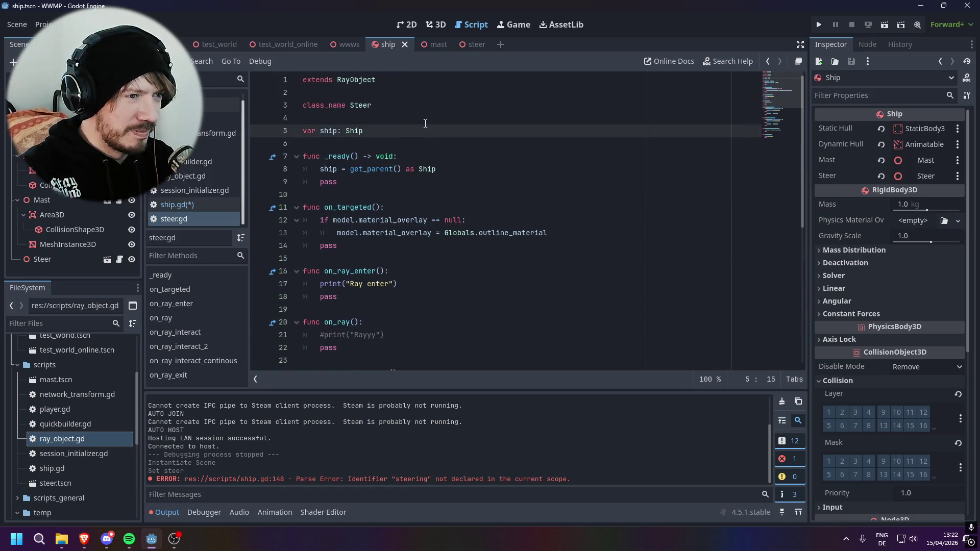
{"action": "key", "text": "Up"}
{"action": "key", "text": "Return"}
{"action": "type", "text": "var steer: "}
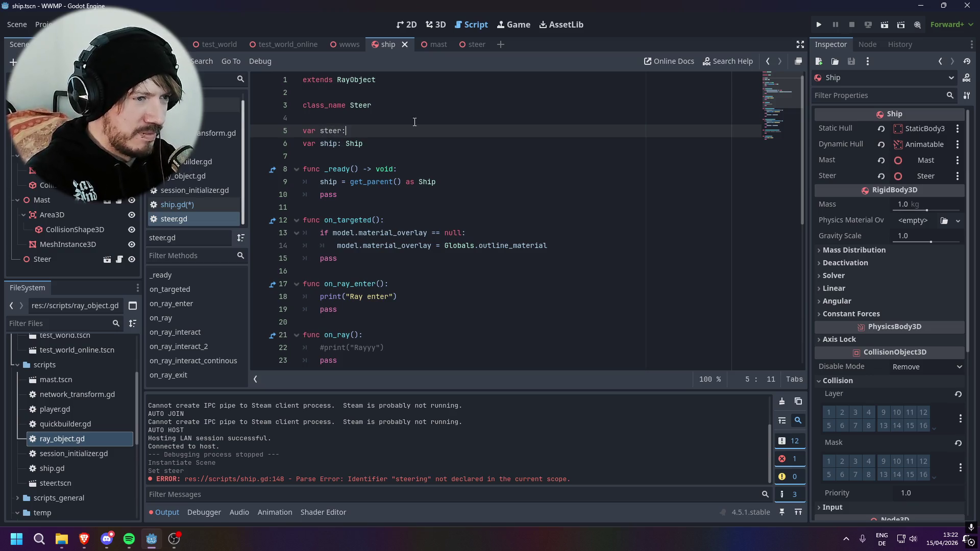
{"action": "type", "text": "float"}
{"action": "left_click", "coordinate": [415, 122]}
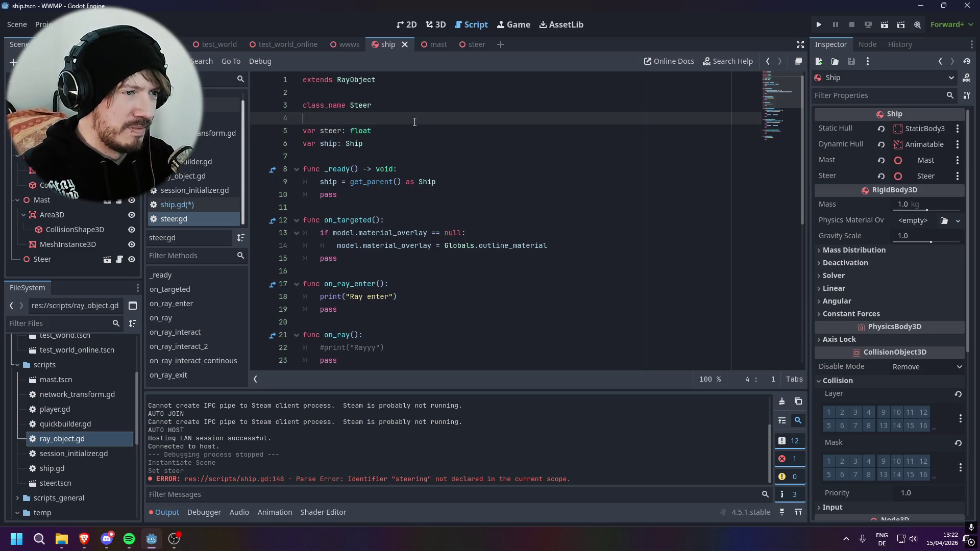
{"action": "key", "text": "ctrl+s"}
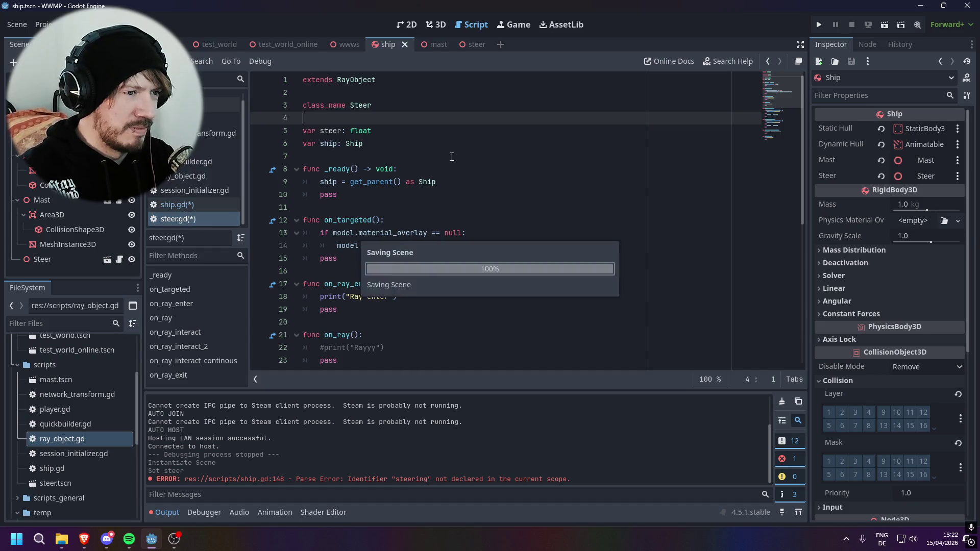
Back in ship.gd, check steer.steer on line 148 and clear the output log
{"action": "left_click", "coordinate": [173, 204]}
{"action": "left_click", "coordinate": [648, 285]}
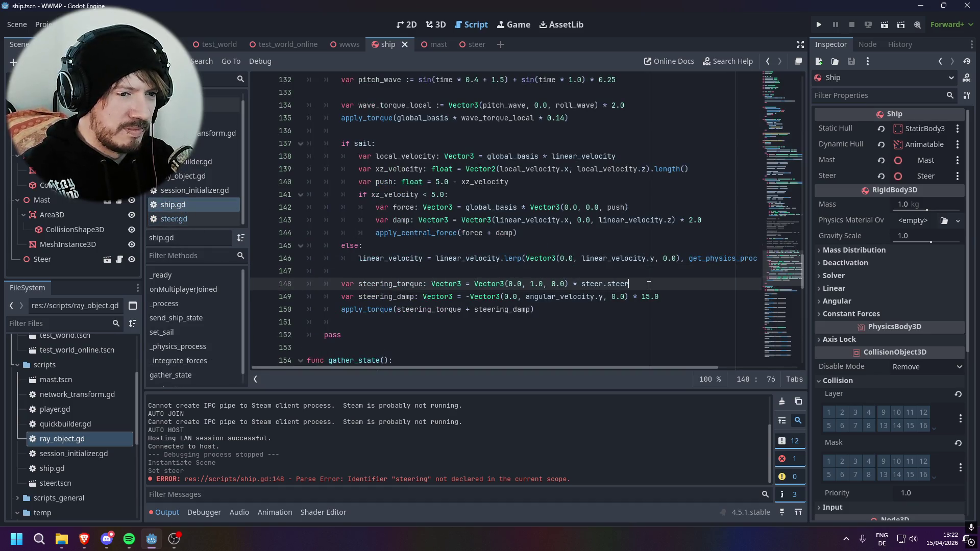
{"action": "left_click_drag", "start_coordinate": [581, 284], "coordinate": [672, 286]}
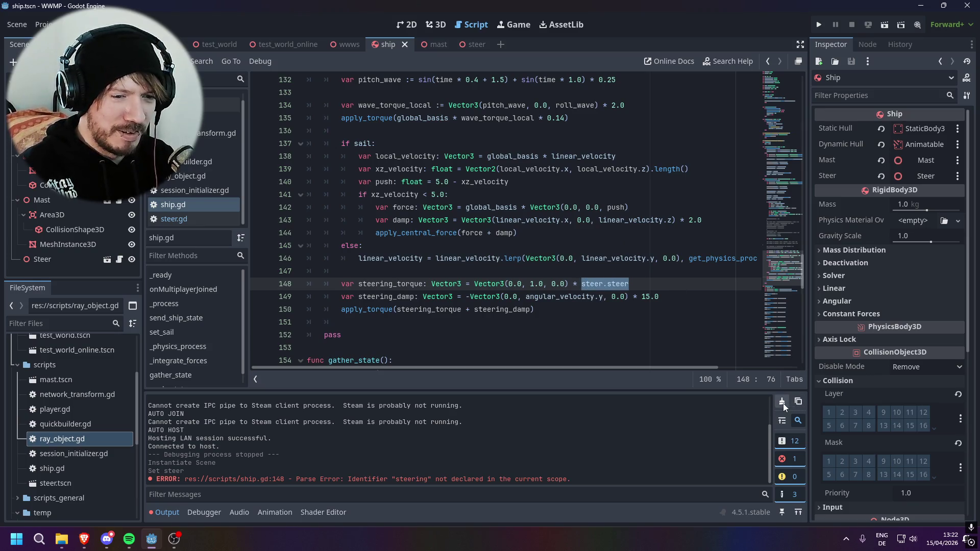
{"action": "left_click", "coordinate": [781, 401]}
{"action": "left_click", "coordinate": [657, 295]}
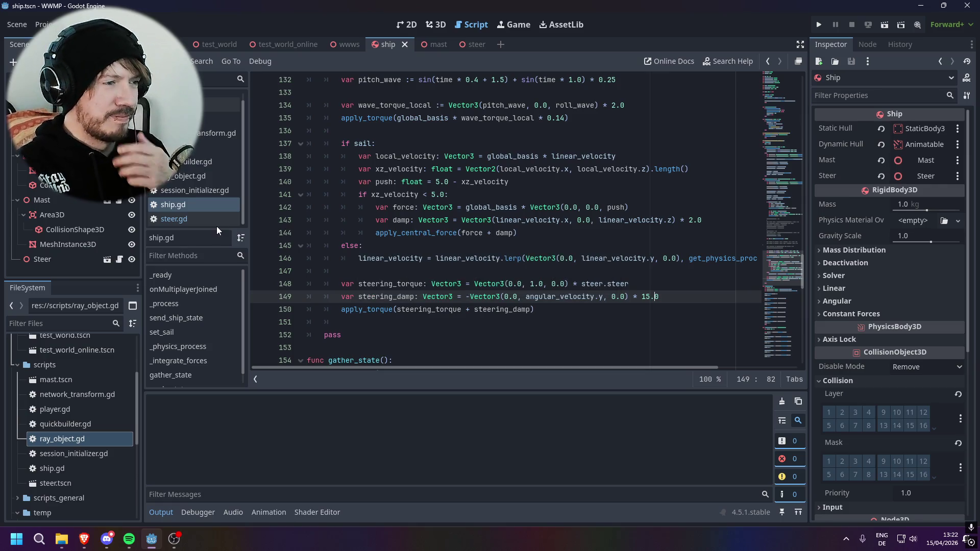
{"action": "left_click", "coordinate": [204, 219]}
{"action": "left_click", "coordinate": [460, 173]}
{"action": "scroll", "coordinate": [459, 173], "scroll_direction": "down", "scroll_amount": 4}
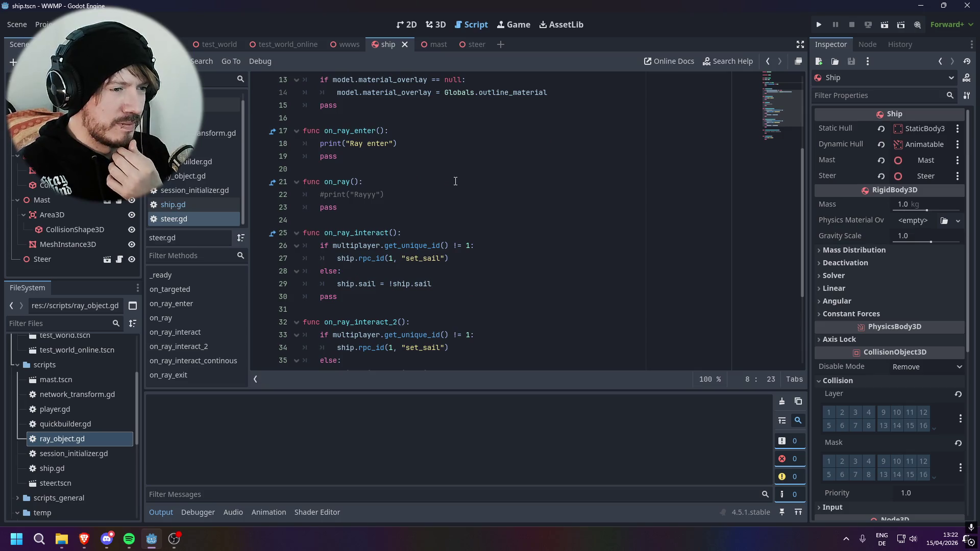
{"action": "scroll", "coordinate": [458, 179], "scroll_direction": "up", "scroll_amount": 4}
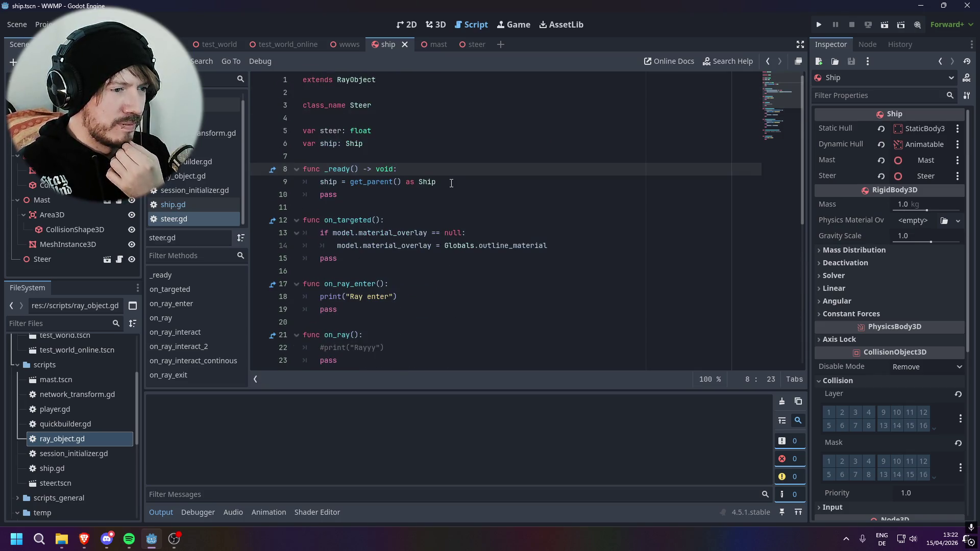
{"action": "scroll", "coordinate": [440, 187], "scroll_direction": "down", "scroll_amount": 5}
{"action": "left_click", "coordinate": [357, 166]}
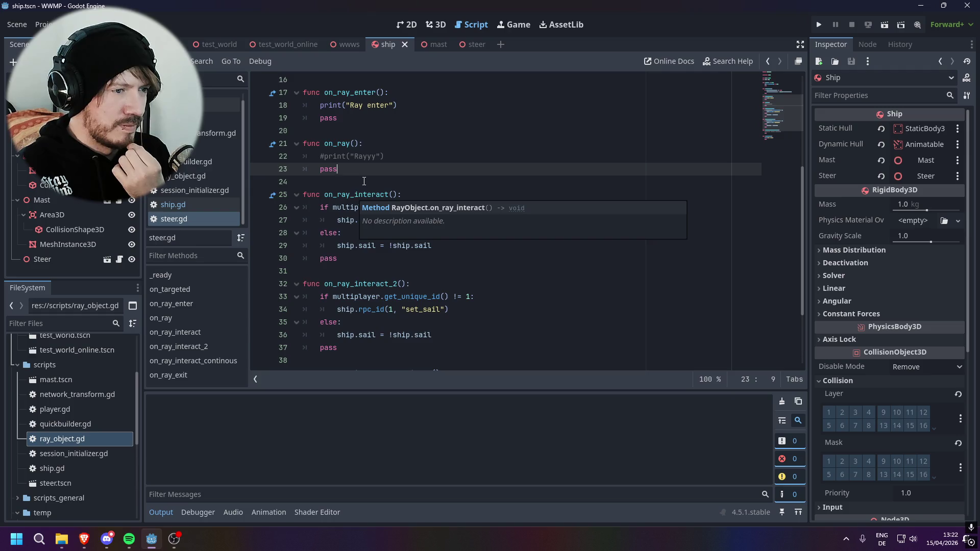
{"action": "scroll", "coordinate": [371, 288], "scroll_direction": "down", "scroll_amount": 3}
{"action": "left_click_drag", "start_coordinate": [340, 310], "coordinate": [346, 244]}
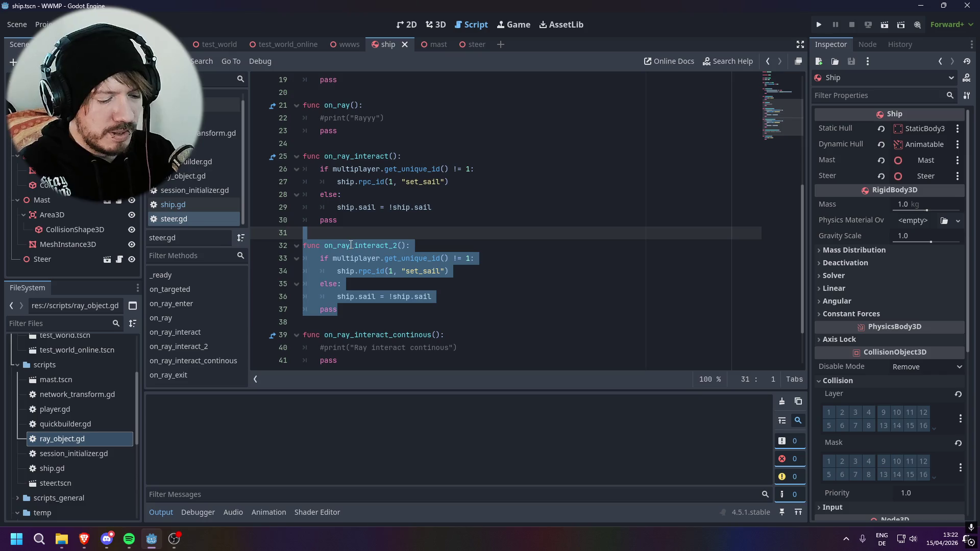
{"action": "key", "text": "BackSpace"}
{"action": "key", "text": "BackSpace"}
{"action": "scroll", "coordinate": [350, 245], "scroll_direction": "up", "scroll_amount": 3}
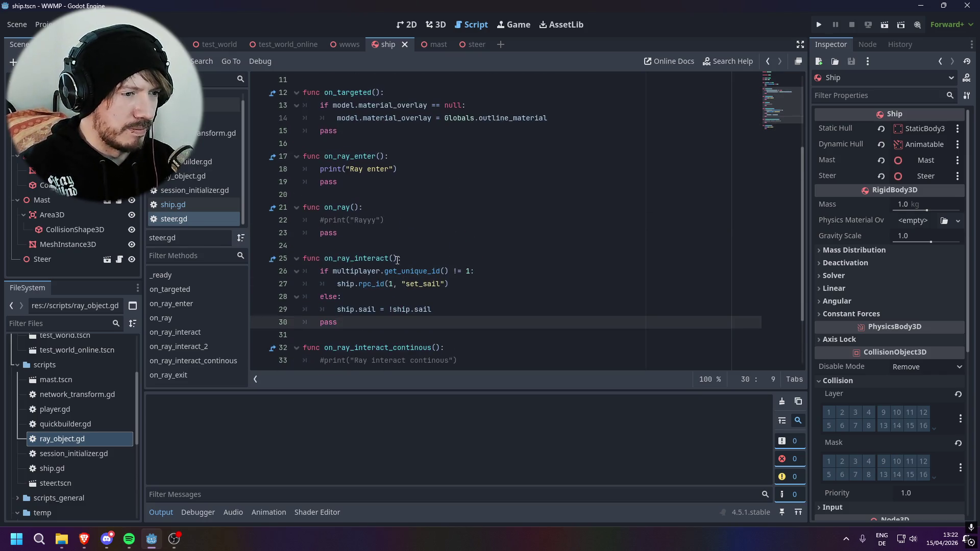
{"action": "left_click", "coordinate": [396, 259]}
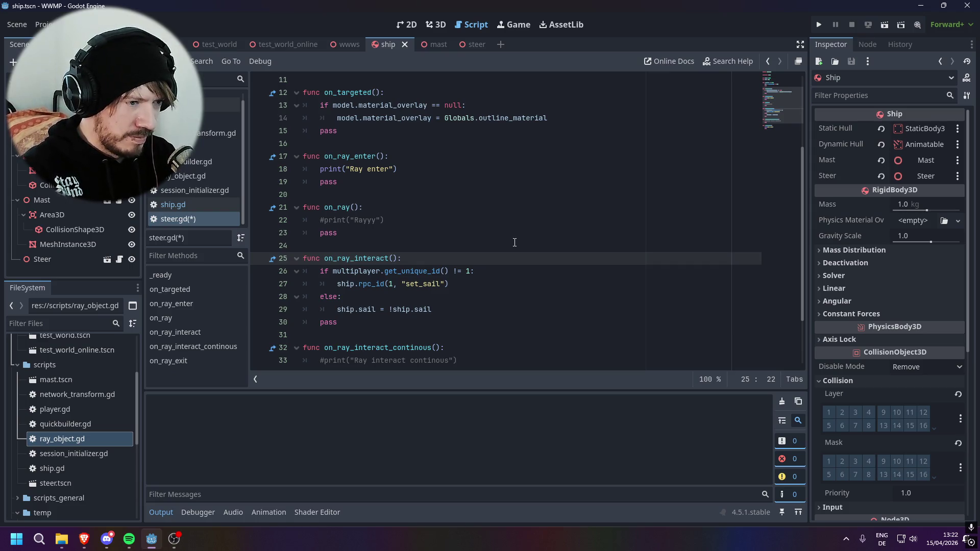
{"action": "key", "text": "ctrl+z"}
{"action": "key", "text": "ctrl+z"}
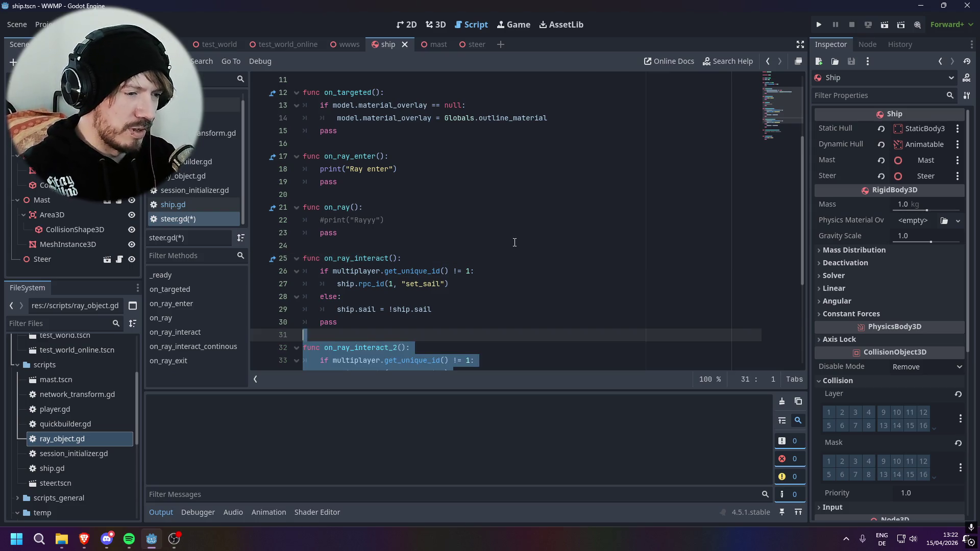
{"action": "mouse_move", "coordinate": [83, 538]}
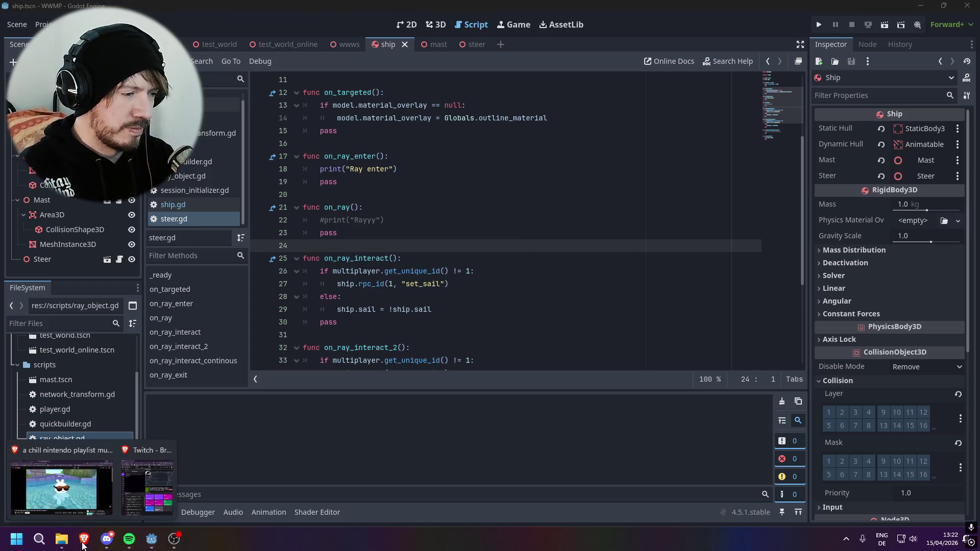
{"action": "left_click", "coordinate": [94, 461]}
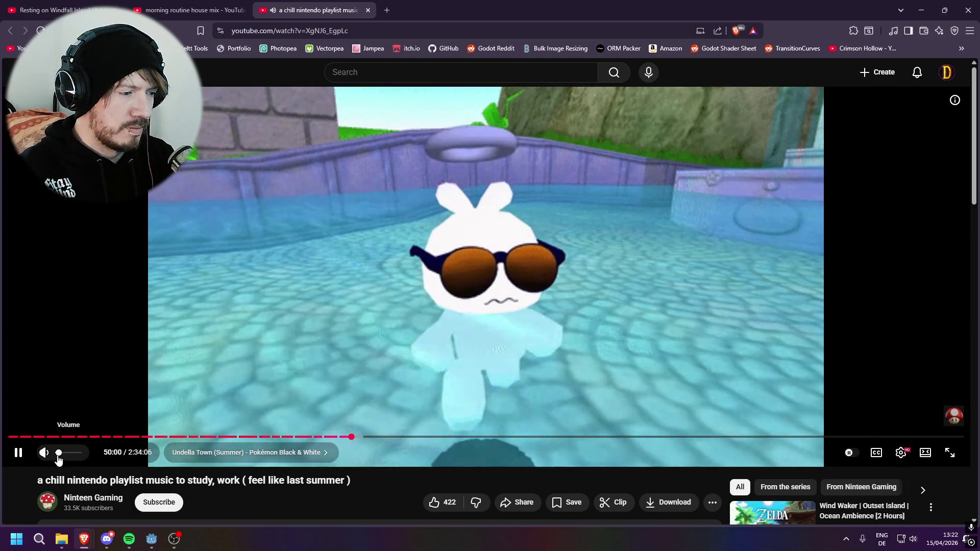
{"action": "left_click", "coordinate": [921, 10]}
{"action": "left_click", "coordinate": [432, 161]}
{"action": "left_click", "coordinate": [493, 271]}
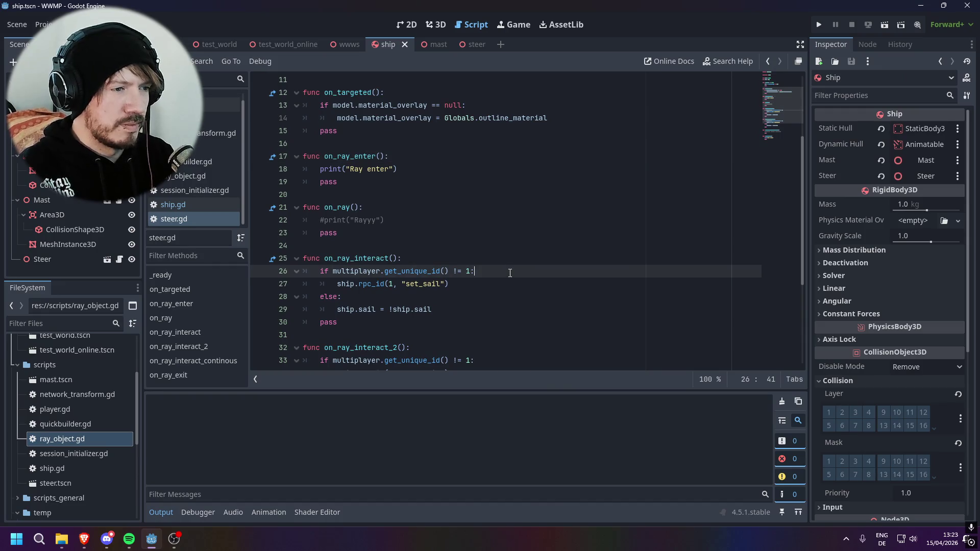
Open a new line after line 23, above on_ray_interact in steer.gd
{"action": "left_click", "coordinate": [413, 193]}
{"action": "scroll", "coordinate": [413, 193], "scroll_direction": "down", "scroll_amount": 2}
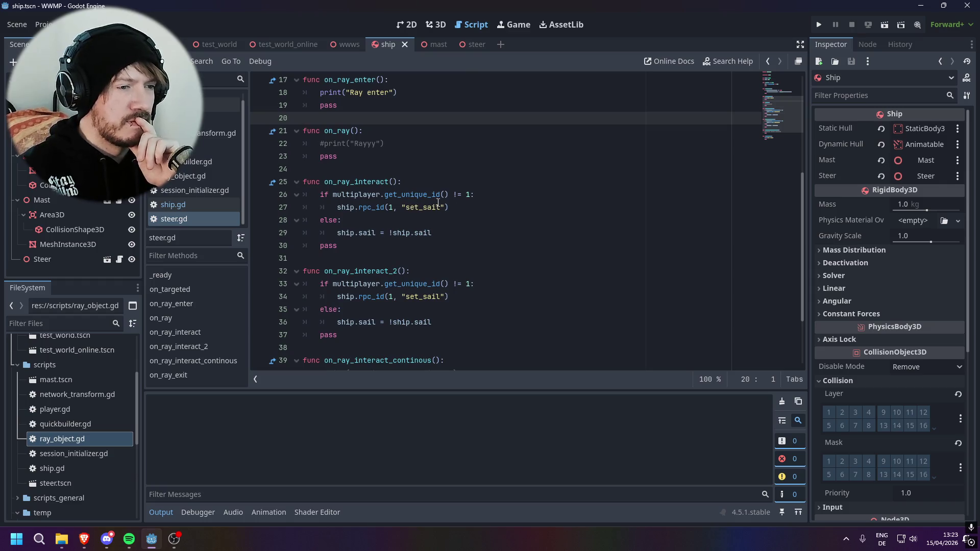
{"action": "left_click", "coordinate": [481, 206]}
{"action": "scroll", "coordinate": [480, 205], "scroll_direction": "up", "scroll_amount": 1}
{"action": "left_click", "coordinate": [475, 194]}
{"action": "scroll", "coordinate": [460, 195], "scroll_direction": "down", "scroll_amount": 1}
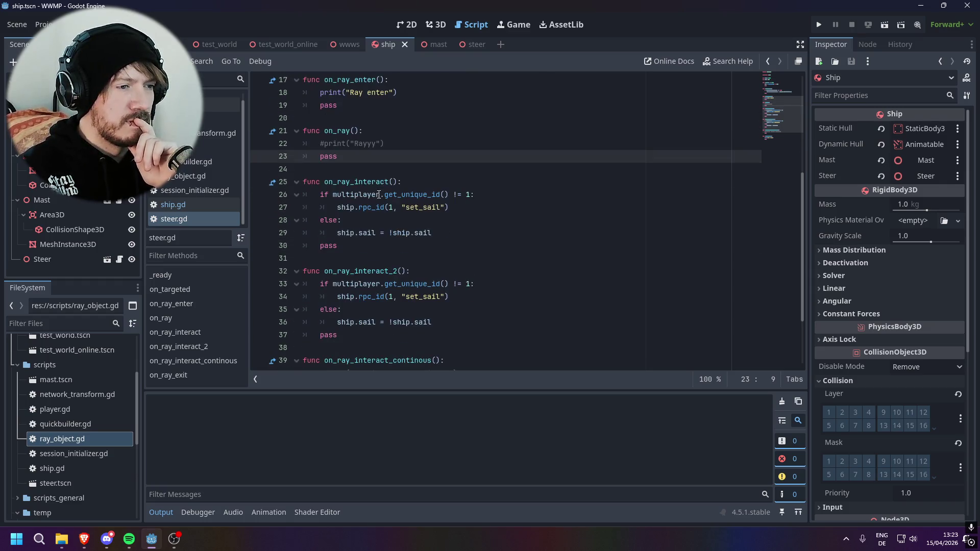
{"action": "key", "text": "Return"}
{"action": "key", "text": "Return"}
{"action": "type", "text": "@rpc("}
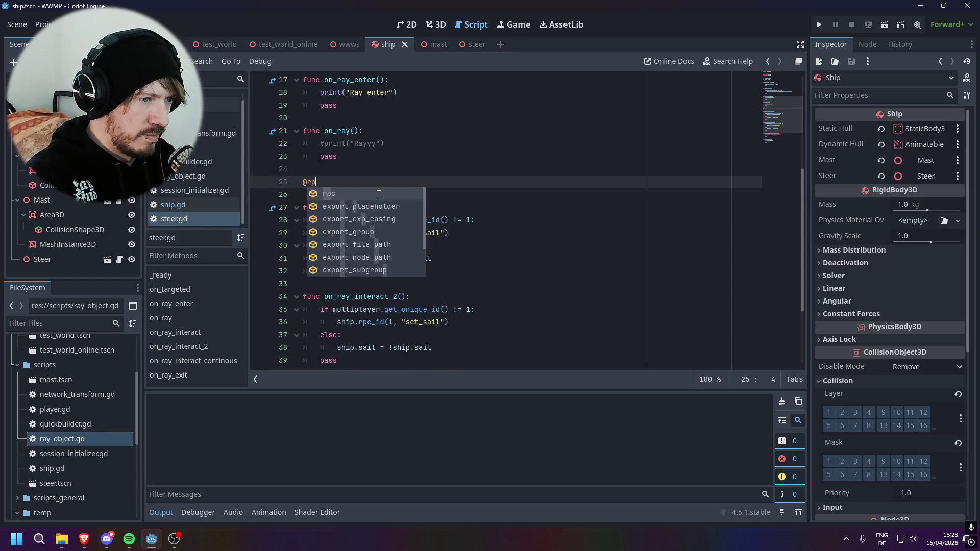
{"action": "key", "text": "Return"}
{"action": "type", "text": ","}
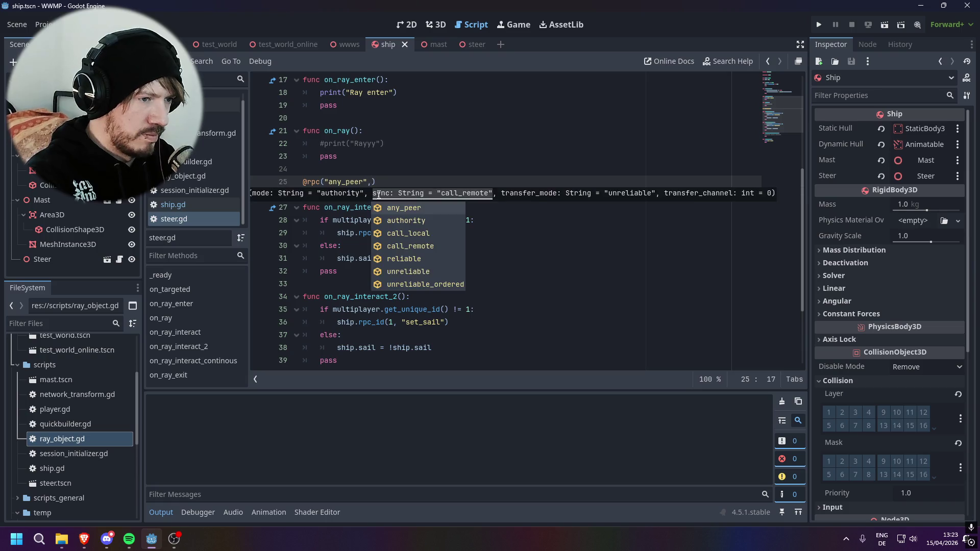
{"action": "key", "text": "Down"}
{"action": "key", "text": "Down"}
{"action": "key", "text": "Down"}
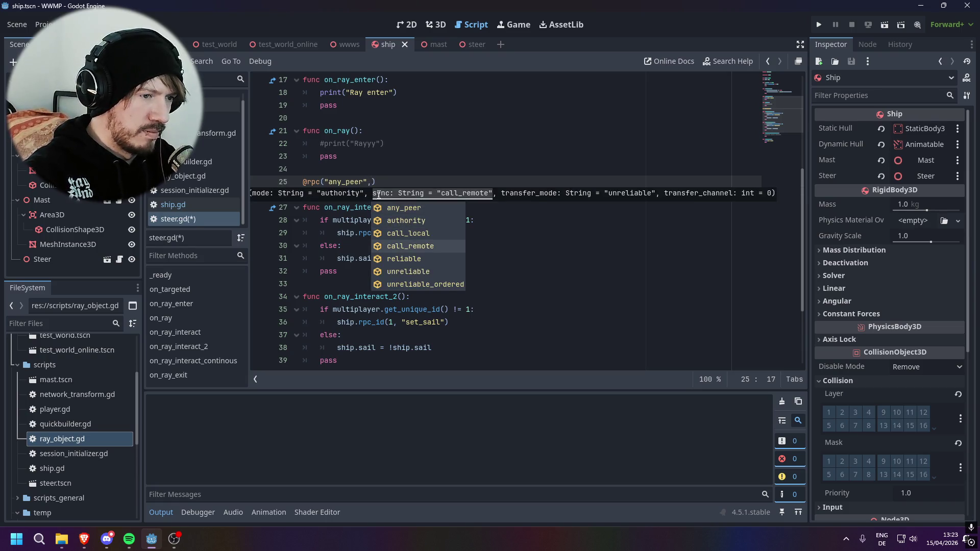
{"action": "key", "text": "Return"}
{"action": "type", "text": ","}
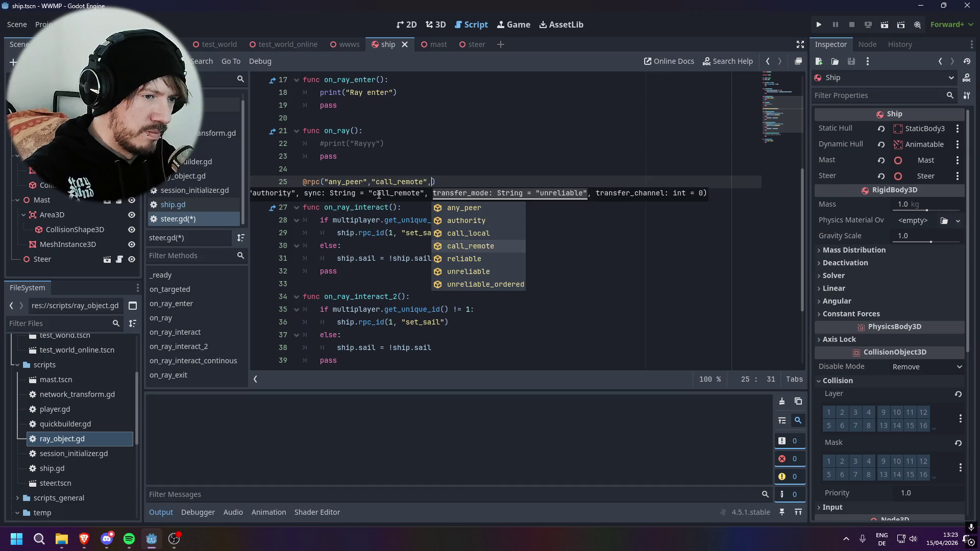
{"action": "key", "text": "Down"}
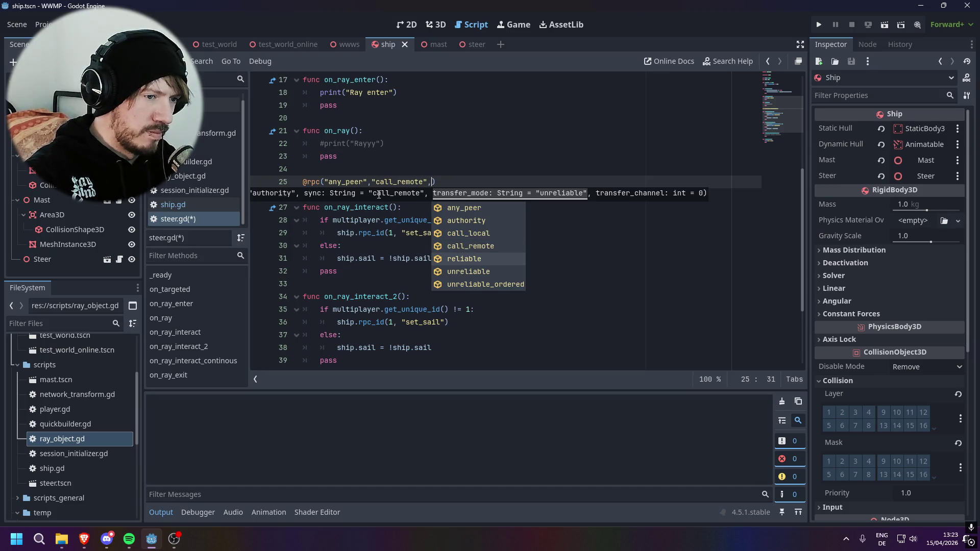
{"action": "key", "text": "Return"}
{"action": "type", "text": ",3"}
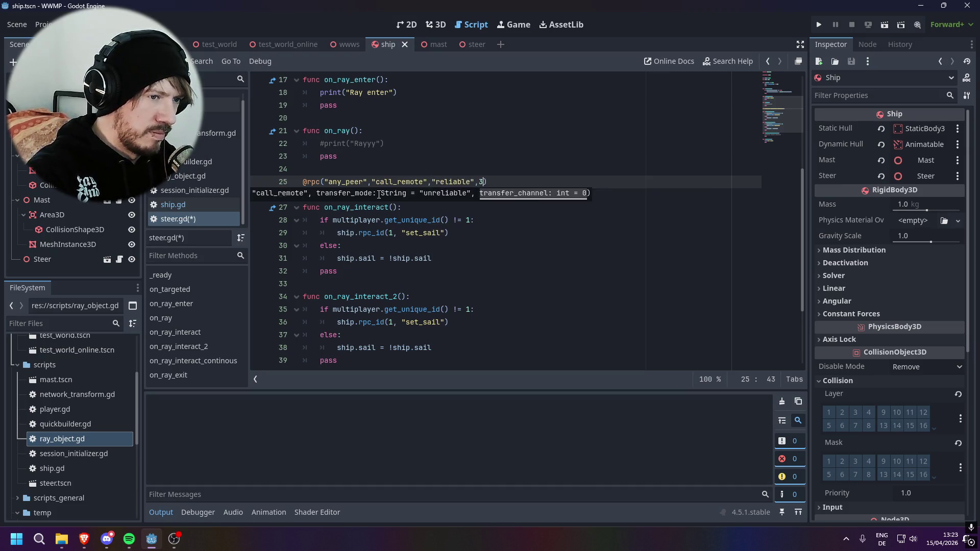
{"action": "left_click", "coordinate": [429, 152]}
{"action": "left_click", "coordinate": [489, 182]}
{"action": "key", "text": "ctrl+s"}
Change the transfer mode to unreliable_ordered with channel 0 and save
{"action": "left_click", "coordinate": [385, 145]}
{"action": "left_click", "coordinate": [523, 184]}
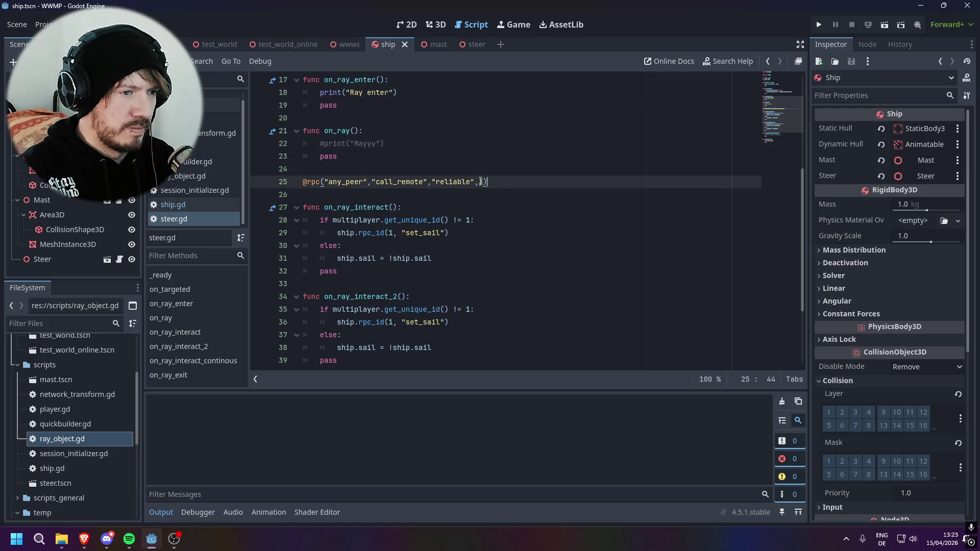
{"action": "left_click_drag", "start_coordinate": [433, 179], "coordinate": [484, 182]}
{"action": "key", "text": "BackSpace"}
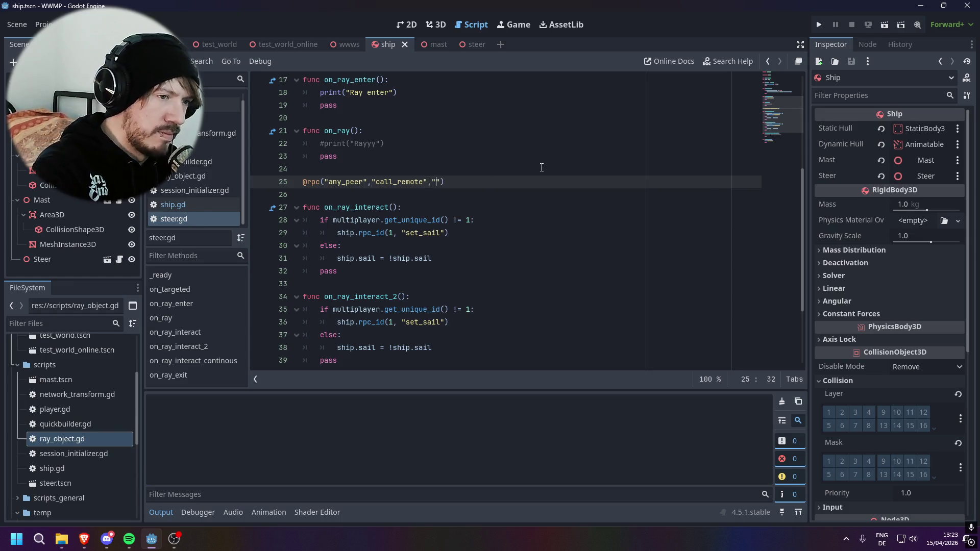
{"action": "key", "text": "Down"}
{"action": "key", "text": "Return"}
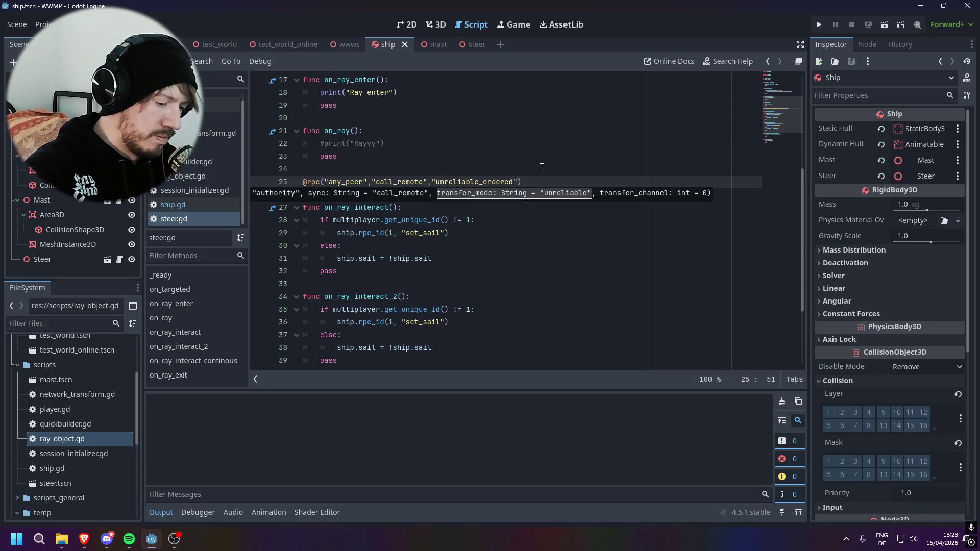
{"action": "type", "text": "0"}
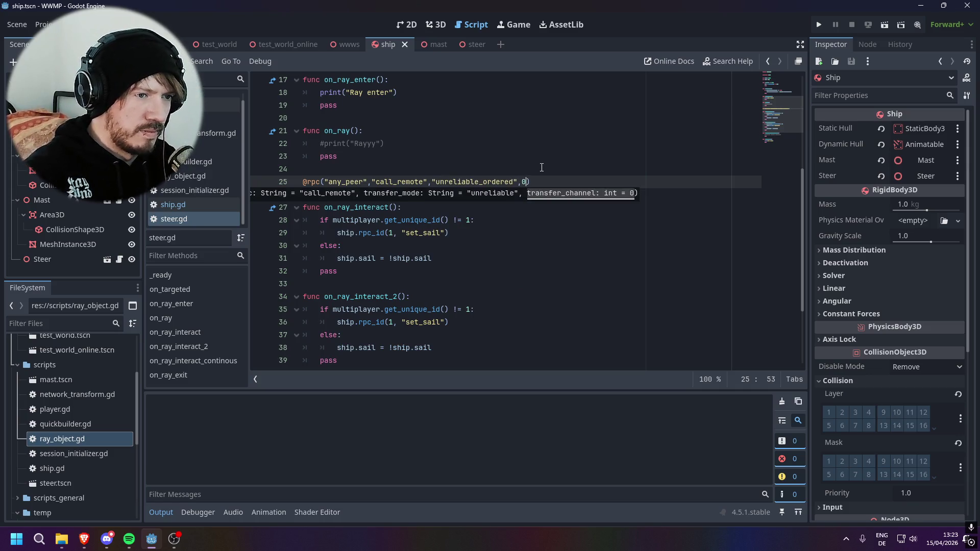
{"action": "key", "text": "BackSpace"}
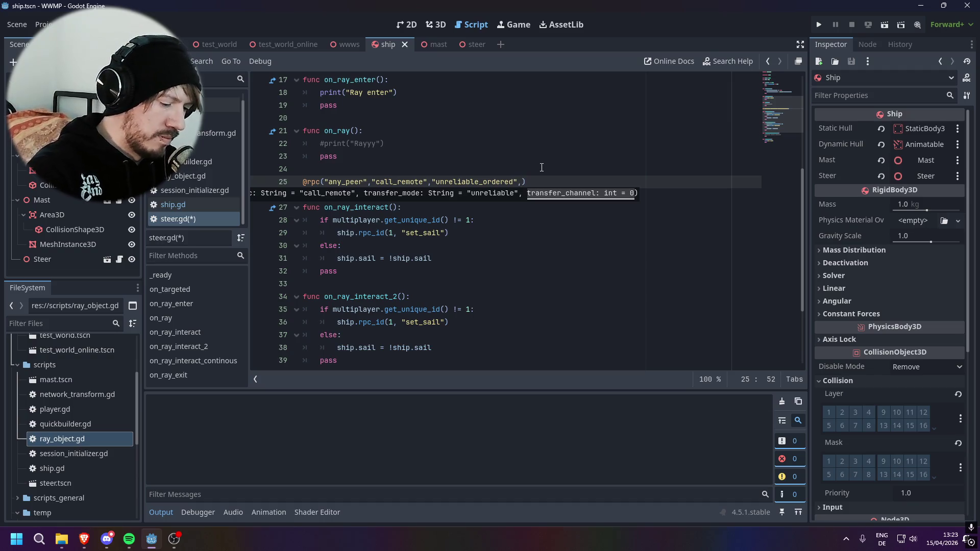
{"action": "key", "text": "ctrl+s"}
{"action": "left_click", "coordinate": [542, 168]}
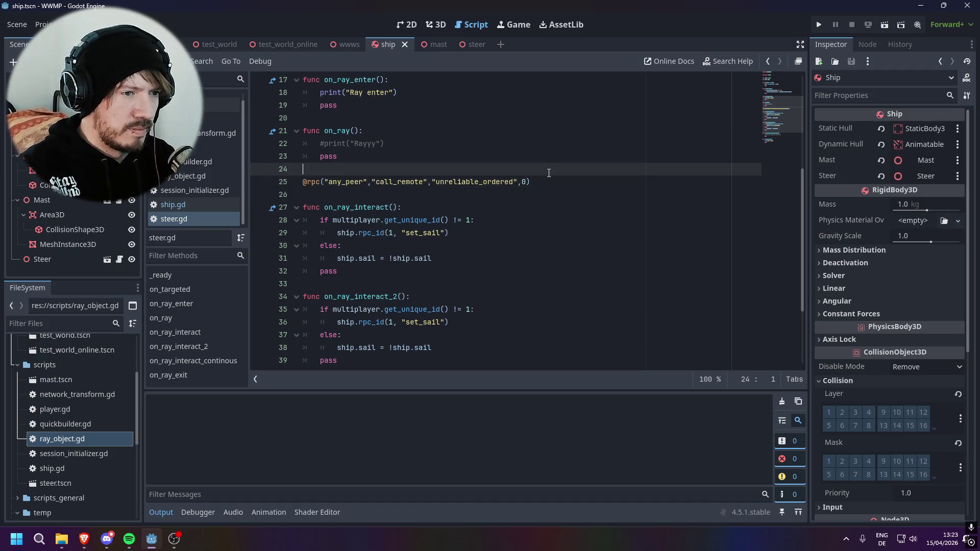
Declare 'func set_steer(steer_adjust: float)' below the rpc annotation
{"action": "left_click", "coordinate": [550, 181]}
{"action": "key", "text": "Return"}
{"action": "type", "text": "func s"}
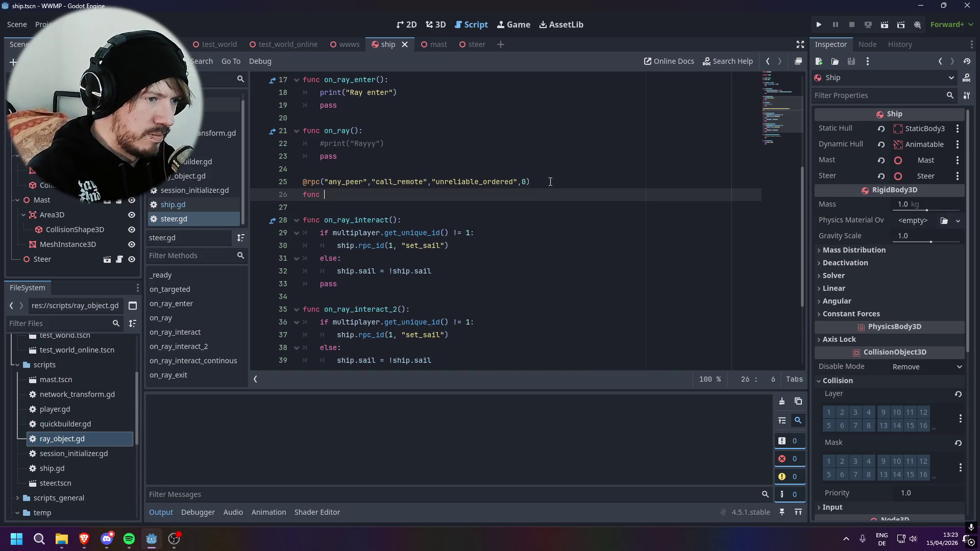
{"action": "type", "text": "et_"}
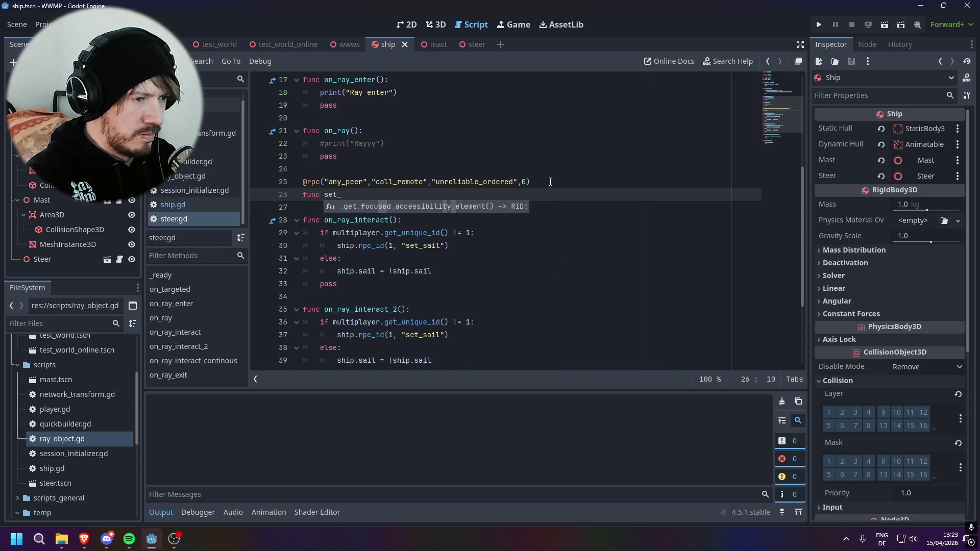
{"action": "key", "text": "Escape"}
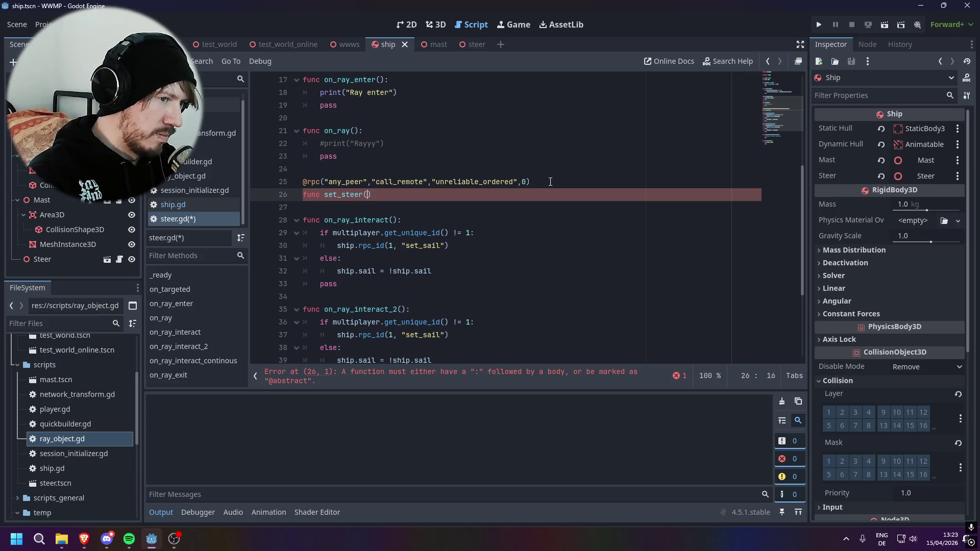
{"action": "type", "text": "steer_"}
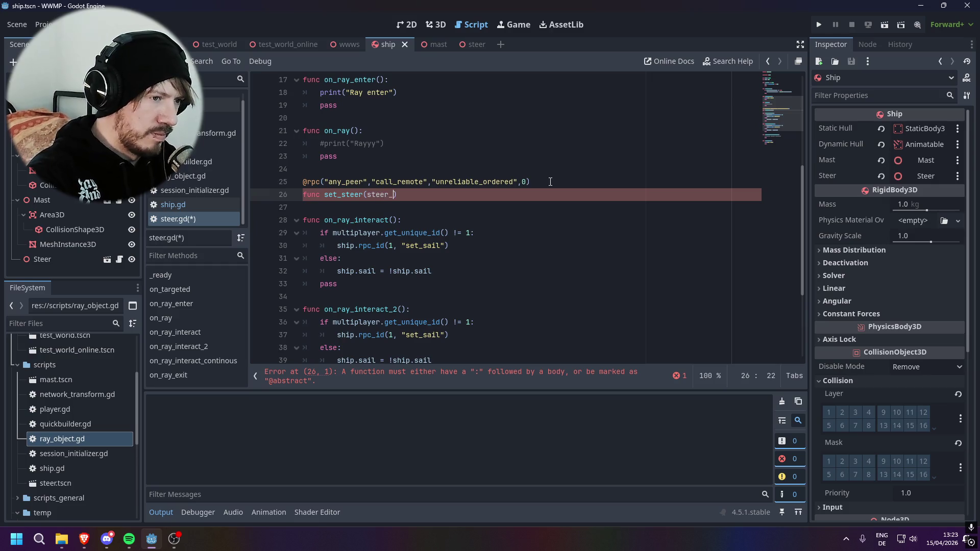
{"action": "type", "text": "adjust: float"}
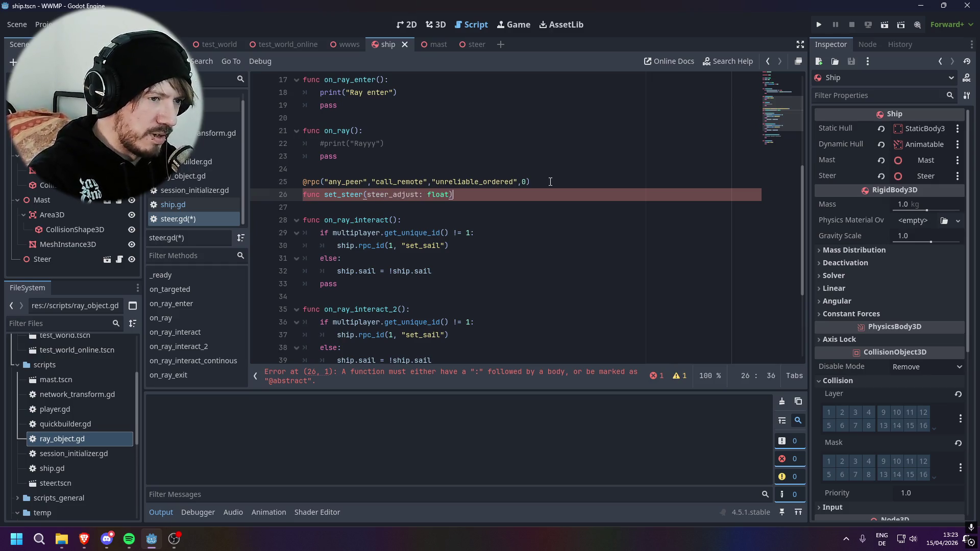
{"action": "key", "text": "Return"}
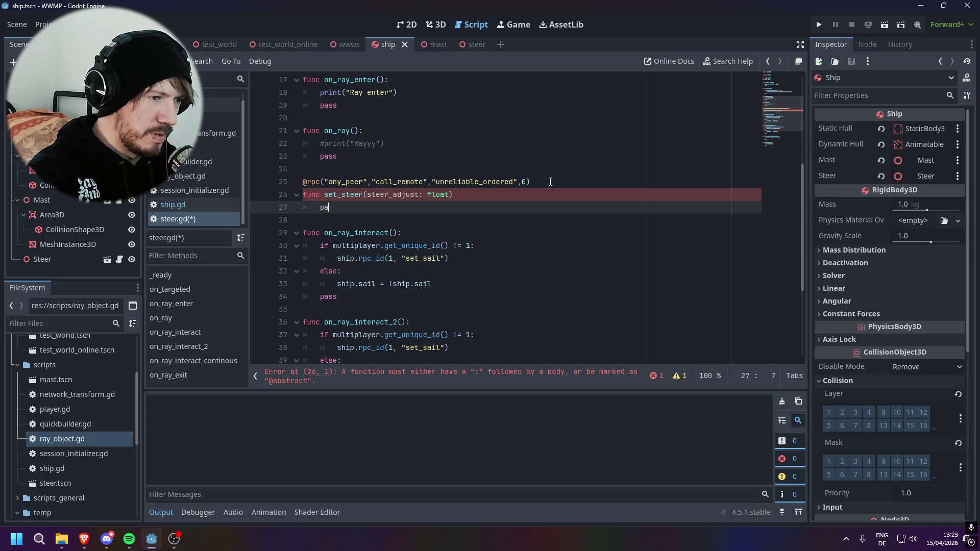
Give set_steer the indented body 'steer += steer_adjust' and save steer.gd
{"action": "left_click", "coordinate": [511, 195]}
{"action": "key", "text": "Return"}
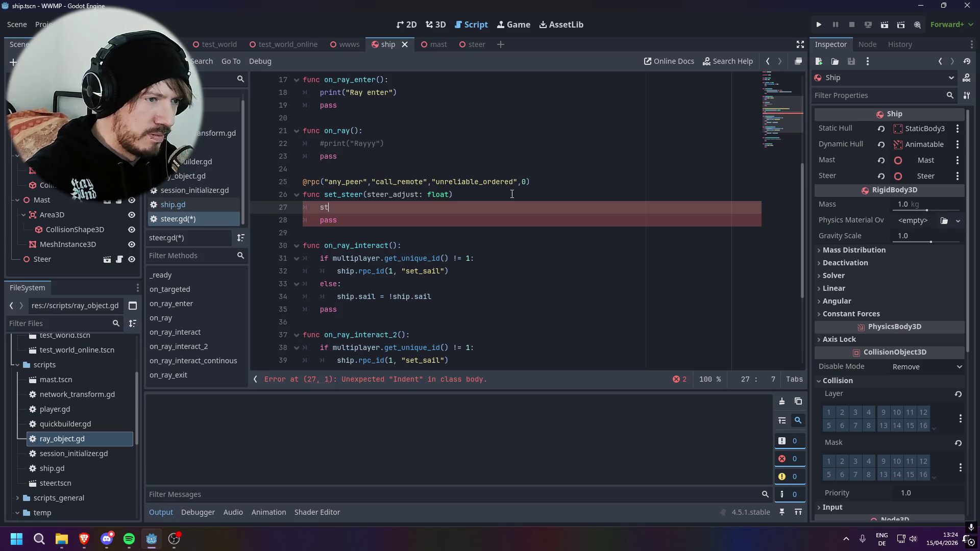
{"action": "type", "text": "teer"}
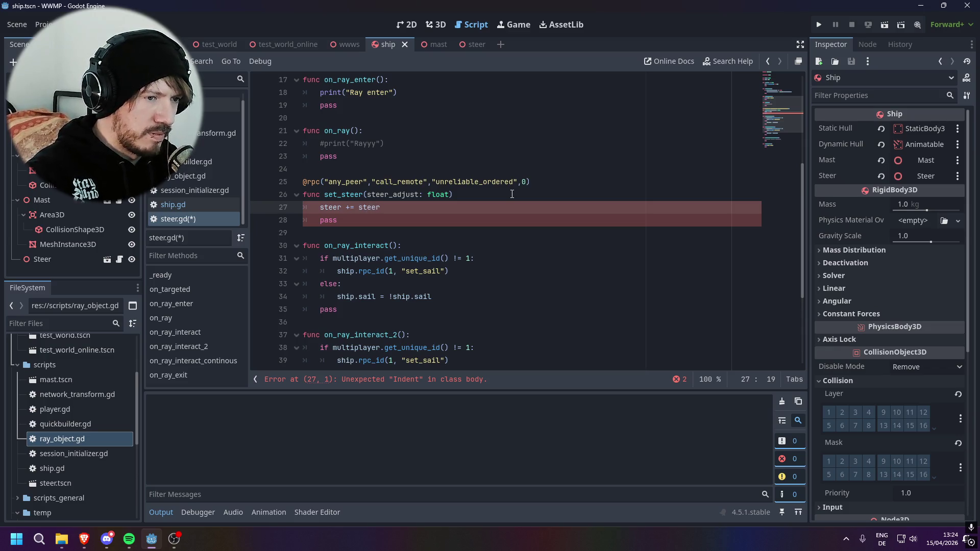
{"action": "left_click", "coordinate": [512, 194]}
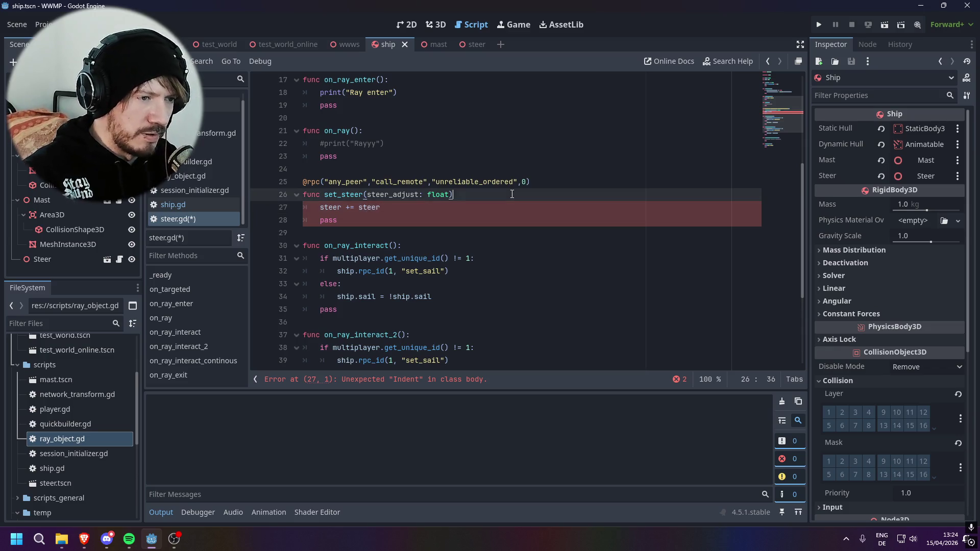
{"action": "key", "text": "Down"}
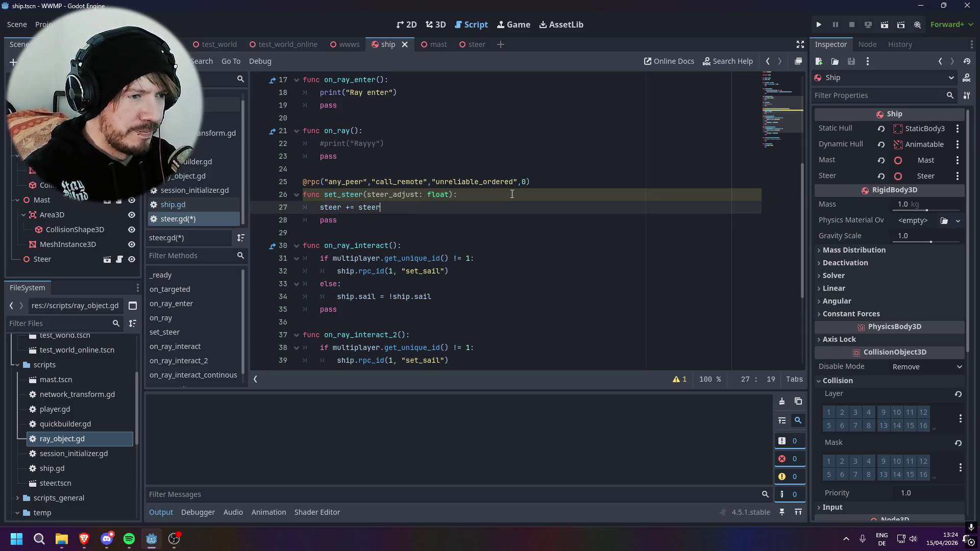
{"action": "type", "text": "_a"}
{"action": "key", "text": "Return"}
{"action": "key", "text": "ctrl+s"}
{"action": "left_click", "coordinate": [512, 194]}
{"action": "key", "text": "ctrl+s"}
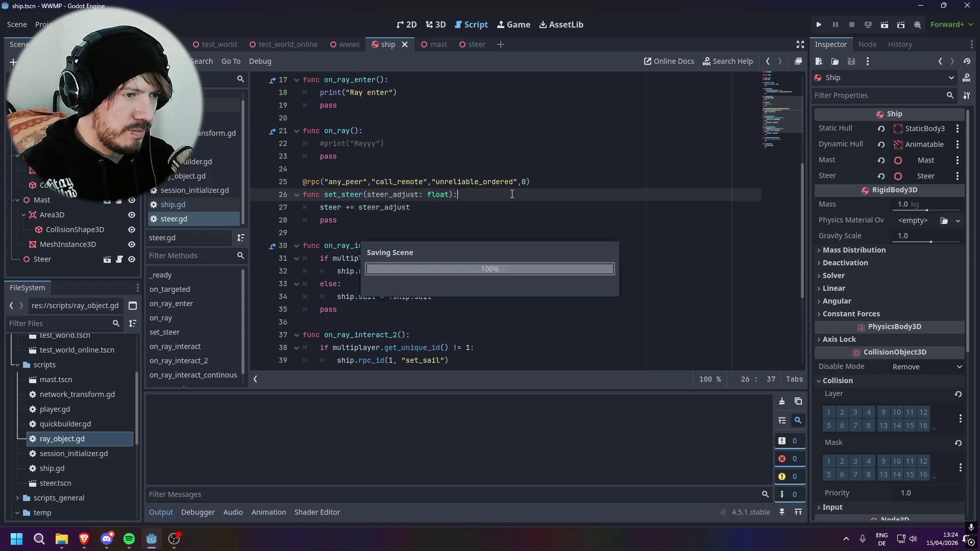
{"action": "left_click", "coordinate": [427, 212]}
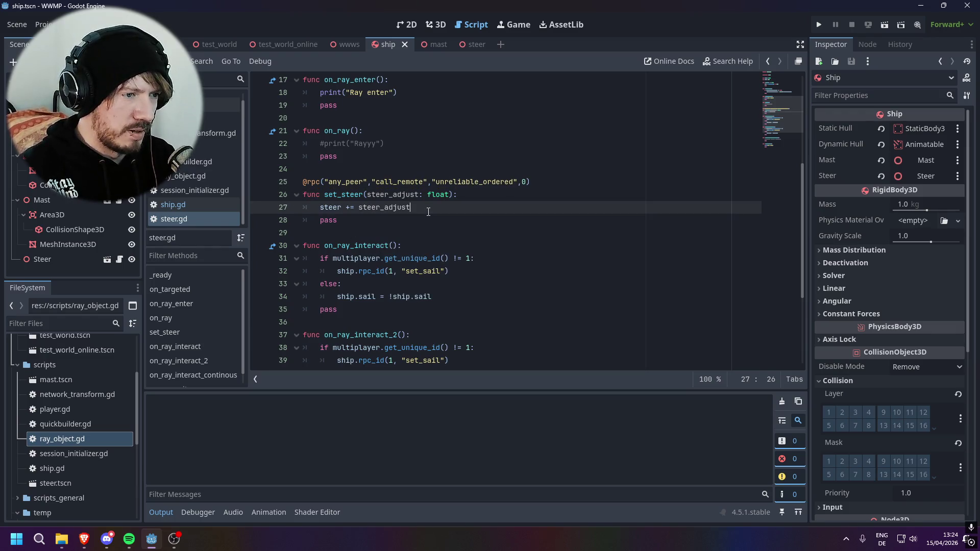
{"action": "key", "text": "ctrl+s"}
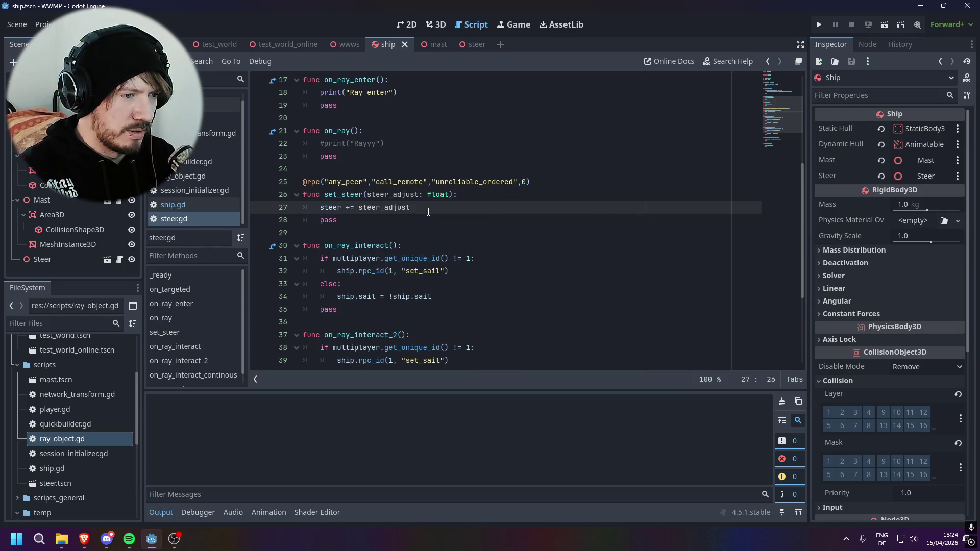
Replace on_ray_interact's 'ship.sail = !ship.sail' with 'steer += steer_adjust'
{"action": "scroll", "coordinate": [415, 223], "scroll_direction": "down", "scroll_amount": 1}
{"action": "left_click", "coordinate": [408, 207]}
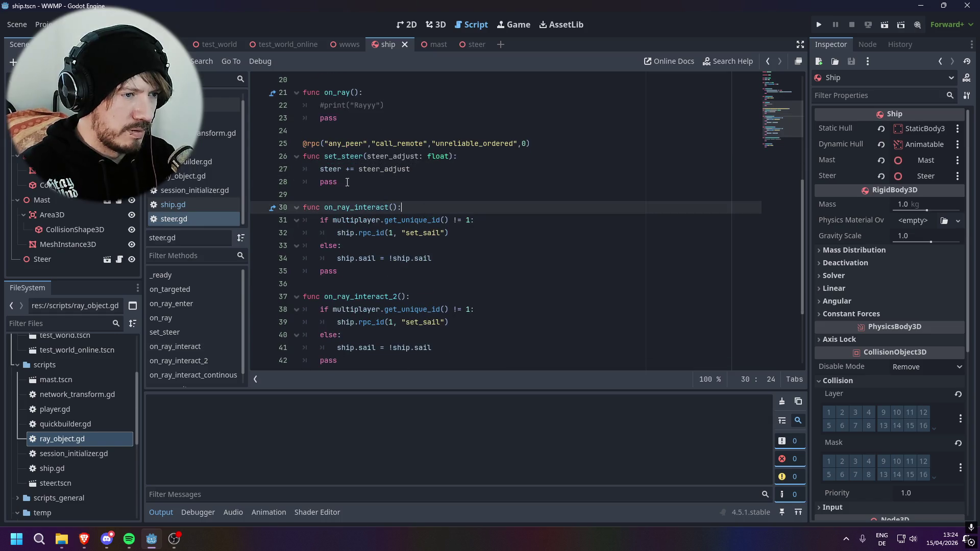
{"action": "left_click_drag", "start_coordinate": [318, 168], "coordinate": [447, 172]}
{"action": "key", "text": "ctrl+c"}
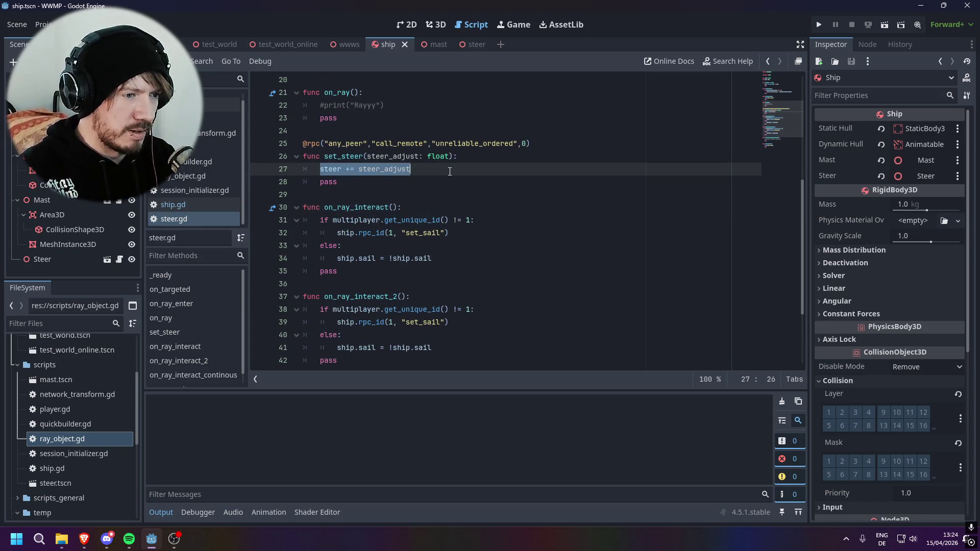
{"action": "left_click", "coordinate": [449, 172]}
{"action": "left_click_drag", "start_coordinate": [334, 259], "coordinate": [467, 259]}
{"action": "key", "text": "ctrl+v"}
Replace on_ray_interact_2's sail toggle with 'steer -= steer_adjust', then select the undeclared steer_adjust
{"action": "scroll", "coordinate": [427, 296], "scroll_direction": "down", "scroll_amount": 1}
{"action": "left_click_drag", "start_coordinate": [338, 313], "coordinate": [432, 310]}
{"action": "key", "text": "ctrl+v"}
{"action": "left_click", "coordinate": [372, 309]}
{"action": "key", "text": "Left"}
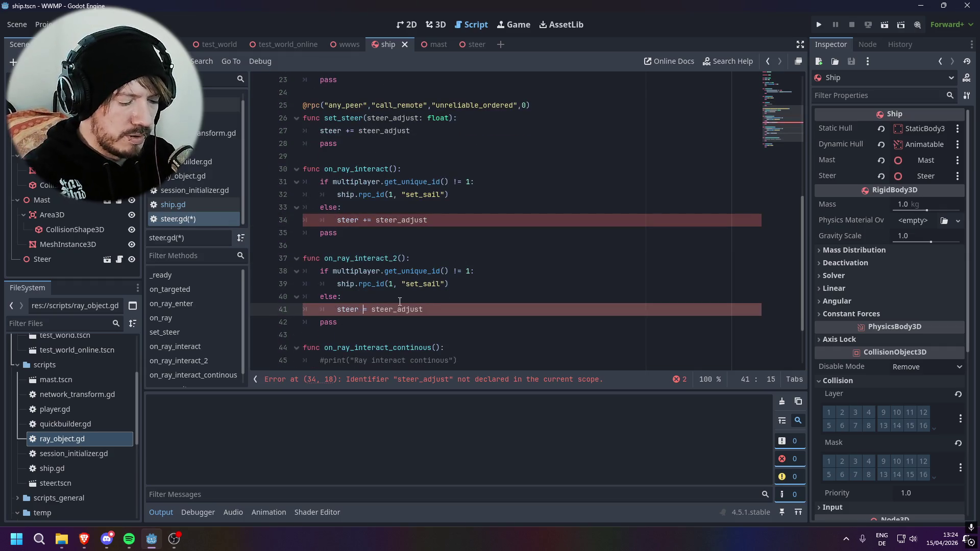
{"action": "left_click", "coordinate": [457, 284]}
{"action": "scroll", "coordinate": [499, 285], "scroll_direction": "up", "scroll_amount": 1}
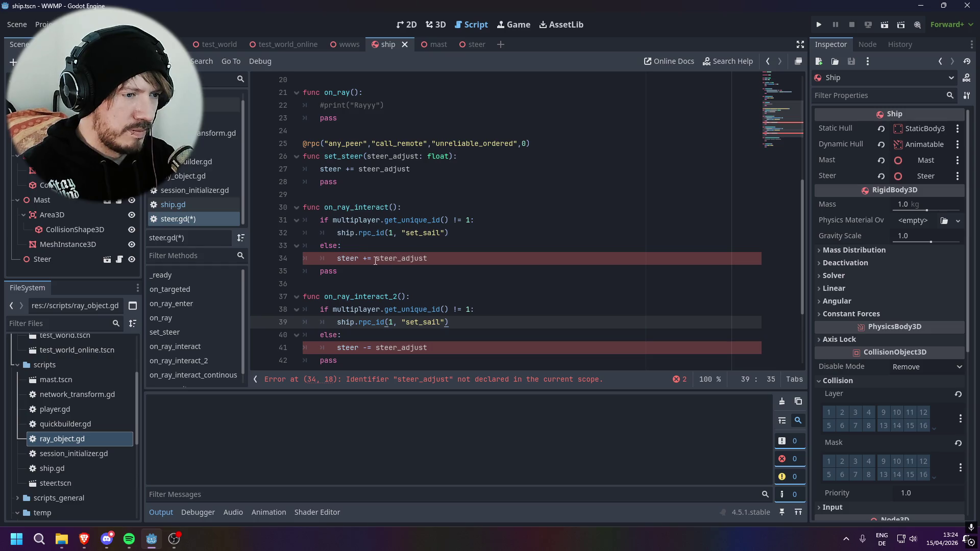
{"action": "left_click_drag", "start_coordinate": [375, 260], "coordinate": [428, 261]}
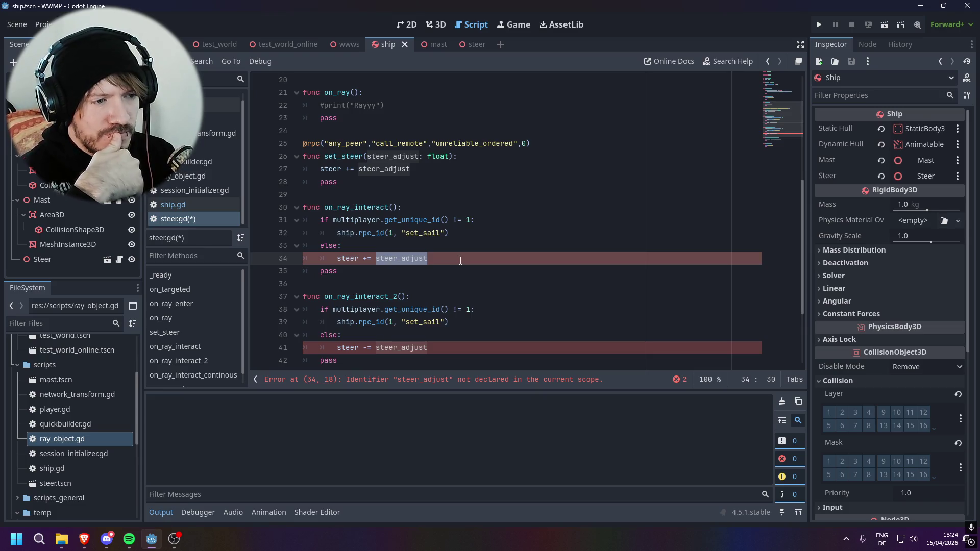
{"action": "scroll", "coordinate": [779, 113], "scroll_direction": "up", "scroll_amount": 6}
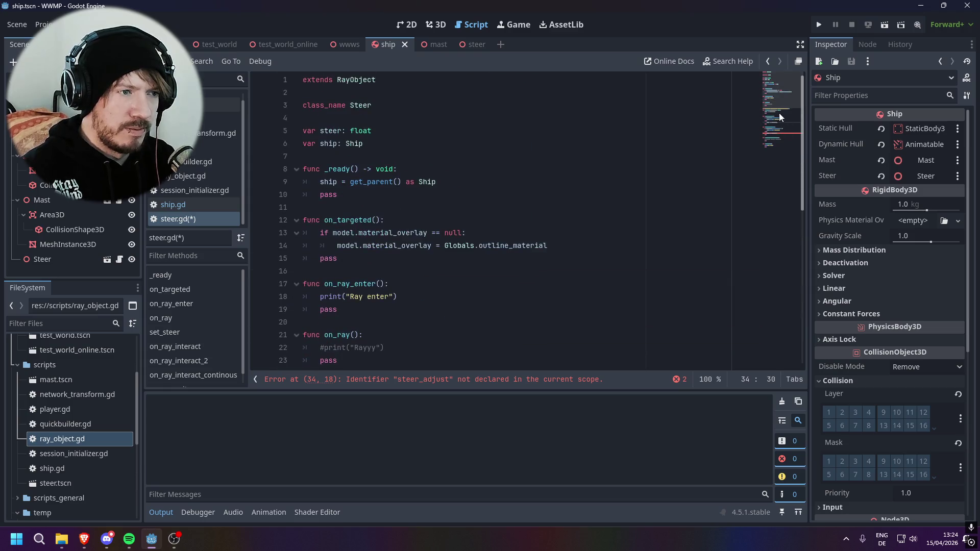
Add 'var steer_adjustment: float' below the steer declaration
{"action": "left_click", "coordinate": [433, 131]}
{"action": "key", "text": "Return"}
{"action": "type", "text": "var steer_"}
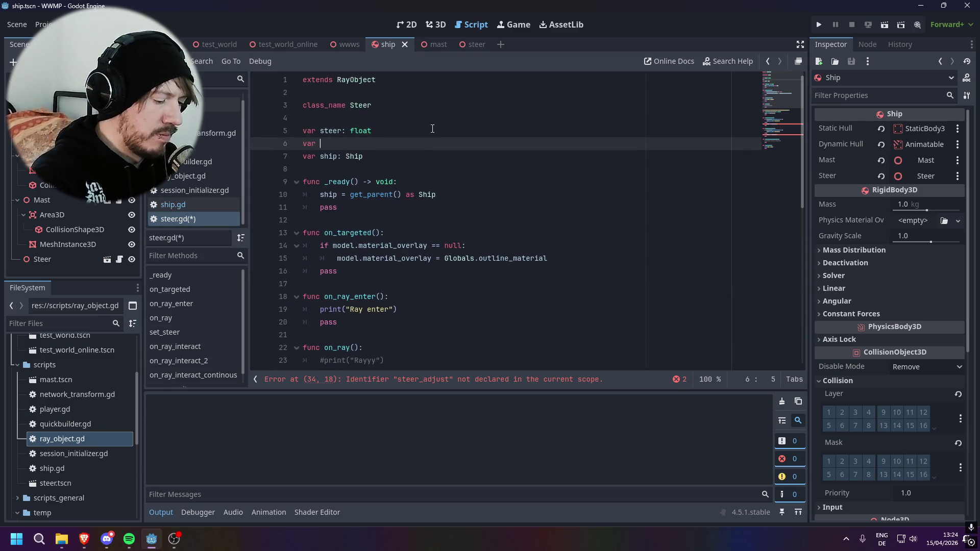
{"action": "type", "text": "adjustment: floa"}
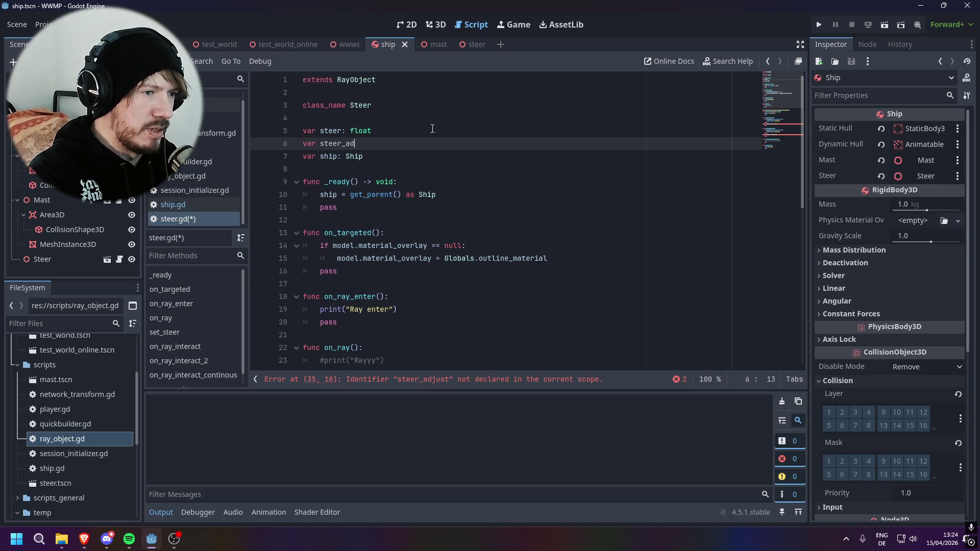
{"action": "type", "text": "t"}
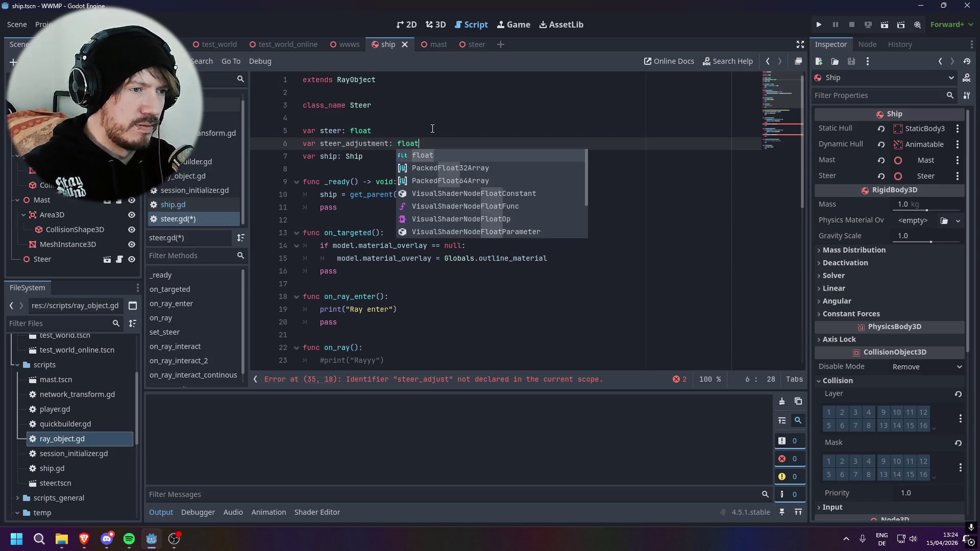
Replace each steer_adjust in set_steer and both interact handlers with steer_adjustment
{"action": "double_click", "coordinate": [362, 143]}
{"action": "key", "text": "ctrl+c"}
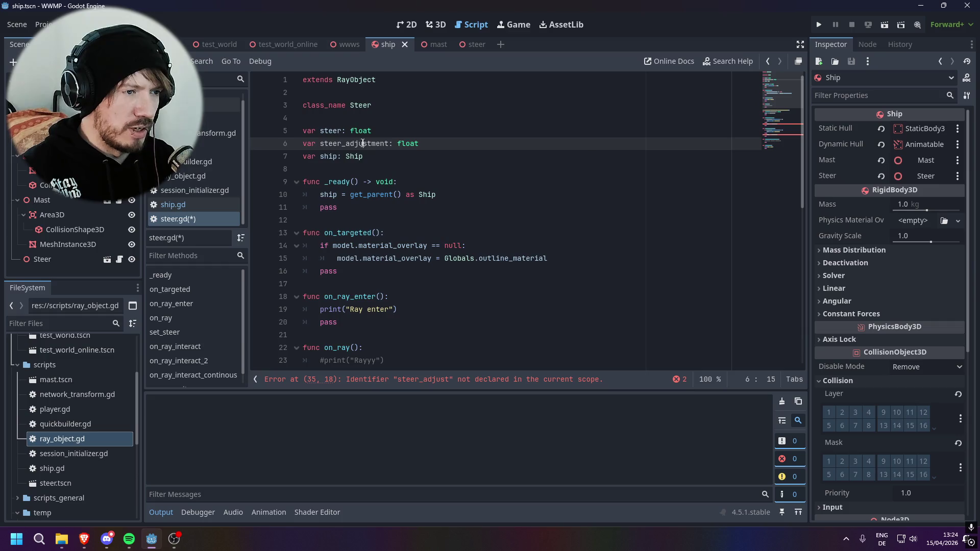
{"action": "scroll", "coordinate": [472, 148], "scroll_direction": "down", "scroll_amount": 7}
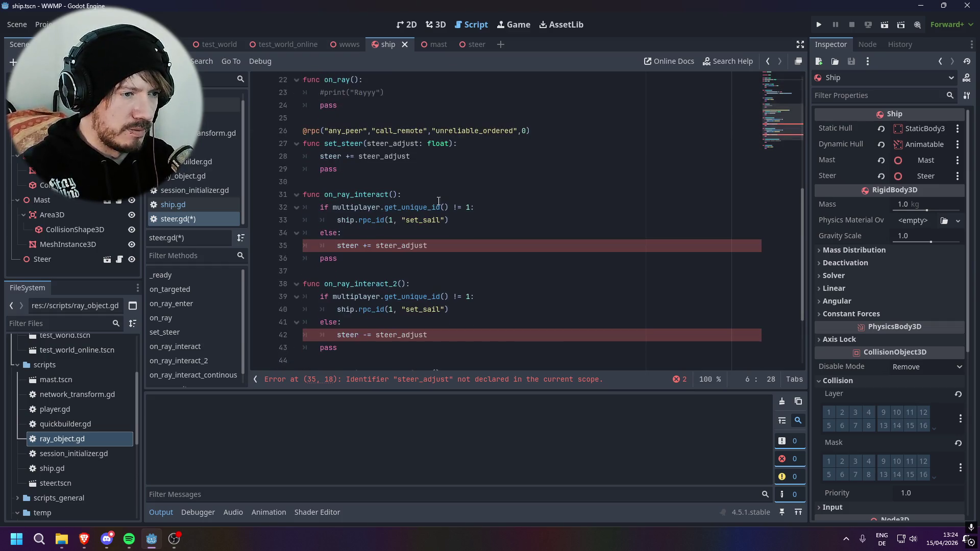
{"action": "double_click", "coordinate": [403, 246]}
{"action": "key", "text": "ctrl+v"}
{"action": "double_click", "coordinate": [380, 156]}
{"action": "key", "text": "ctrl+v"}
{"action": "double_click", "coordinate": [401, 334]}
{"action": "key", "text": "ctrl+v"}
Delete set_steer's steer_adjust: float parameter
{"action": "double_click", "coordinate": [391, 145]}
{"action": "key", "text": "BackSpace"}
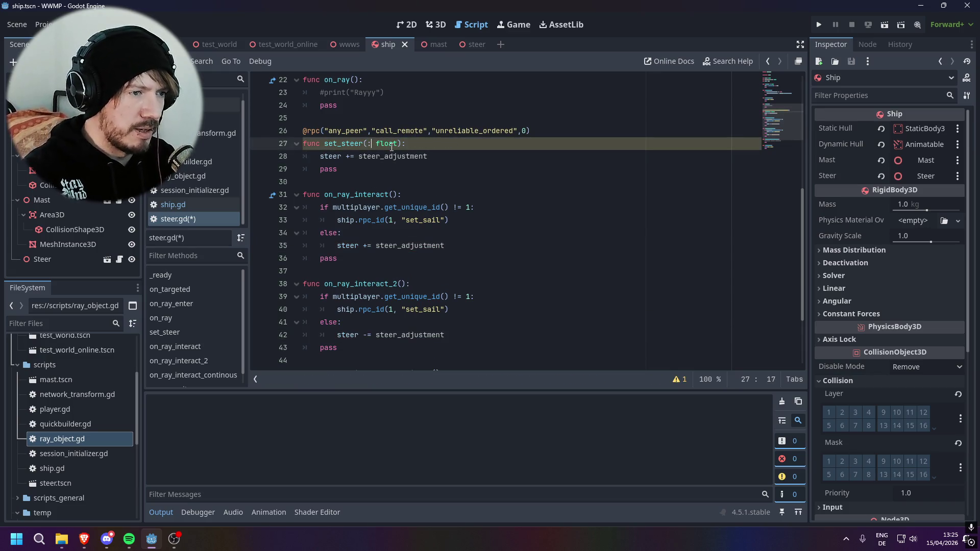
{"action": "key", "text": "Delete"}
{"action": "key", "text": "Delete"}
{"action": "key", "text": "Delete"}
{"action": "key", "text": "BackSpace"}
{"action": "key", "text": "BackSpace"}
{"action": "key", "text": "BackSpace"}
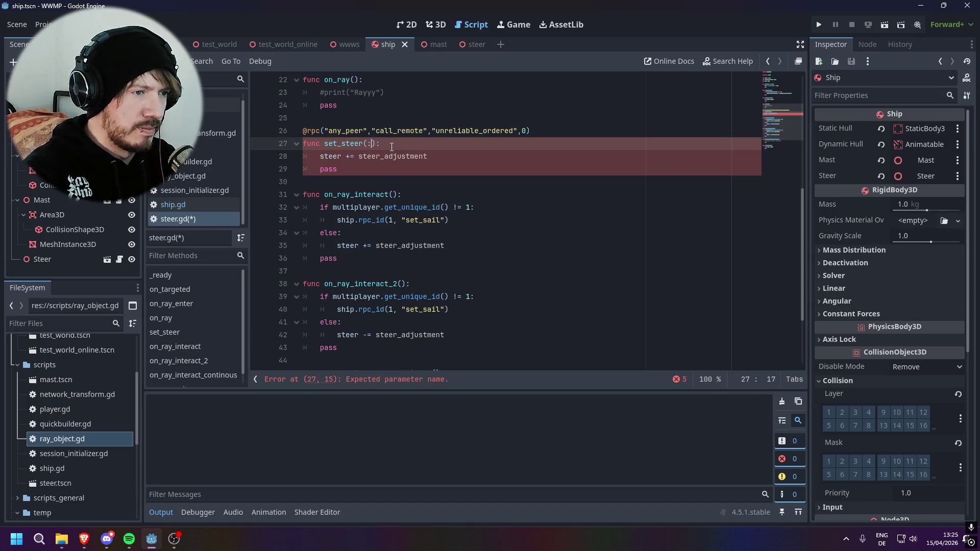
Give set_steer the parameter 'right: bool'
{"action": "left_click", "coordinate": [439, 159]}
{"action": "scroll", "coordinate": [450, 154], "scroll_direction": "up", "scroll_amount": 1}
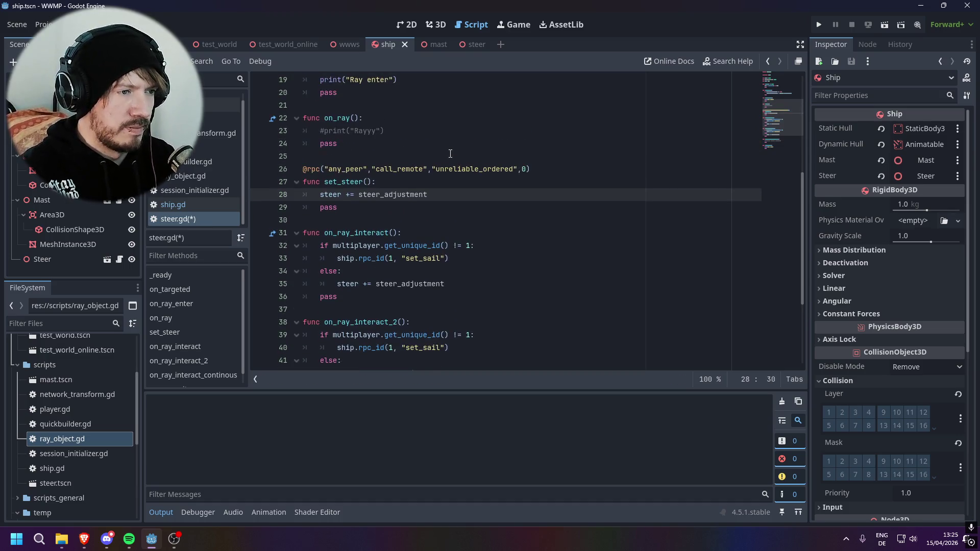
{"action": "left_click", "coordinate": [396, 185]}
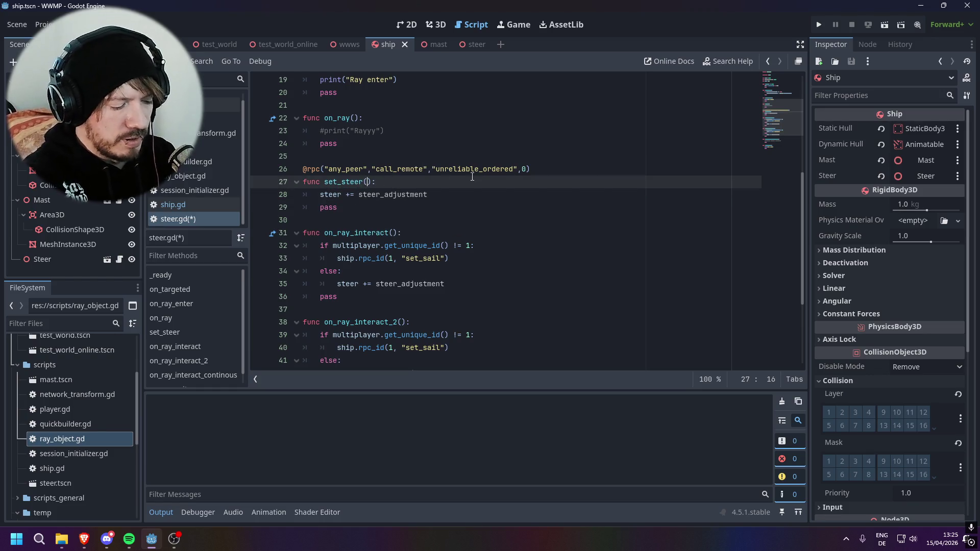
{"action": "type", "text": "directi"}
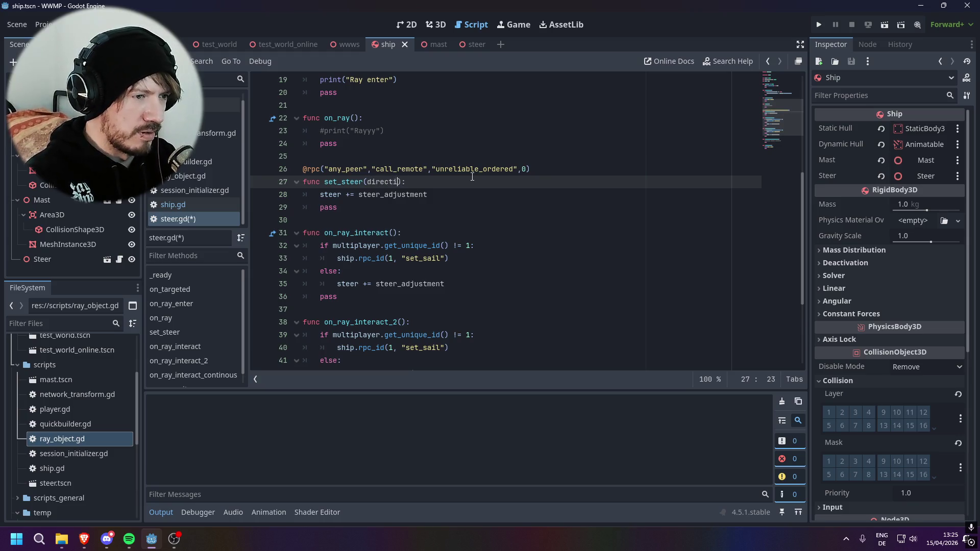
{"action": "key", "text": "BackSpace"}
{"action": "key", "text": "BackSpace"}
{"action": "key", "text": "BackSpace"}
{"action": "type", "text": "right: bool"}
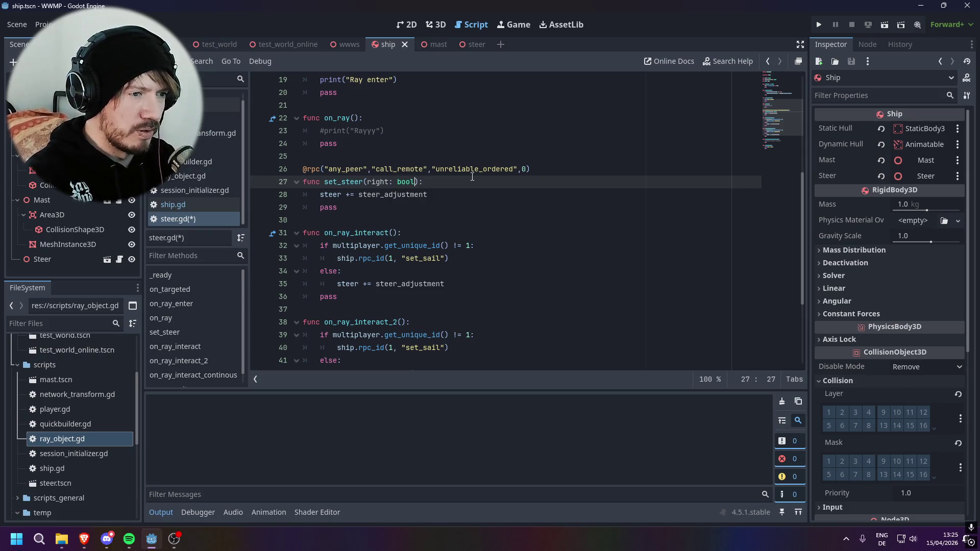
{"action": "key", "text": "End"}
Wrap the increment in 'if right:' and add 'else: steer -= steer_adjustment'
{"action": "key", "text": "Return"}
{"action": "type", "text": "if right:"}
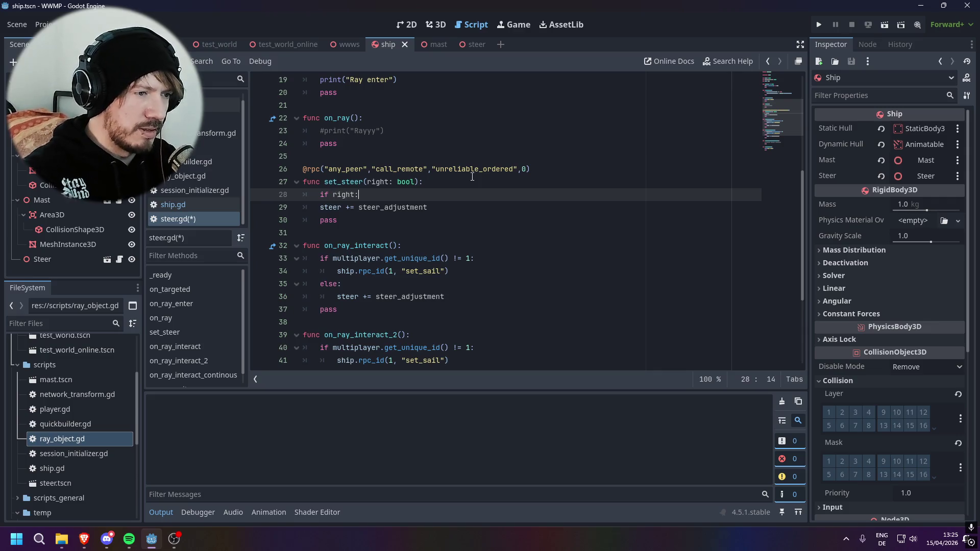
{"action": "left_click", "coordinate": [328, 207]}
{"action": "key", "text": "Tab"}
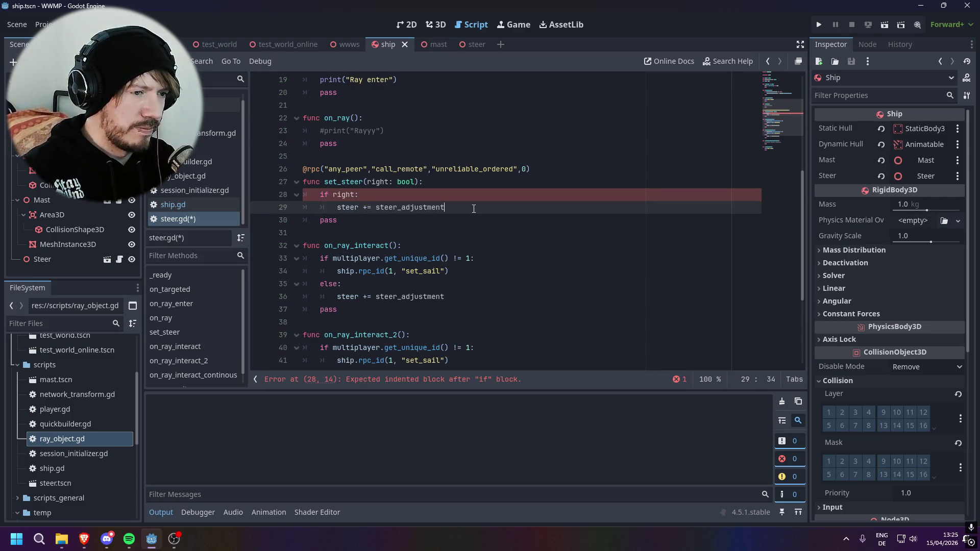
{"action": "left_click", "coordinate": [473, 209]}
{"action": "key", "text": "Return"}
{"action": "type", "text": "else:"}
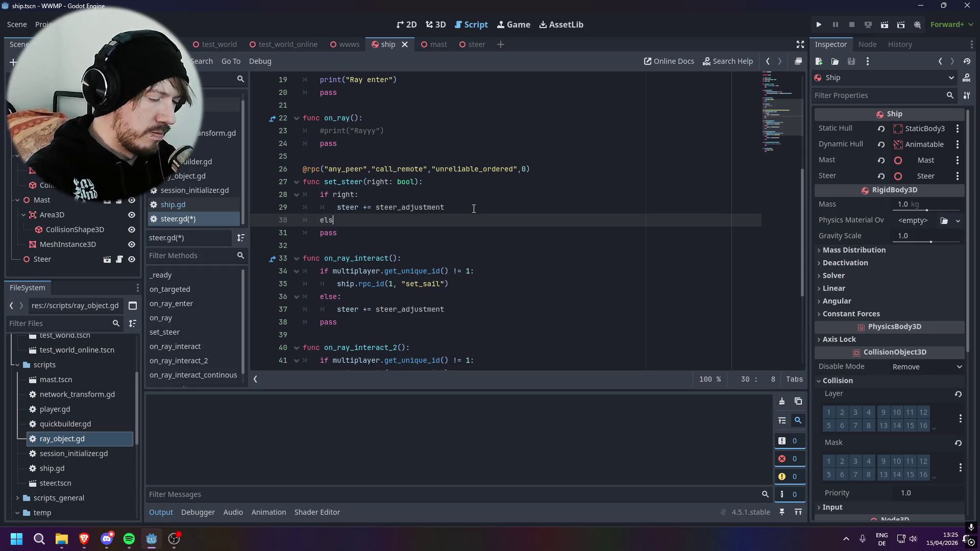
{"action": "key", "text": "Return"}
{"action": "type", "text": "steer -= st"}
{"action": "key", "text": "Return"}
Save the edited steer.gd script
{"action": "left_click", "coordinate": [472, 209]}
{"action": "scroll", "coordinate": [472, 208], "scroll_direction": "down", "scroll_amount": 1}
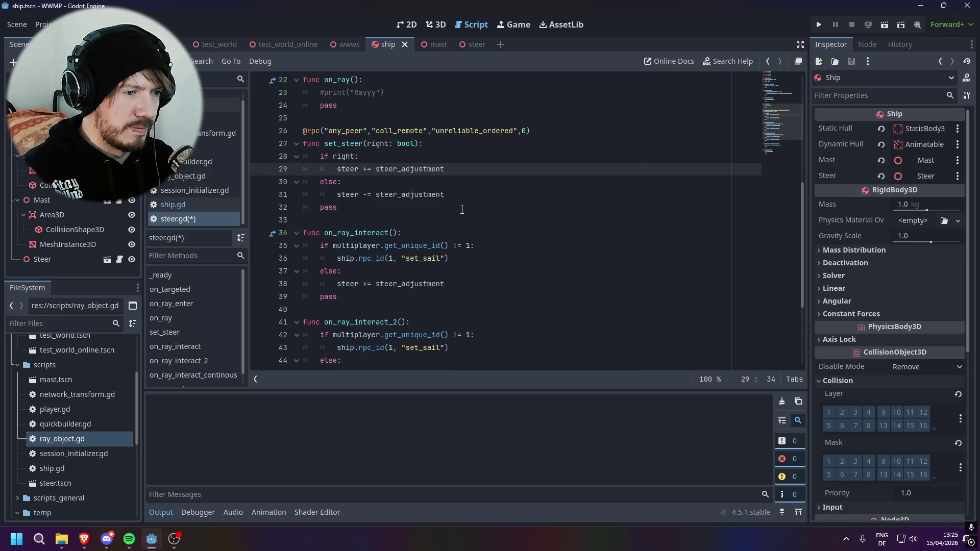
{"action": "left_click", "coordinate": [474, 233]}
{"action": "key", "text": "ctrl+s"}
{"action": "left_click", "coordinate": [474, 193]}
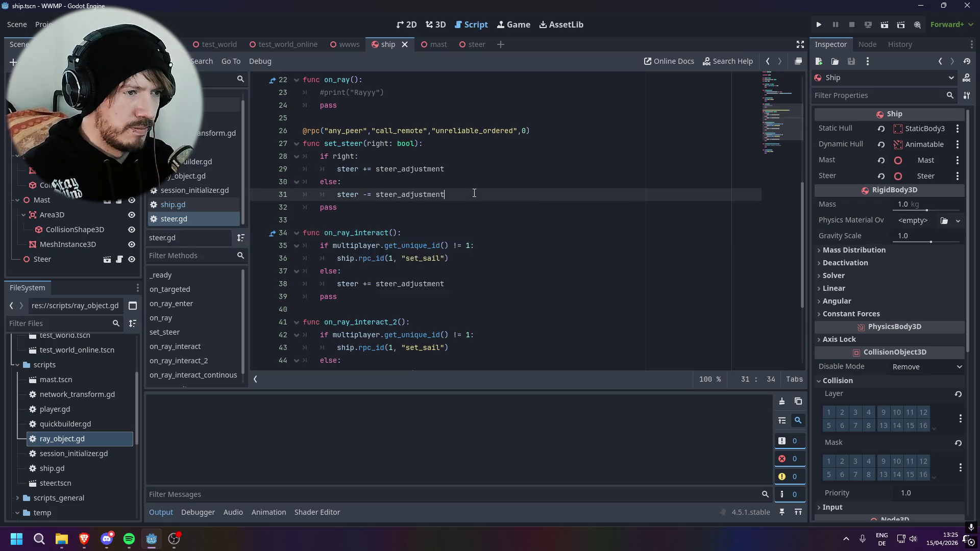
{"action": "scroll", "coordinate": [477, 191], "scroll_direction": "down", "scroll_amount": 2}
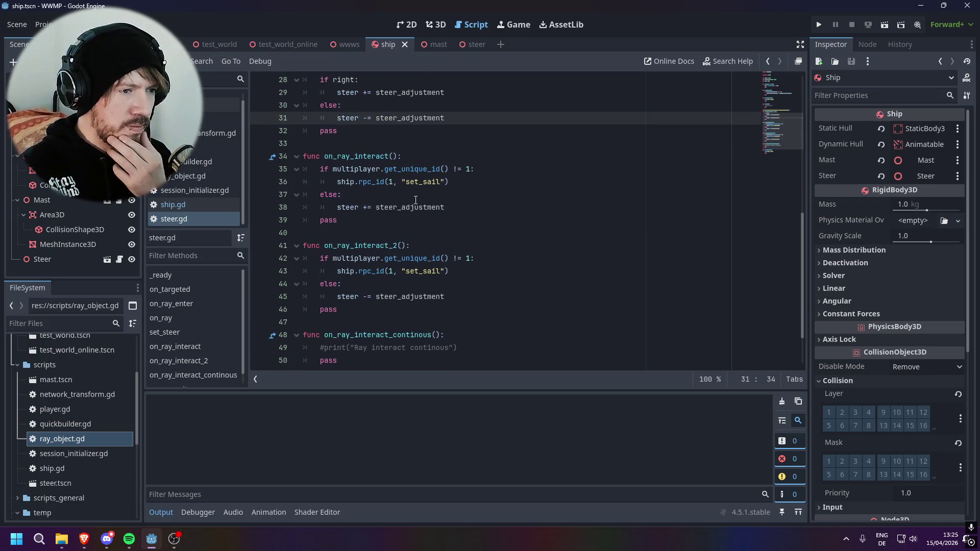
{"action": "scroll", "coordinate": [357, 189], "scroll_direction": "up", "scroll_amount": 3}
Review set_steer and the interact handlers, then return to the variable declarations
{"action": "left_click", "coordinate": [344, 183]}
{"action": "double_click", "coordinate": [344, 183]}
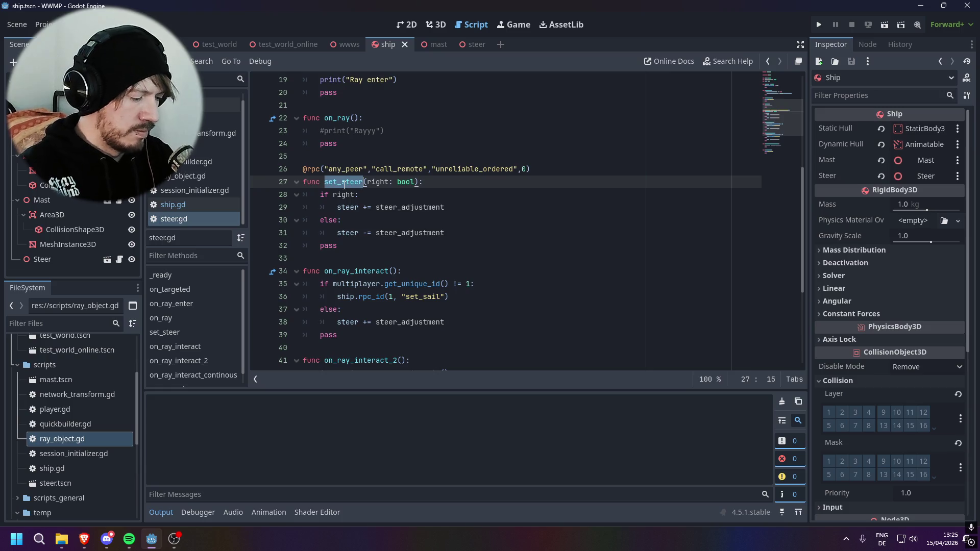
{"action": "scroll", "coordinate": [388, 204], "scroll_direction": "down", "scroll_amount": 2}
{"action": "double_click", "coordinate": [414, 208]}
{"action": "left_click", "coordinate": [416, 216]}
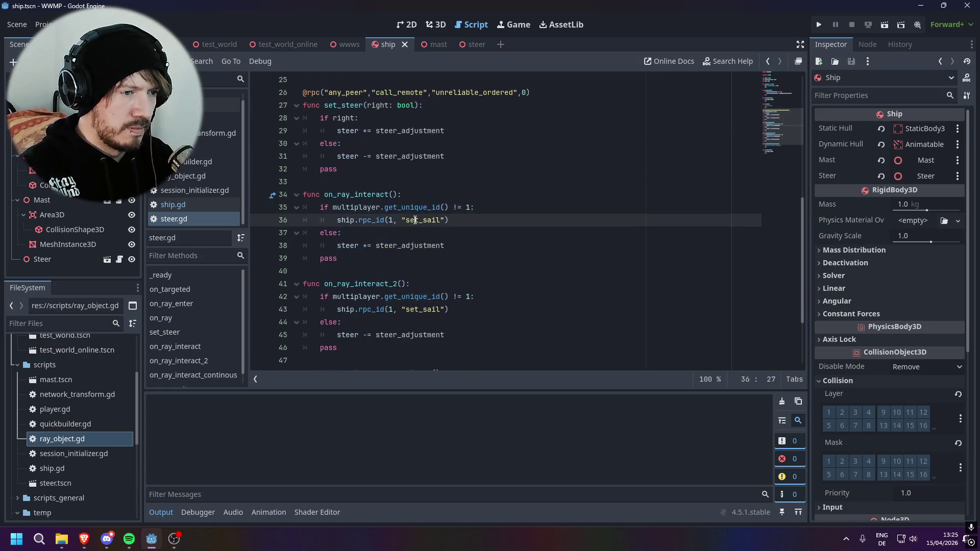
{"action": "scroll", "coordinate": [377, 169], "scroll_direction": "up", "scroll_amount": 8}
{"action": "left_click", "coordinate": [374, 162]}
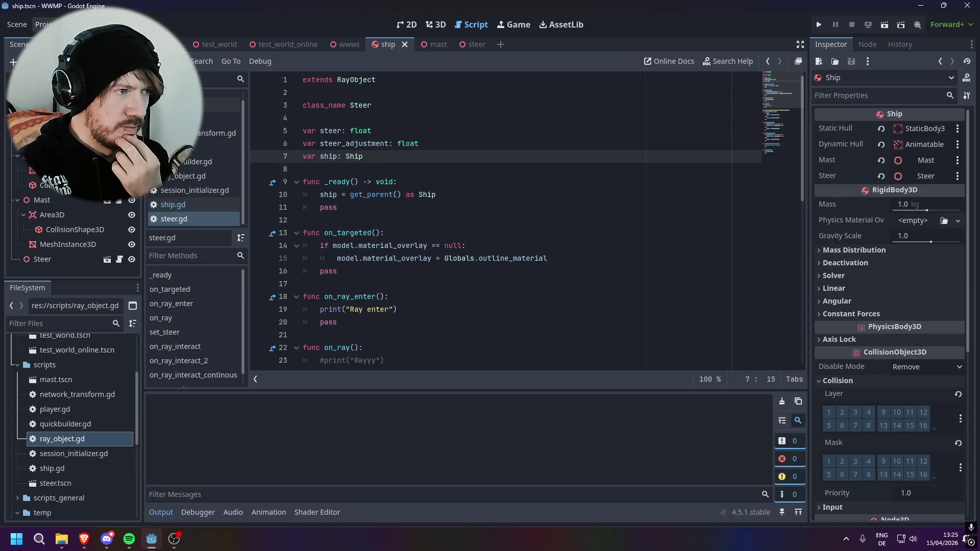
Open and dismiss the editor's top-left menu, returning to the steer declaration
{"action": "left_click", "coordinate": [17, 24]}
{"action": "left_click", "coordinate": [317, 174]}
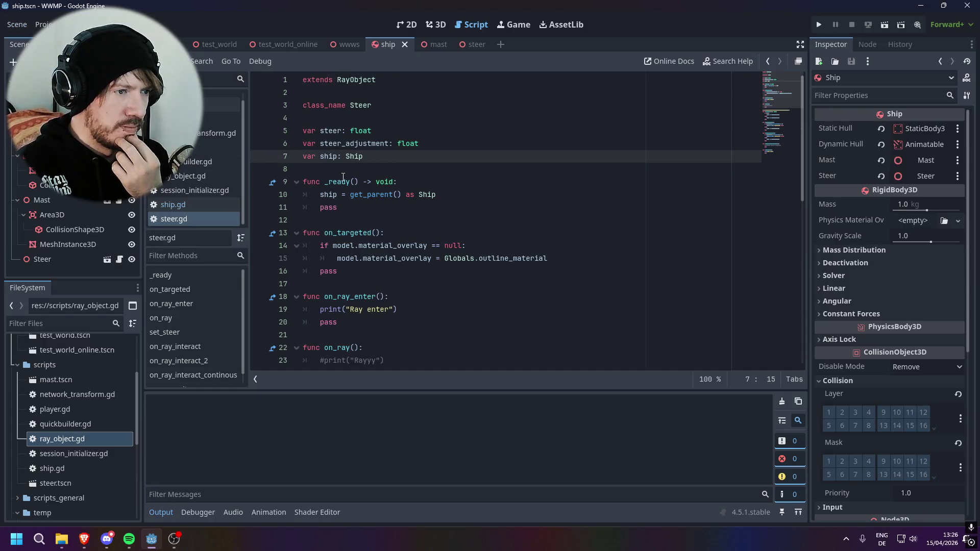
{"action": "mouse_move", "coordinate": [342, 177]}
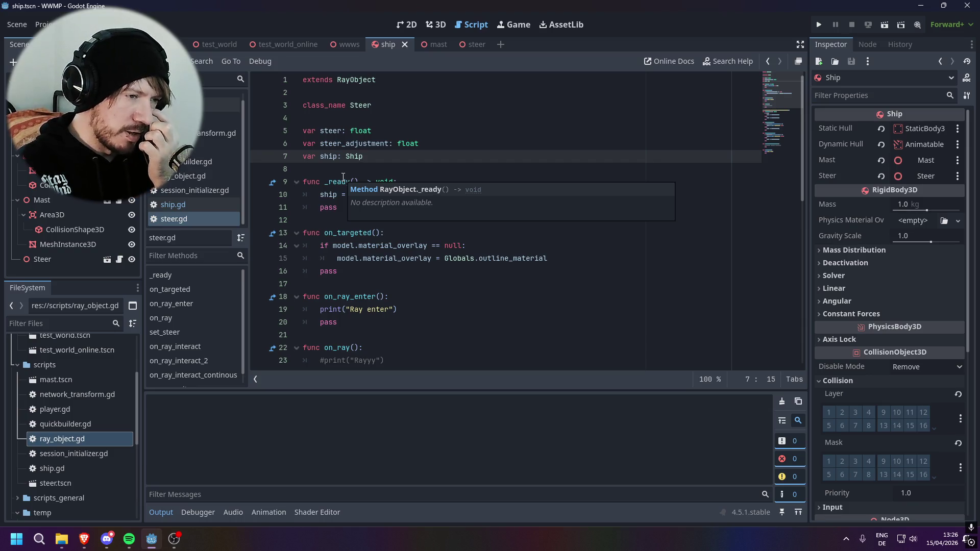
{"action": "left_click", "coordinate": [17, 25]}
{"action": "key", "text": "Escape"}
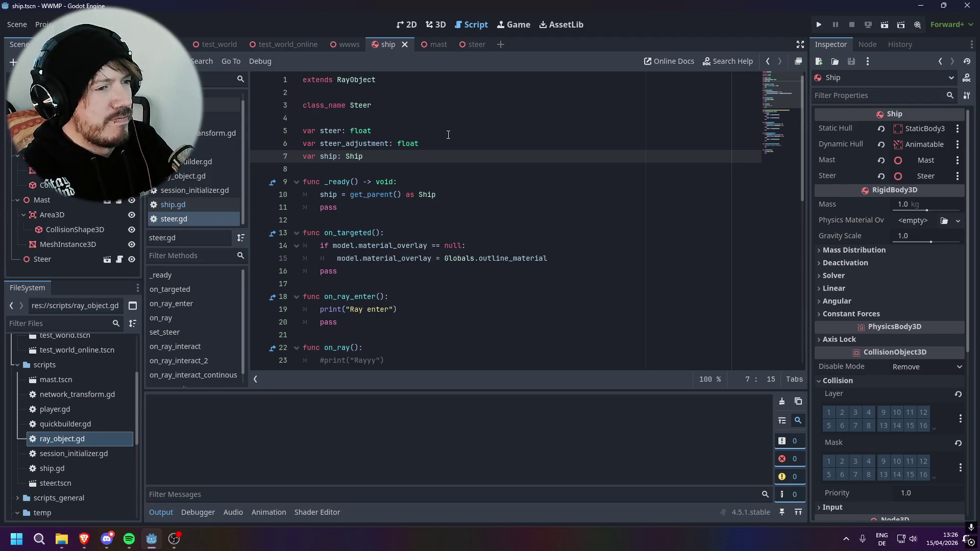
{"action": "left_click", "coordinate": [371, 131]}
{"action": "left_click", "coordinate": [16, 24]}
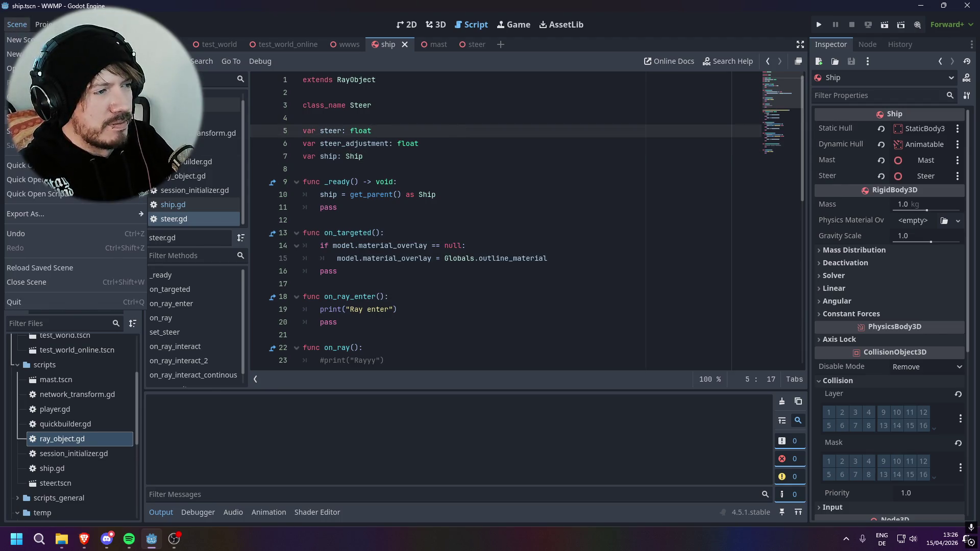
{"action": "key", "text": "Escape"}
{"action": "scroll", "coordinate": [390, 128], "scroll_direction": "down", "scroll_amount": 5}
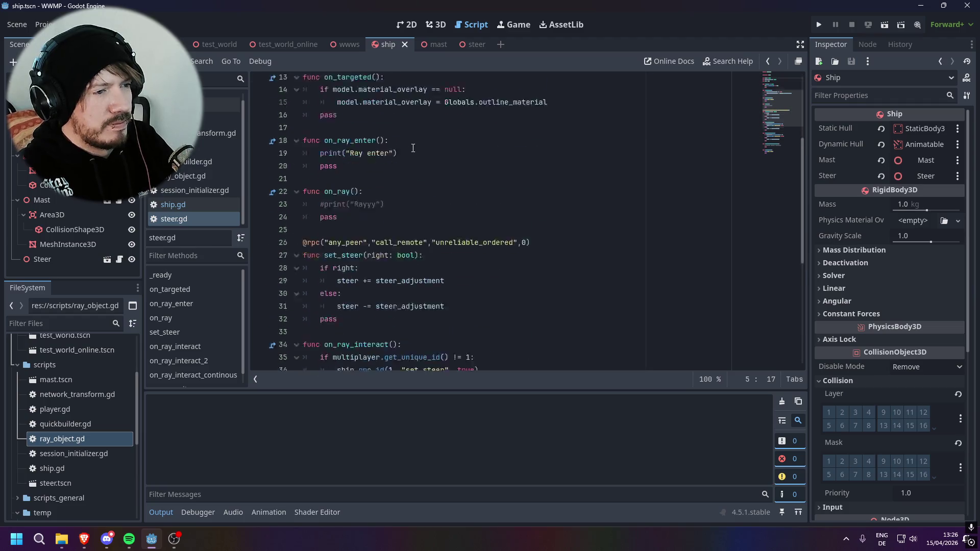
{"action": "scroll", "coordinate": [373, 145], "scroll_direction": "up", "scroll_amount": 5}
Append '=' to the 'var steer_adjustment: float' declaration
{"action": "left_click", "coordinate": [487, 139]}
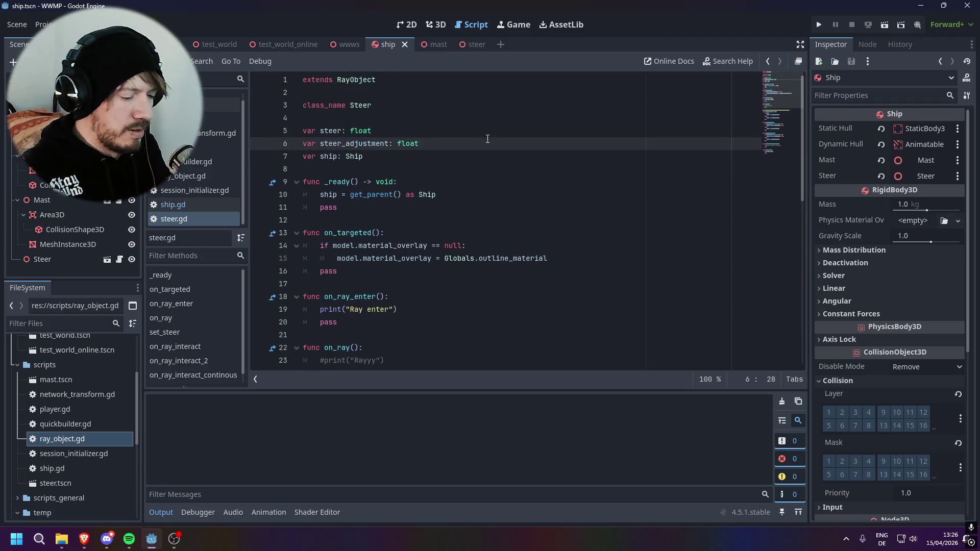
{"action": "type", "text": "="}
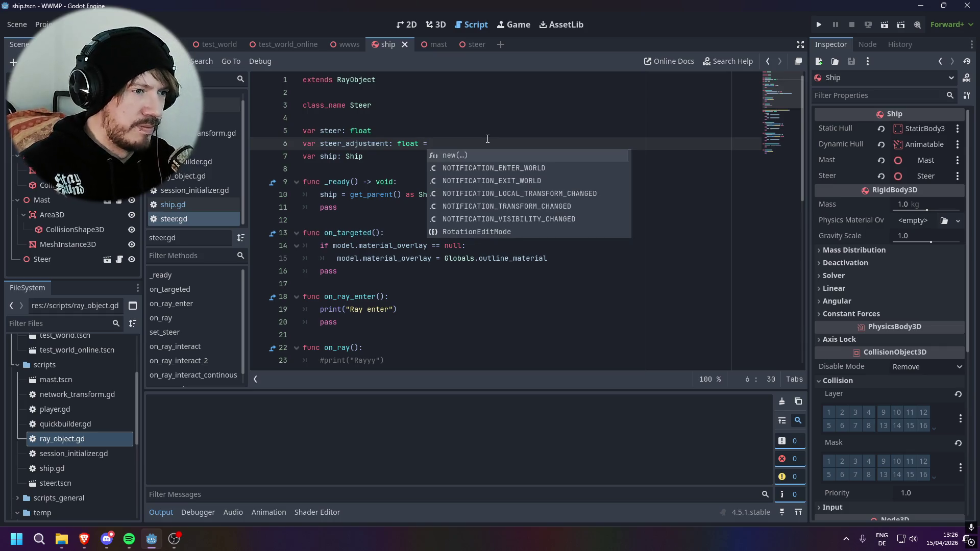
{"action": "left_click", "coordinate": [487, 131]}
Start a 'steer = clamp(steer, -2.0, 2.0)' line under set_steer's right-turn increment
{"action": "scroll", "coordinate": [333, 133], "scroll_direction": "down", "scroll_amount": 8}
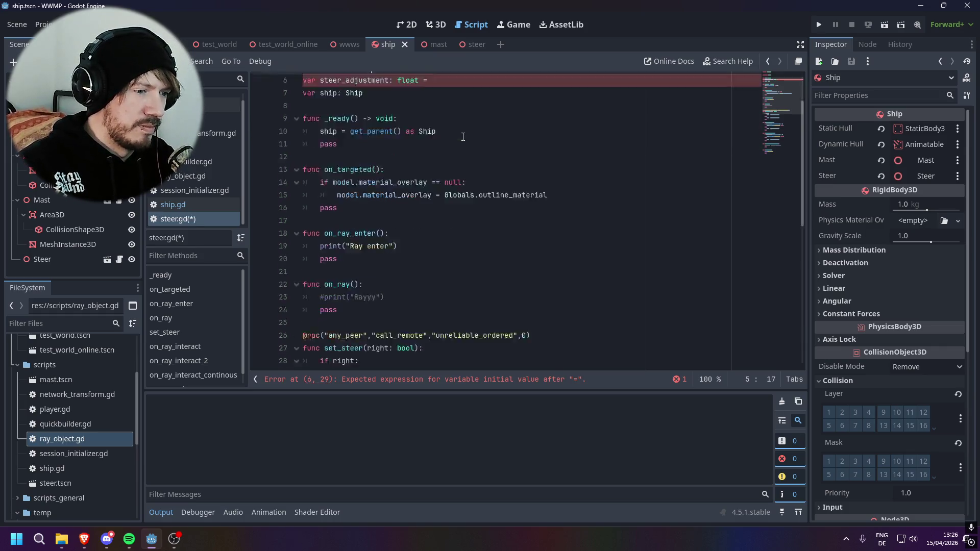
{"action": "left_click", "coordinate": [469, 132]}
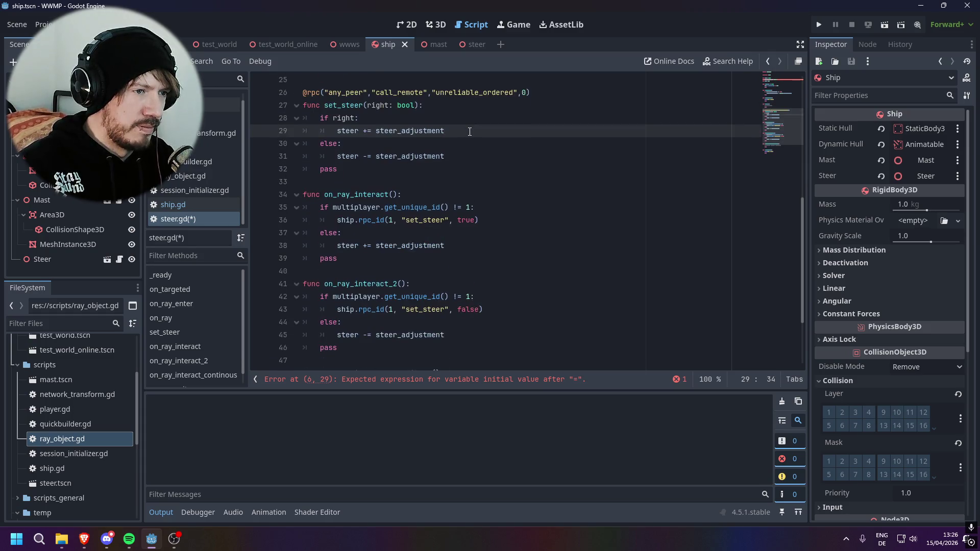
{"action": "scroll", "coordinate": [469, 132], "scroll_direction": "up", "scroll_amount": 1}
{"action": "key", "text": "Return"}
{"action": "type", "text": "steer "}
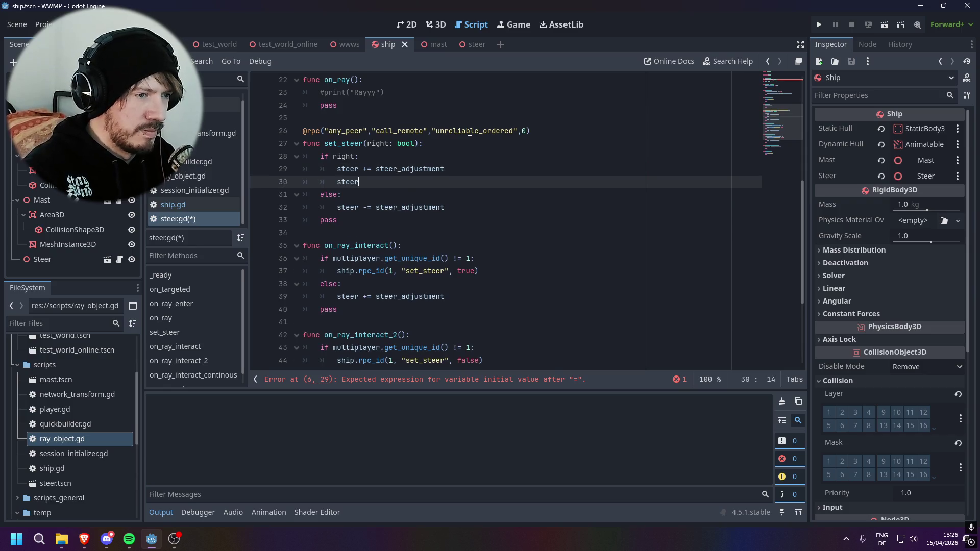
{"action": "type", "text": "= clamp("}
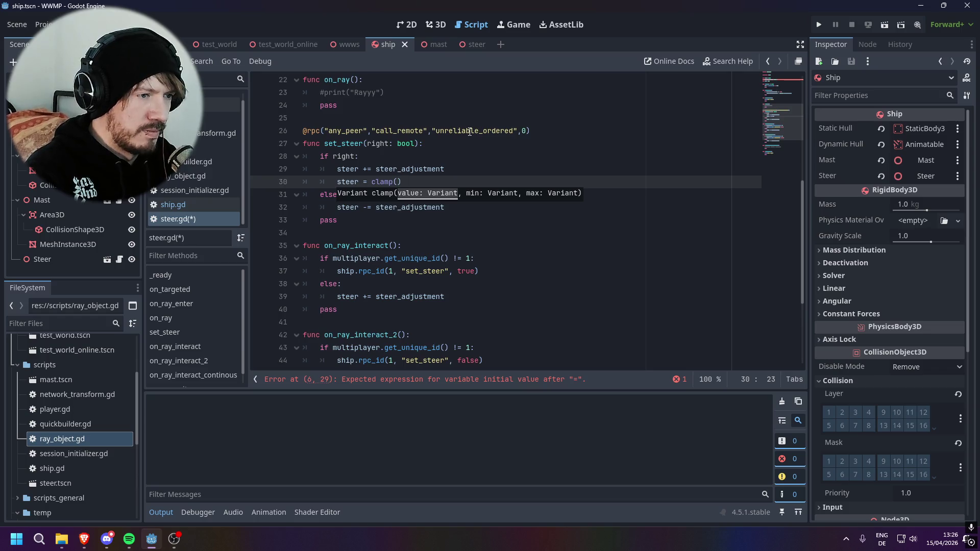
{"action": "type", "text": "steer, -"}
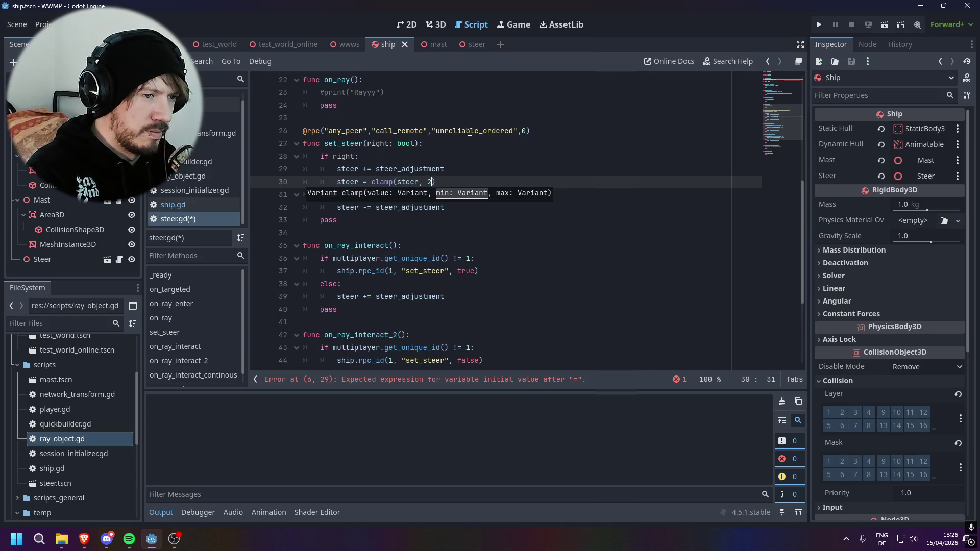
{"action": "type", "text": "2,"}
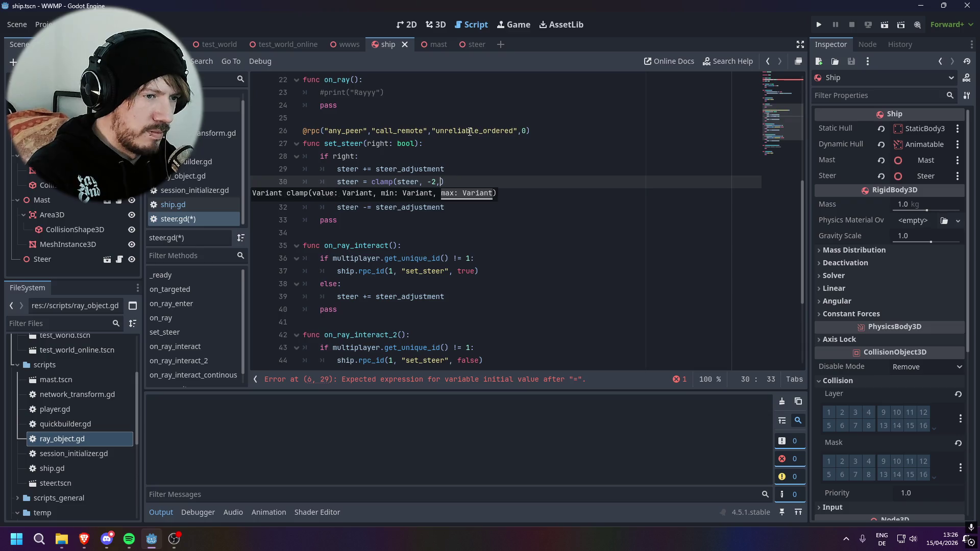
{"action": "type", "text": ".0, 2.0"}
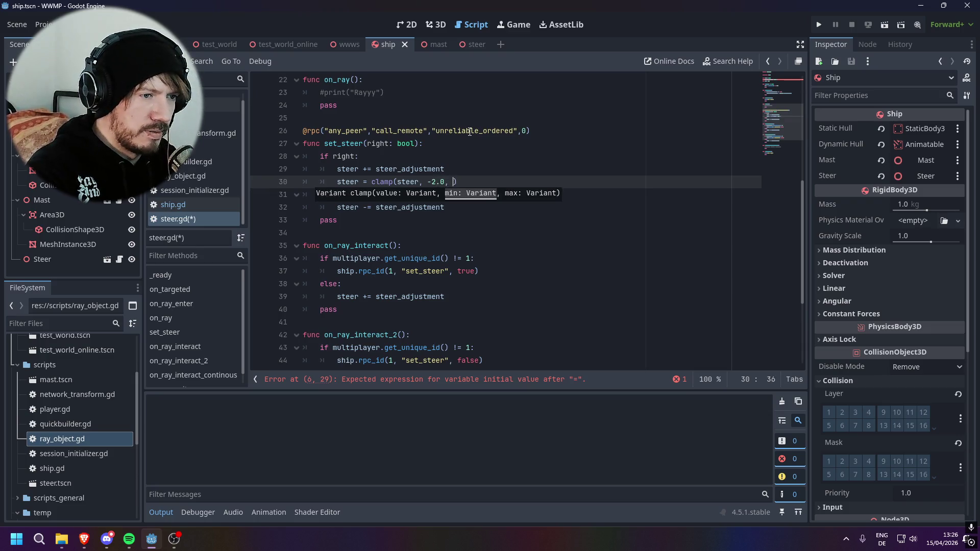
Copy the clamp line and paste it under set_steer's left-turn decrement
{"action": "left_click", "coordinate": [470, 131]}
{"action": "left_click_drag", "start_coordinate": [470, 182], "coordinate": [337, 182]}
{"action": "key", "text": "ctrl+c"}
{"action": "left_click", "coordinate": [482, 207]}
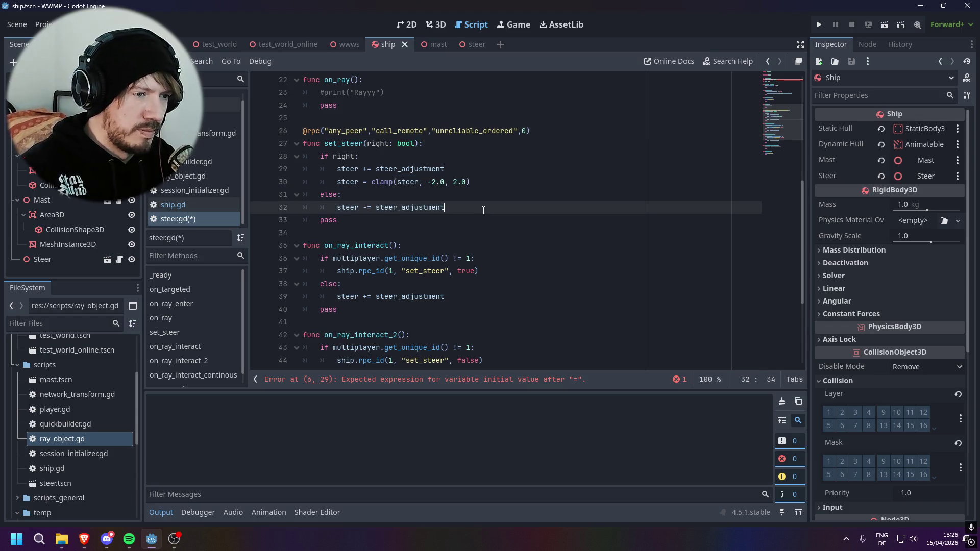
{"action": "key", "text": "Return"}
{"action": "key", "text": "ctrl+v"}
Paste the clamp line under the steer changes in on_ray_interact and on_ray_interact_2
{"action": "scroll", "coordinate": [402, 249], "scroll_direction": "down", "scroll_amount": 2}
{"action": "left_click", "coordinate": [468, 237]}
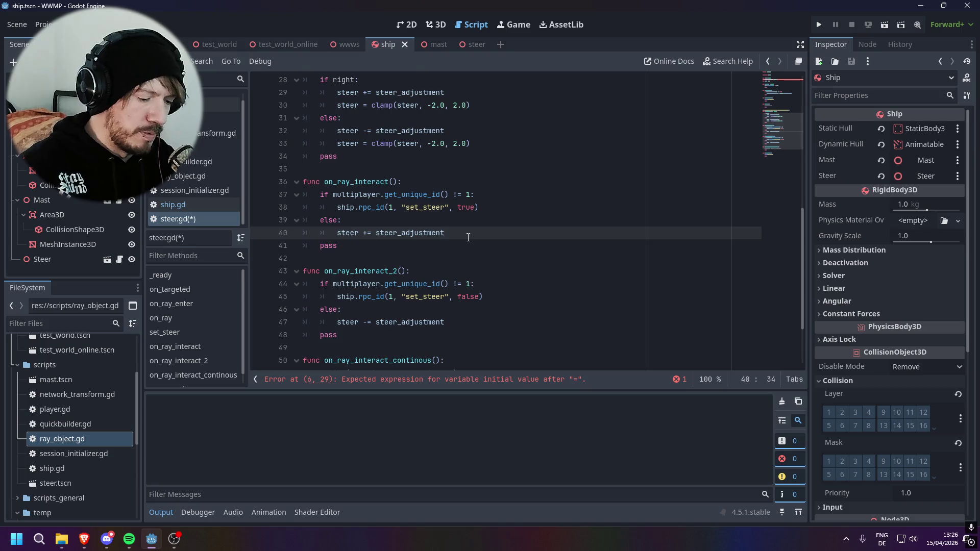
{"action": "key", "text": "Return"}
{"action": "key", "text": "ctrl+v"}
{"action": "left_click", "coordinate": [476, 335]}
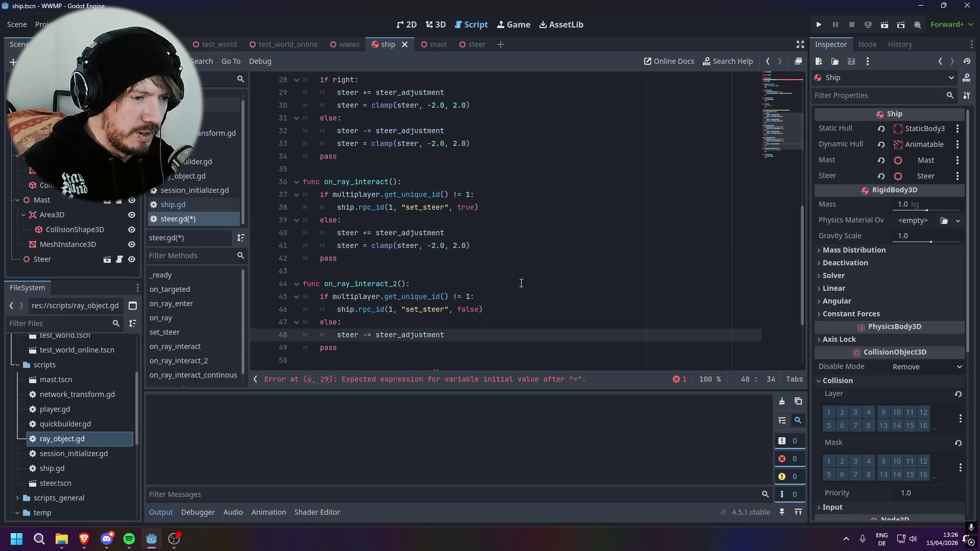
{"action": "key", "text": "Return"}
{"action": "key", "text": "ctrl+v"}
{"action": "scroll", "coordinate": [533, 265], "scroll_direction": "up", "scroll_amount": 9}
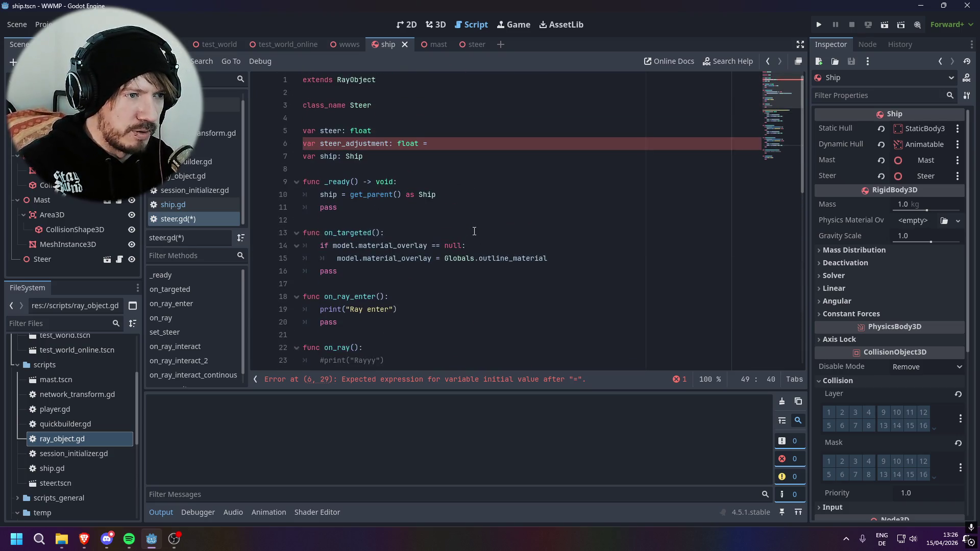
Complete the steer_adjustment declaration with a default of 0.1
{"action": "left_click", "coordinate": [456, 138]}
{"action": "type", "text": "0.1"}
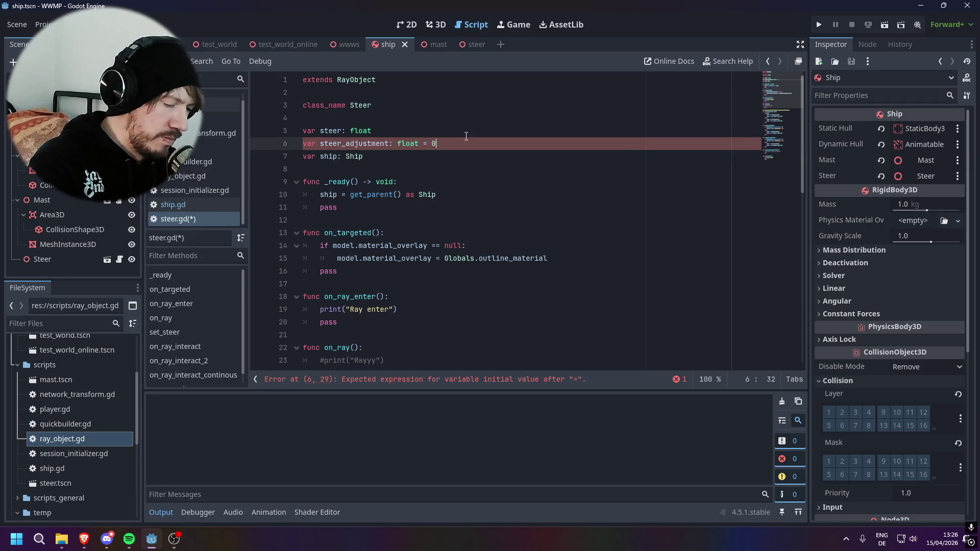
{"action": "left_click", "coordinate": [471, 130]}
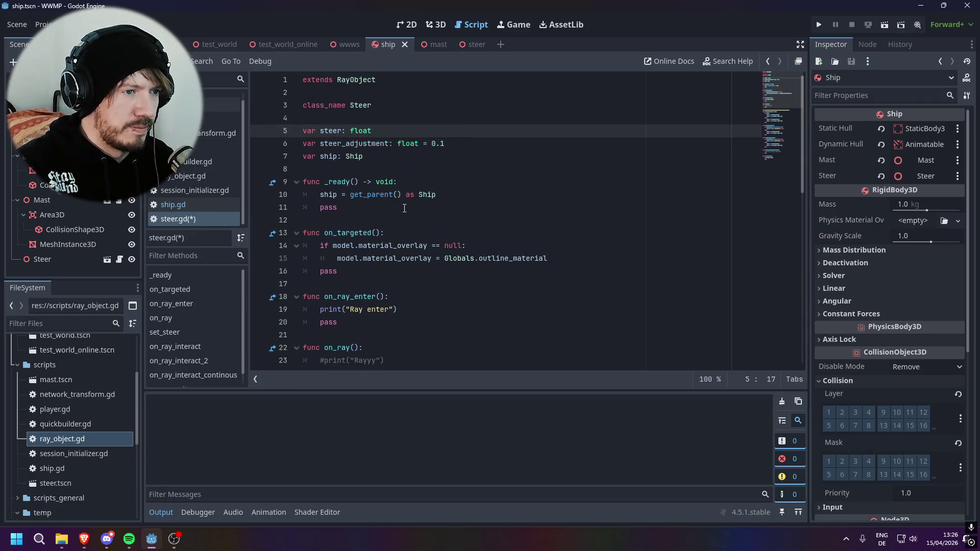
{"action": "scroll", "coordinate": [404, 208], "scroll_direction": "down", "scroll_amount": 10}
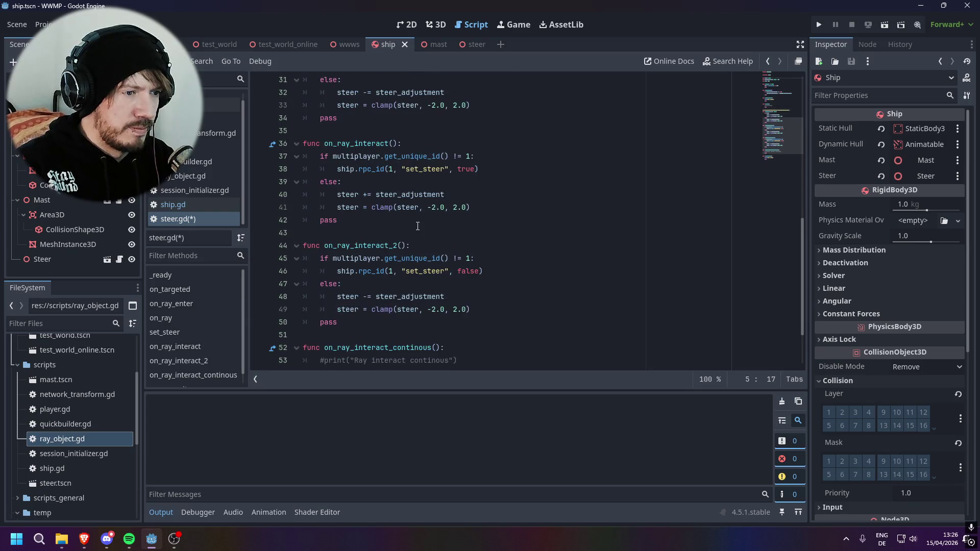
{"action": "scroll", "coordinate": [418, 227], "scroll_direction": "up", "scroll_amount": 10}
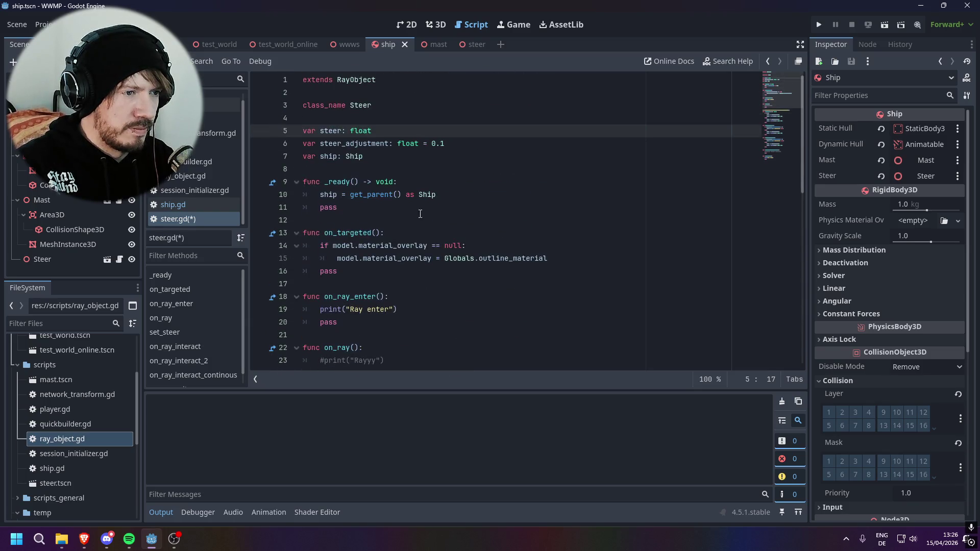
{"action": "left_click", "coordinate": [436, 157]}
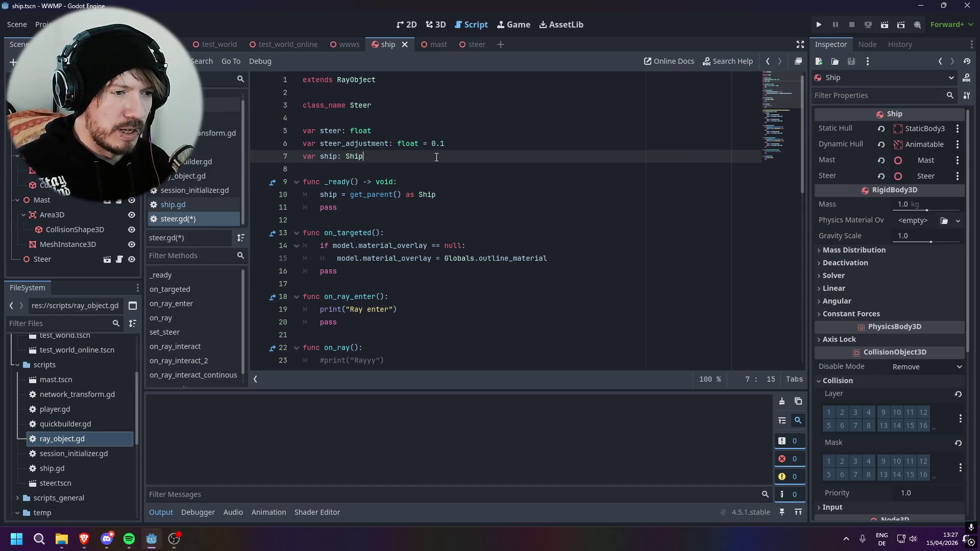
{"action": "left_click", "coordinate": [473, 129]}
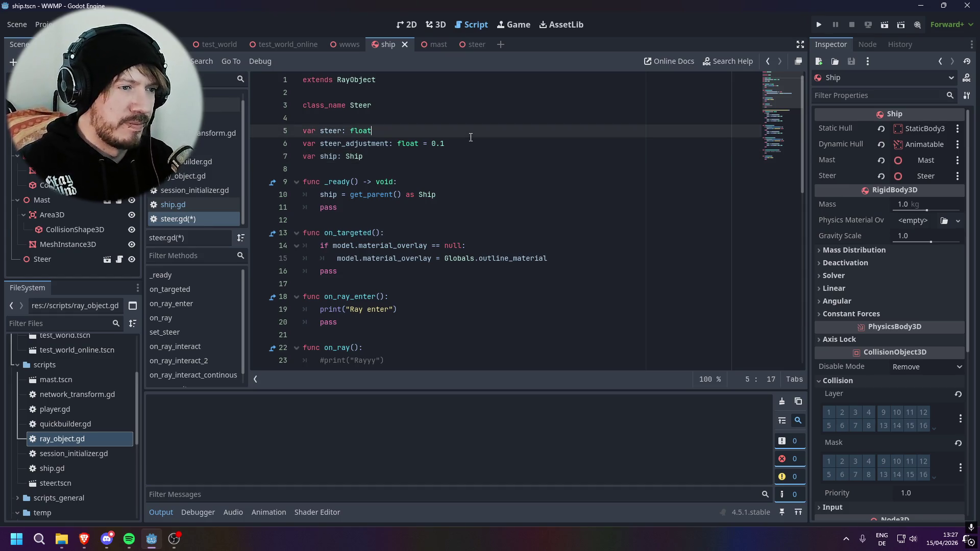
{"action": "left_click", "coordinate": [471, 141]}
{"action": "left_click", "coordinate": [451, 131]}
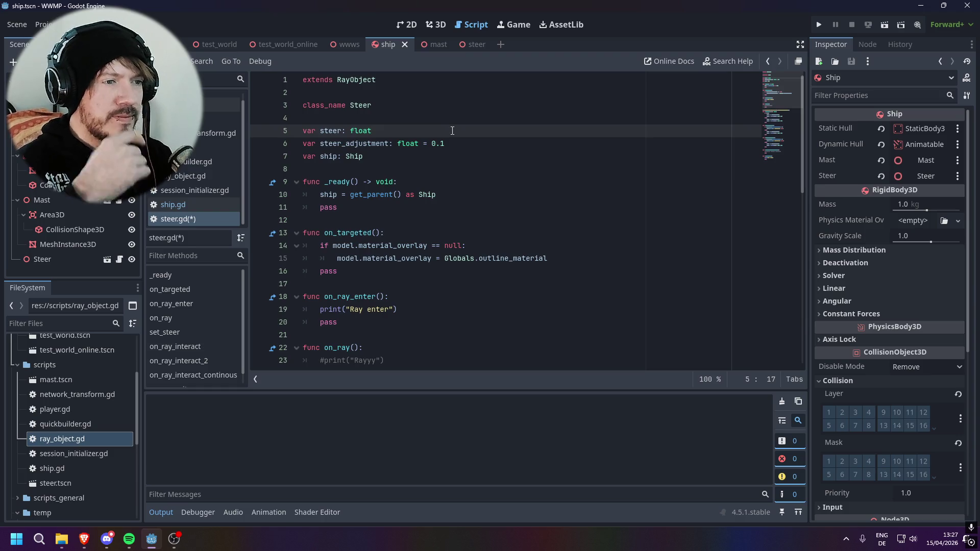
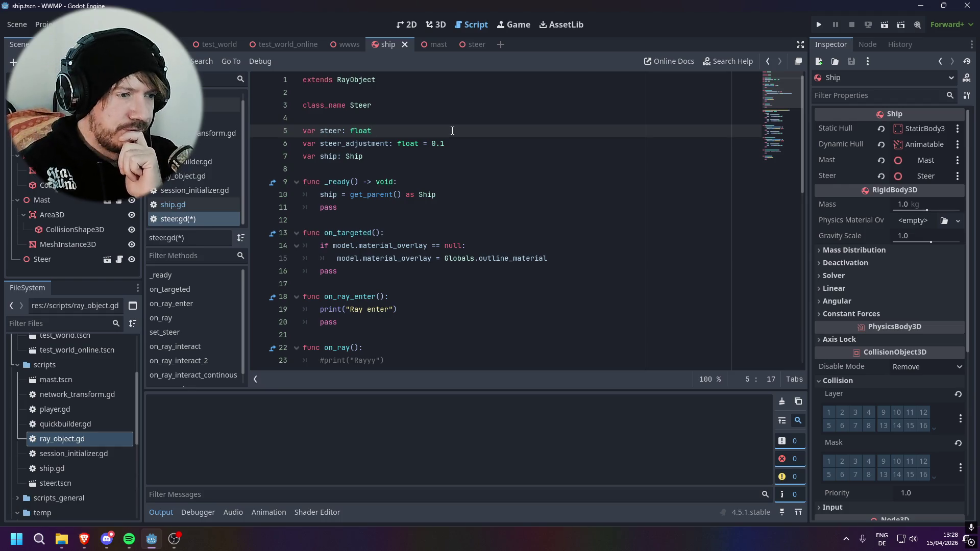
Review the set_steer code in steer.gd, comparing lines 33, 37 and 38
{"action": "scroll", "coordinate": [436, 220], "scroll_direction": "down", "scroll_amount": 5}
{"action": "scroll", "coordinate": [480, 233], "scroll_direction": "down", "scroll_amount": 2}
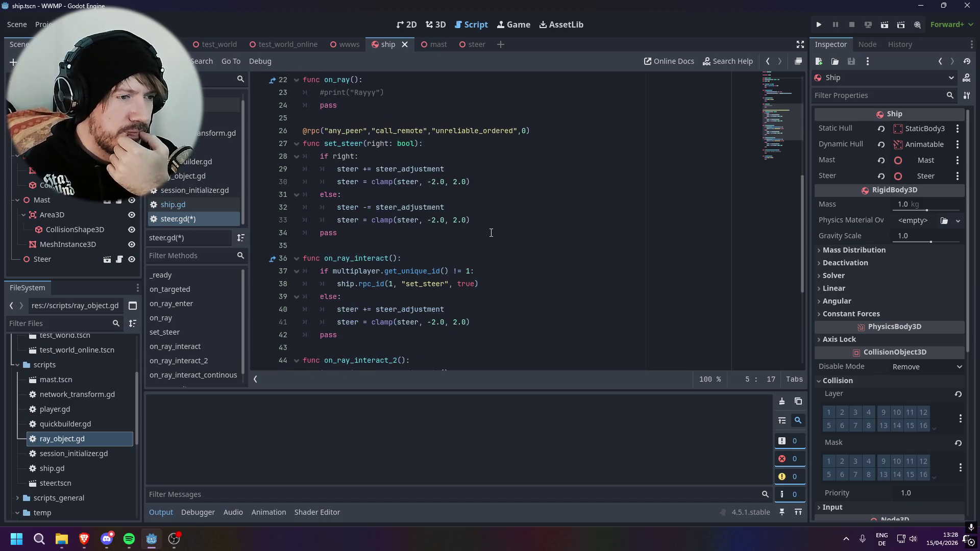
{"action": "scroll", "coordinate": [505, 243], "scroll_direction": "down", "scroll_amount": 1}
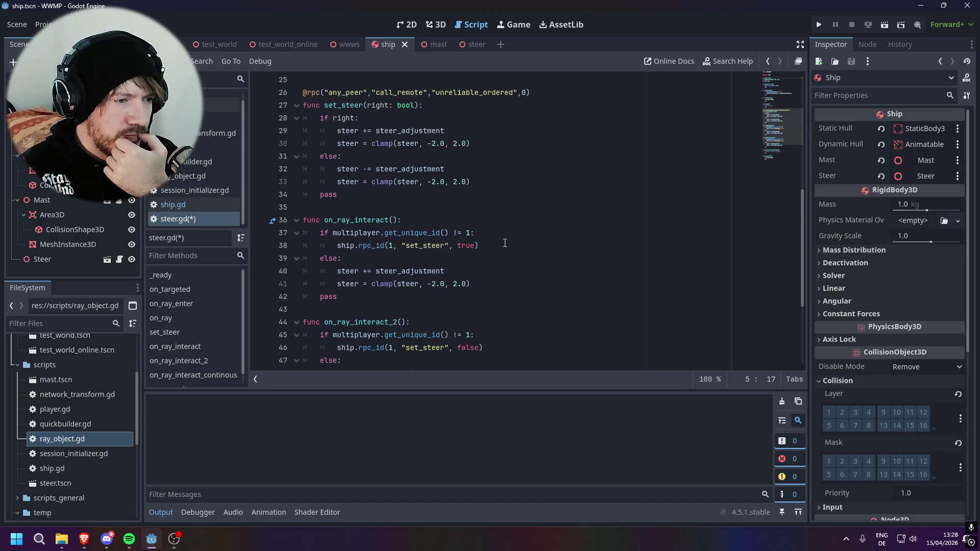
{"action": "left_click", "coordinate": [494, 245]}
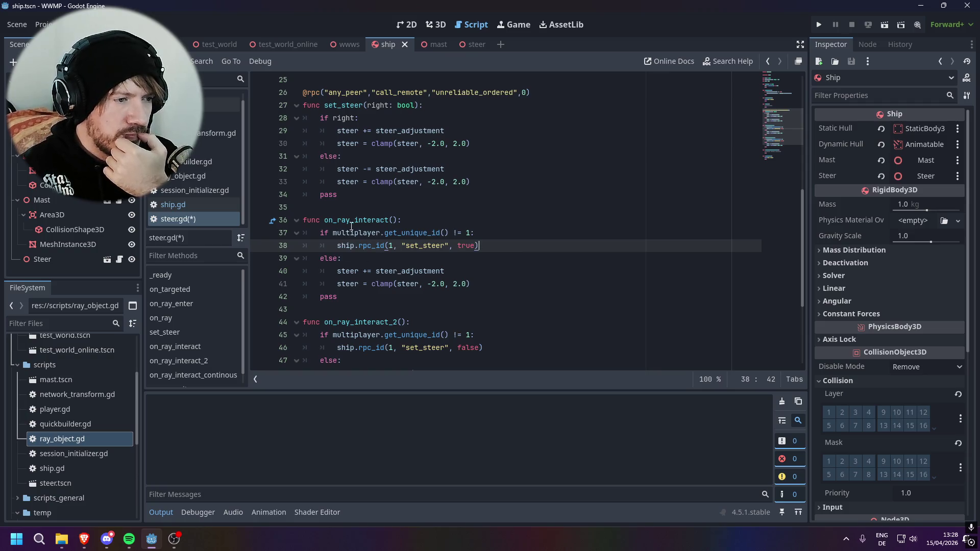
{"action": "mouse_move", "coordinate": [355, 222]}
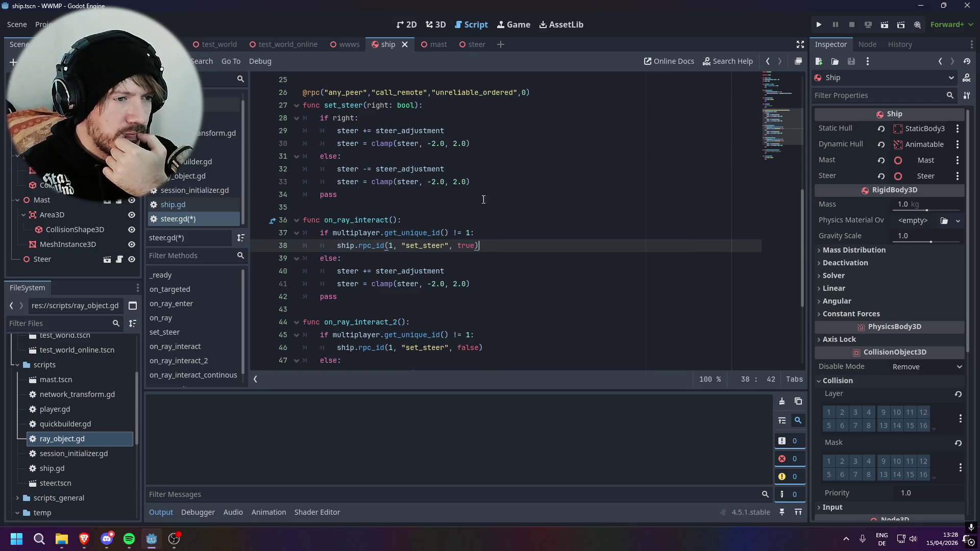
{"action": "left_click", "coordinate": [496, 183]}
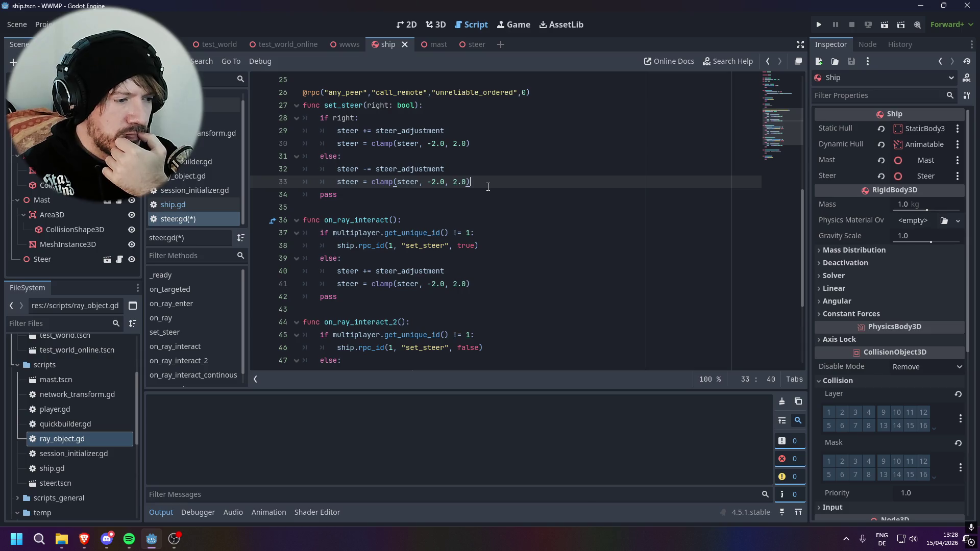
{"action": "left_click", "coordinate": [491, 241]}
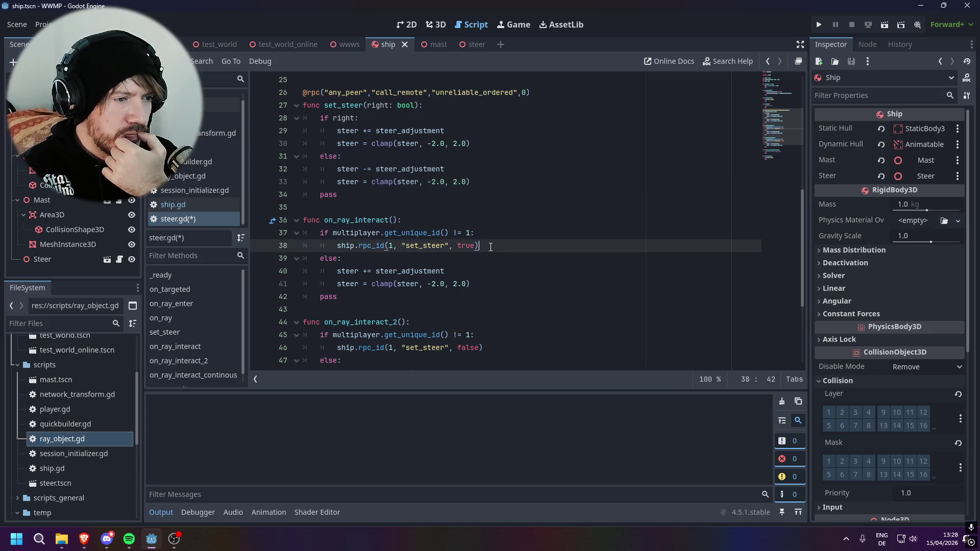
{"action": "left_click", "coordinate": [521, 235]}
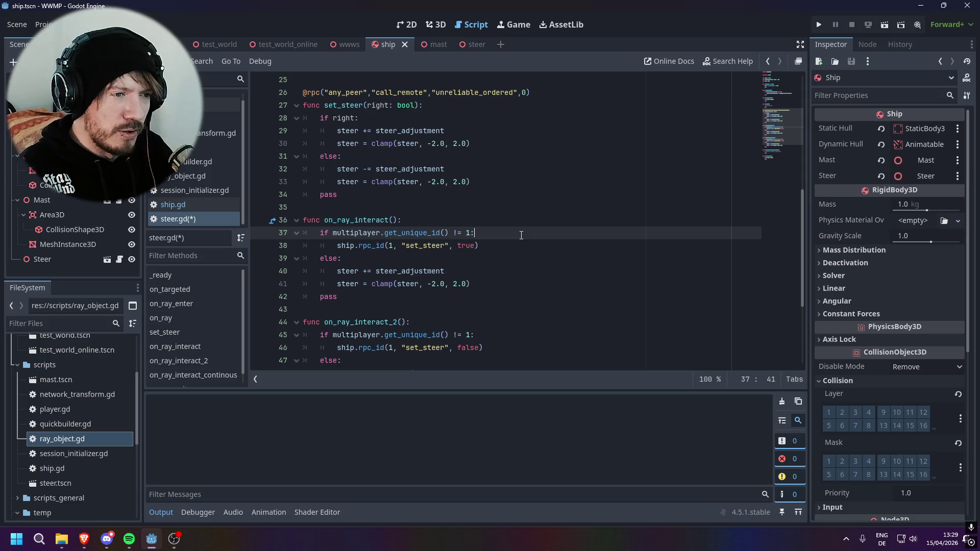
{"action": "left_click", "coordinate": [506, 184]}
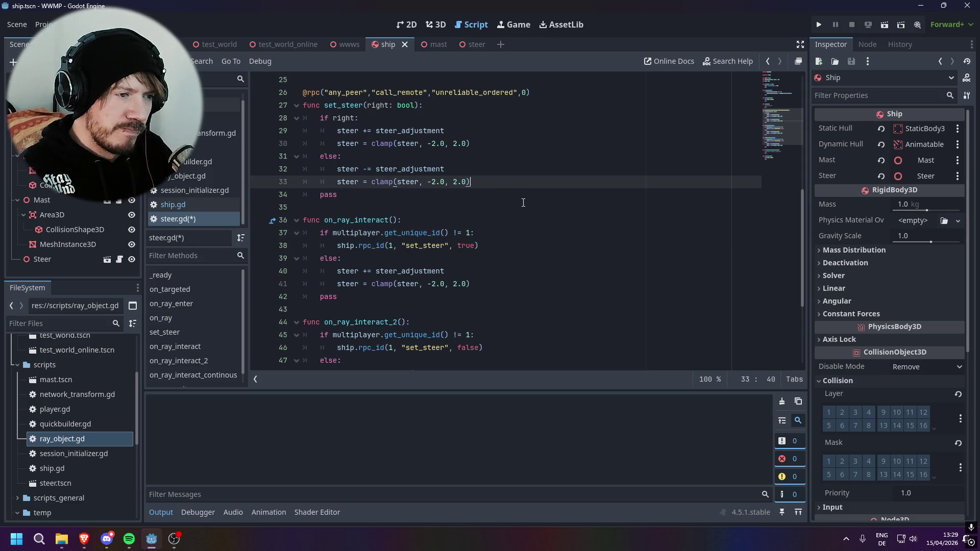
Scroll back up through steer.gd, rechecking line 37 and then line 11
{"action": "scroll", "coordinate": [524, 202], "scroll_direction": "down", "scroll_amount": 1}
{"action": "scroll", "coordinate": [526, 235], "scroll_direction": "down", "scroll_amount": 1}
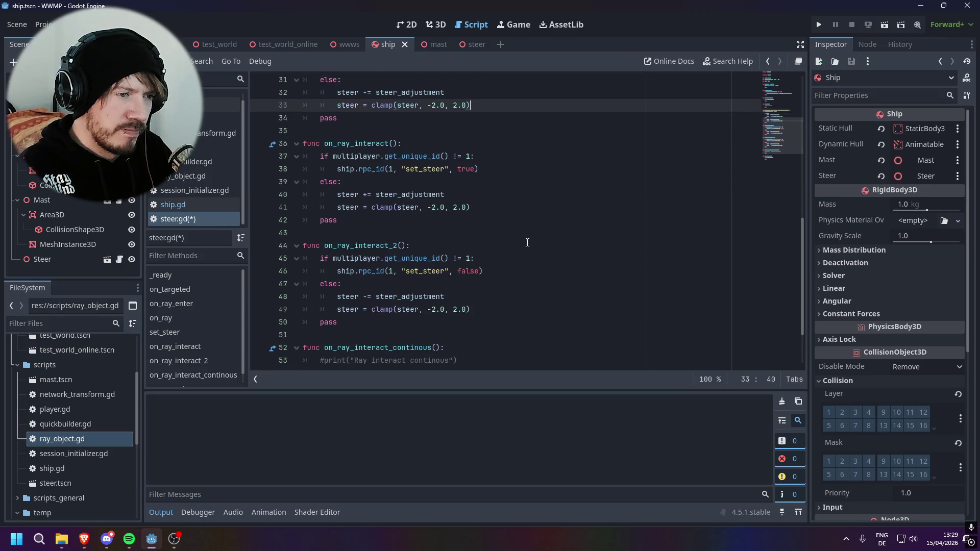
{"action": "scroll", "coordinate": [529, 240], "scroll_direction": "up", "scroll_amount": 2}
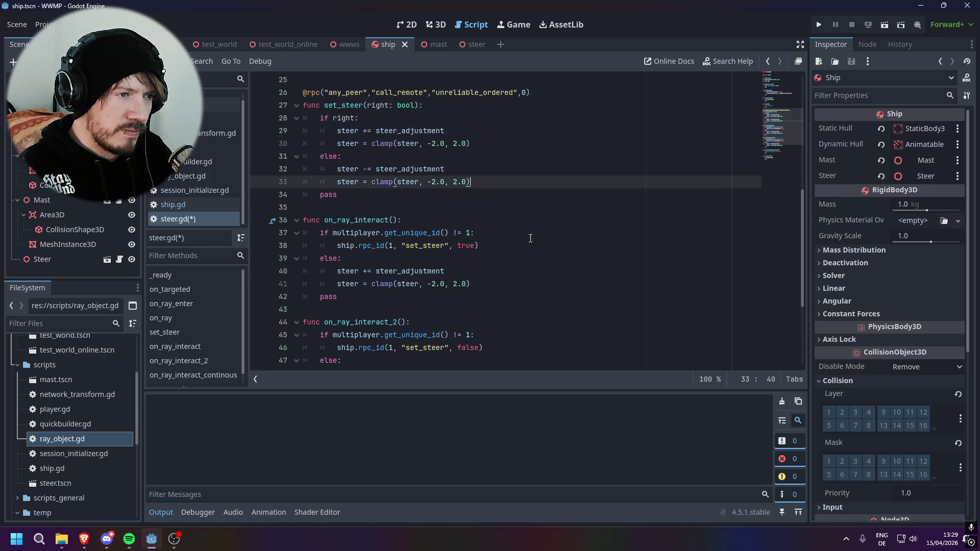
{"action": "left_click", "coordinate": [531, 238]}
{"action": "scroll", "coordinate": [530, 237], "scroll_direction": "up", "scroll_amount": 5}
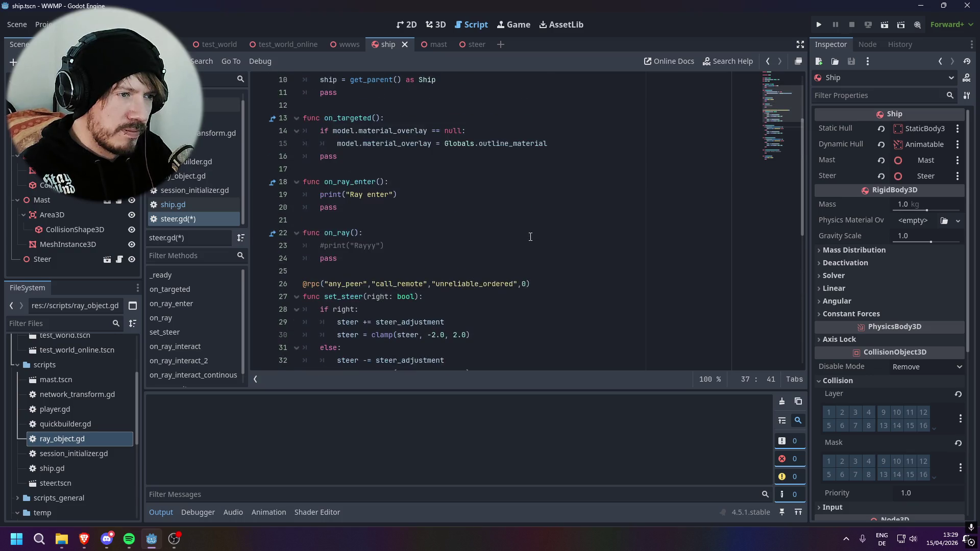
{"action": "scroll", "coordinate": [531, 237], "scroll_direction": "up", "scroll_amount": 3}
{"action": "left_click", "coordinate": [526, 207]}
Save steer.gd from the Scene menu and select the Steer node in the ship scene
{"action": "left_click", "coordinate": [17, 24]}
{"action": "left_click", "coordinate": [46, 115]}
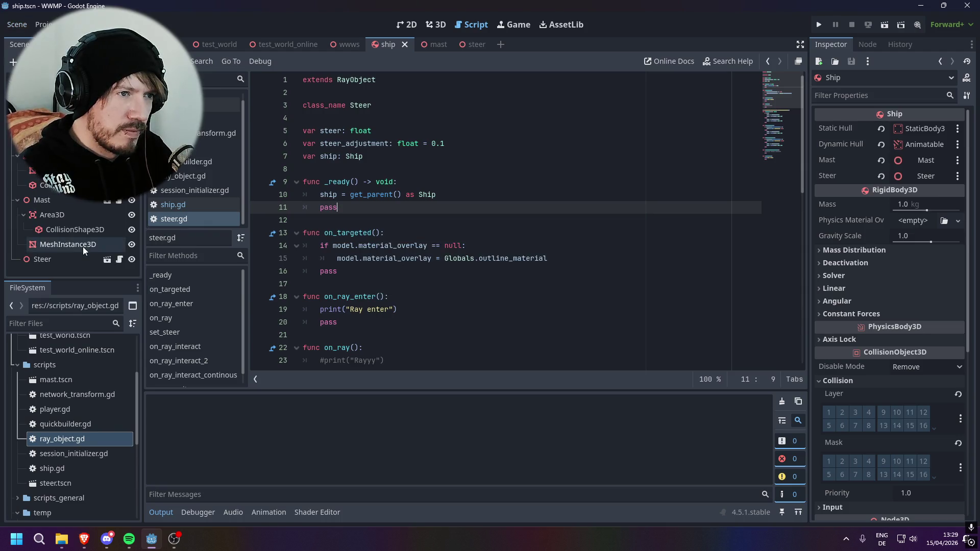
{"action": "left_click", "coordinate": [442, 26]}
{"action": "left_click", "coordinate": [465, 26]}
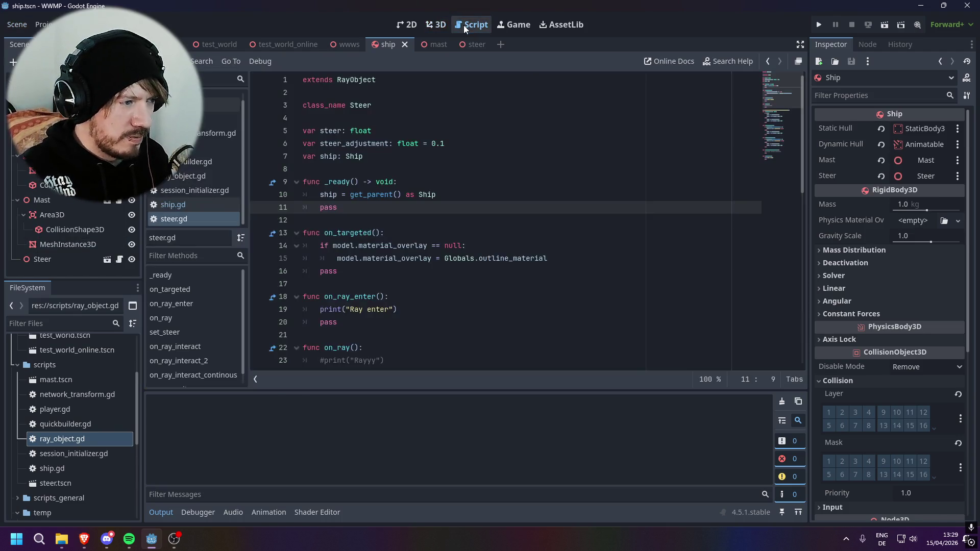
{"action": "left_click", "coordinate": [453, 80]}
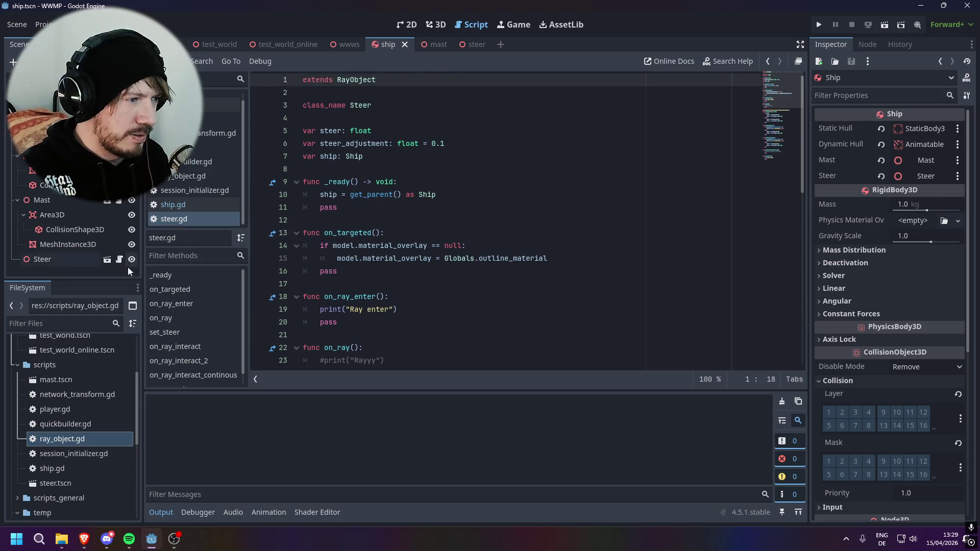
{"action": "left_click", "coordinate": [49, 260]}
{"action": "key", "text": "Delete"}
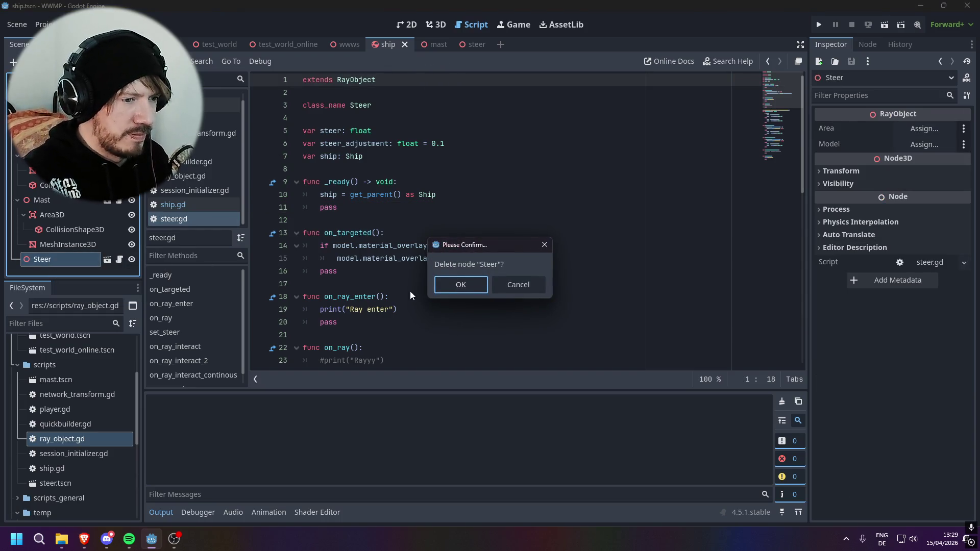
{"action": "left_click", "coordinate": [460, 284]}
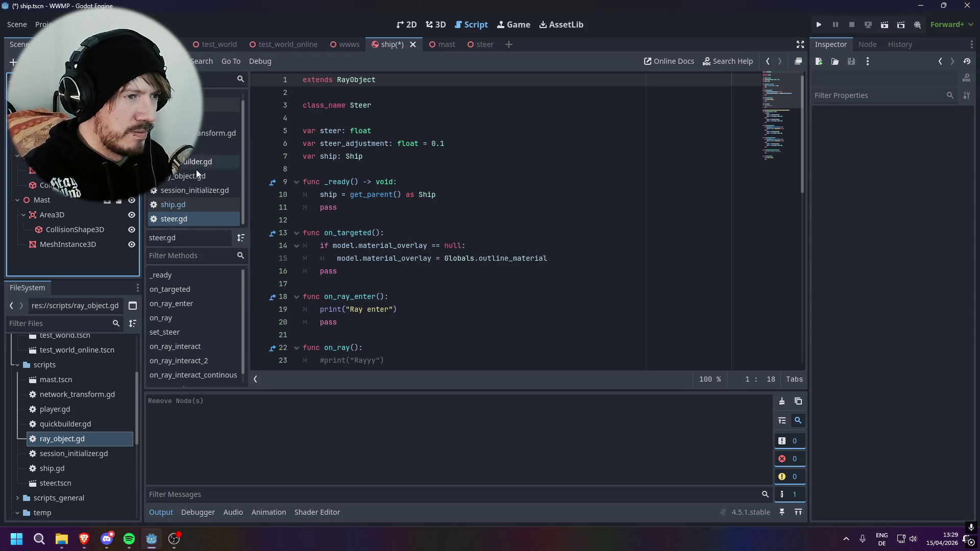
{"action": "left_click", "coordinate": [186, 204]}
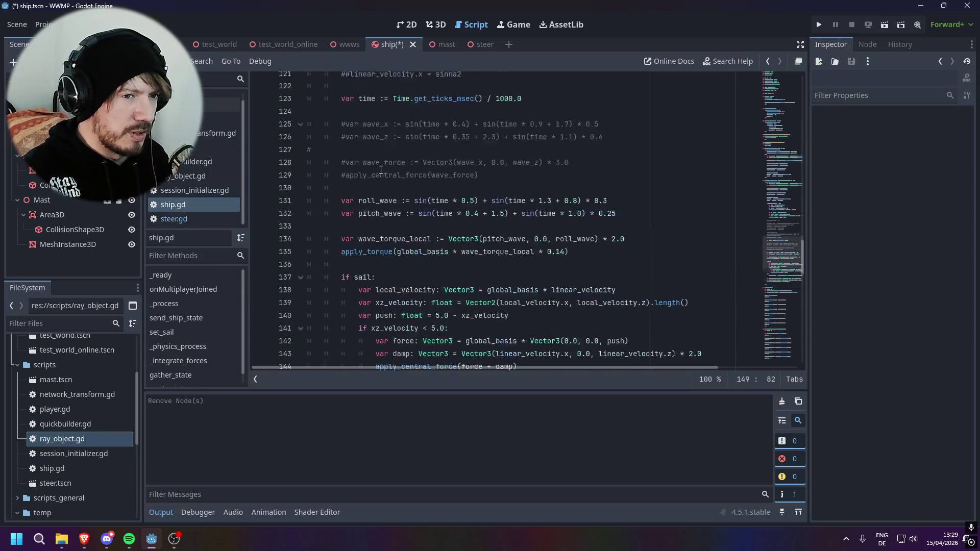
{"action": "scroll", "coordinate": [380, 170], "scroll_direction": "up", "scroll_amount": 20}
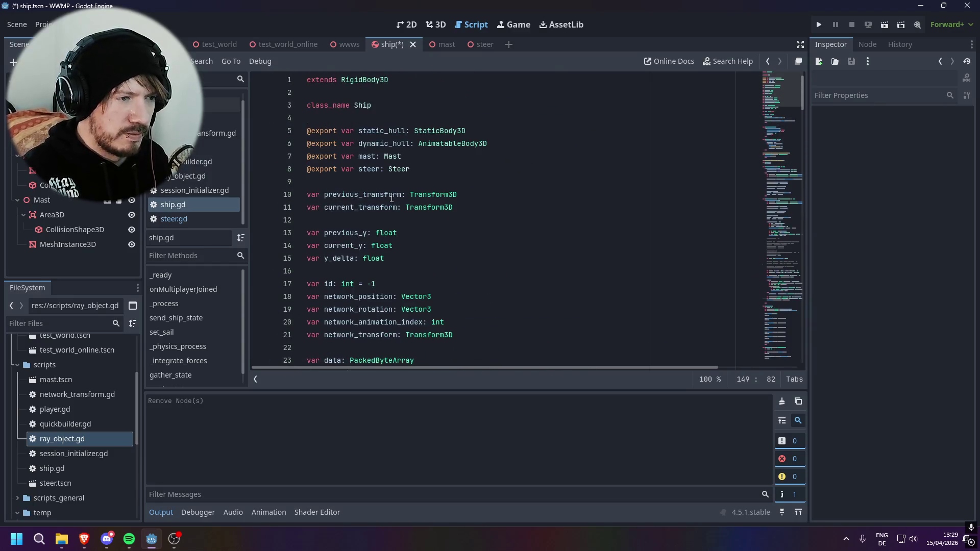
{"action": "left_click", "coordinate": [451, 173]}
{"action": "key", "text": "shift+Home"}
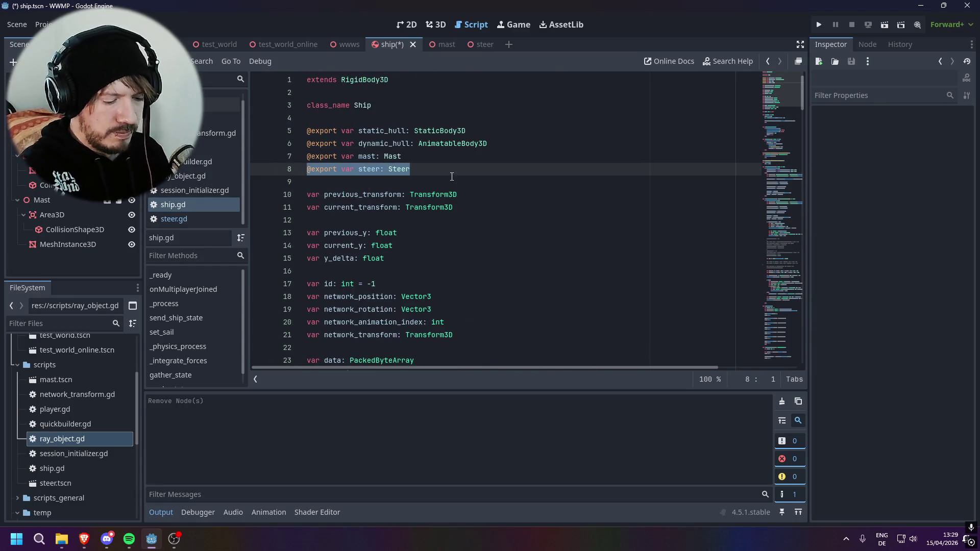
{"action": "key", "text": "BackSpace"}
{"action": "key", "text": "BackSpace"}
{"action": "key", "text": "ctrl+s"}
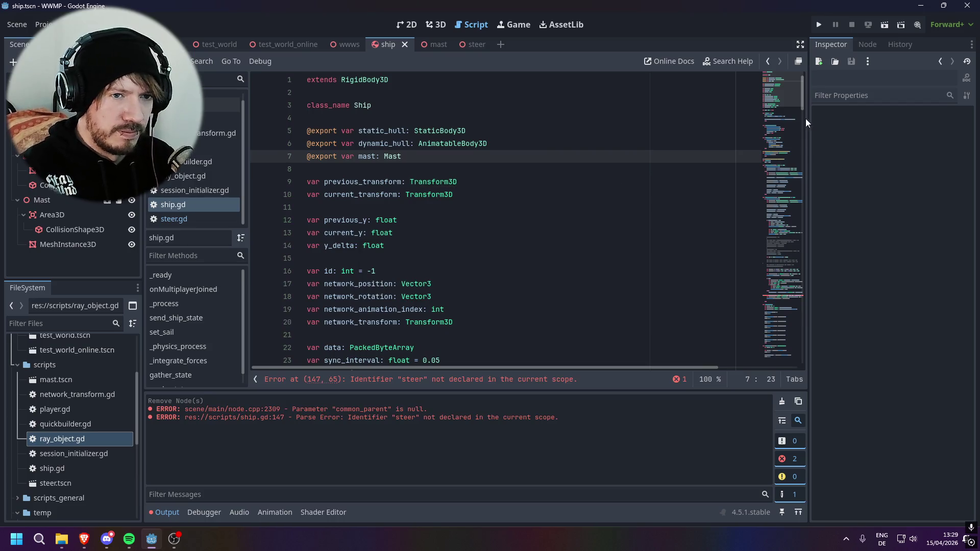
Replace steer.steer with a fixed 2.0 in the steering torque line and clear the output errors
{"action": "mouse_move", "coordinate": [778, 335]}
{"action": "left_mouse_down"}
{"action": "mouse_move", "coordinate": [778, 360]}
{"action": "mouse_move", "coordinate": [777, 278]}
{"action": "left_mouse_up"}
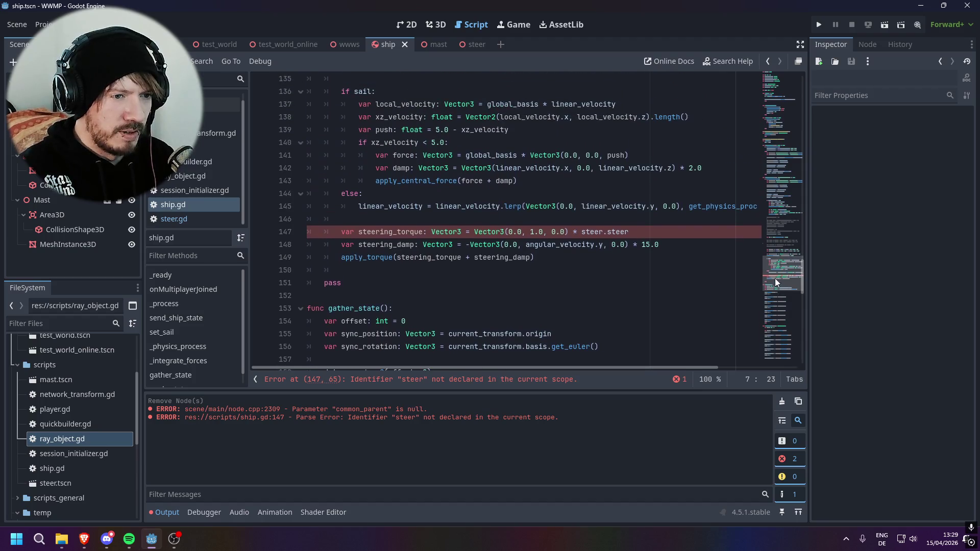
{"action": "left_click_drag", "start_coordinate": [582, 230], "coordinate": [676, 231]}
{"action": "type", "text": "2.0"}
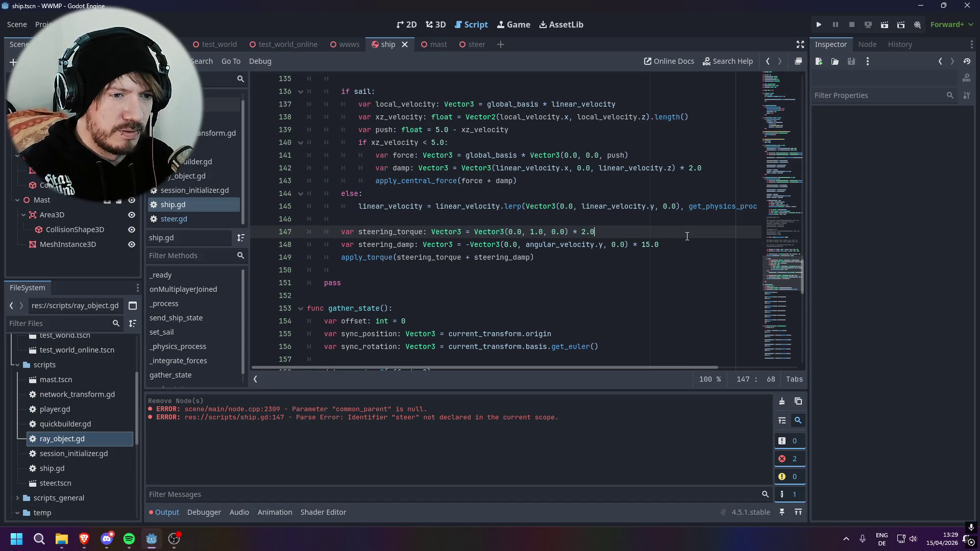
{"action": "left_click", "coordinate": [677, 244]}
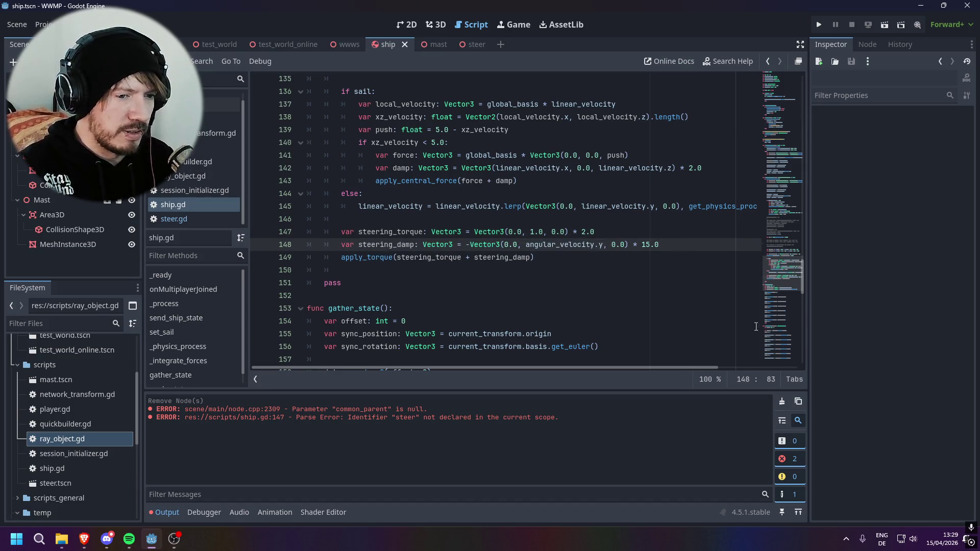
{"action": "left_click", "coordinate": [781, 402]}
{"action": "scroll", "coordinate": [510, 316], "scroll_direction": "up", "scroll_amount": 1}
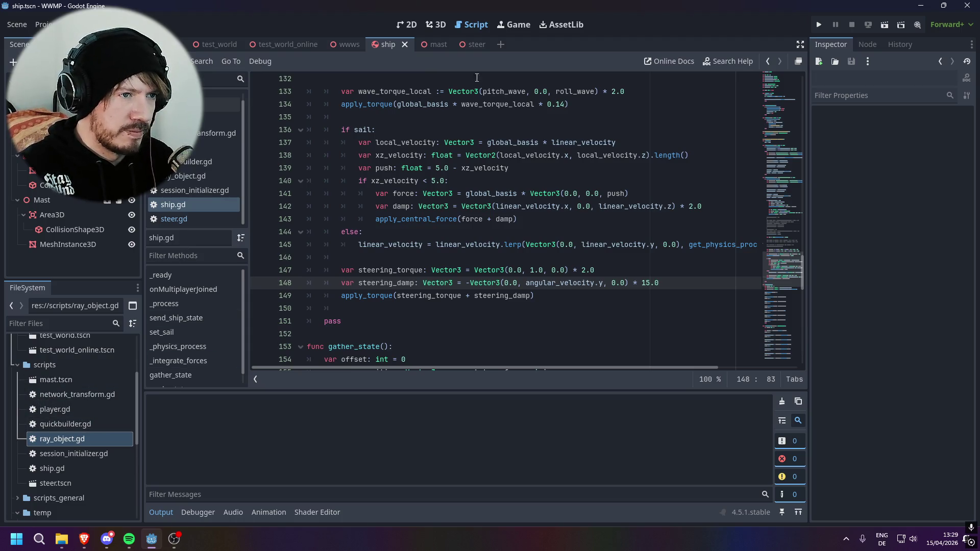
{"action": "left_click", "coordinate": [440, 28]}
{"action": "scroll", "coordinate": [67, 419], "scroll_direction": "up", "scroll_amount": 3}
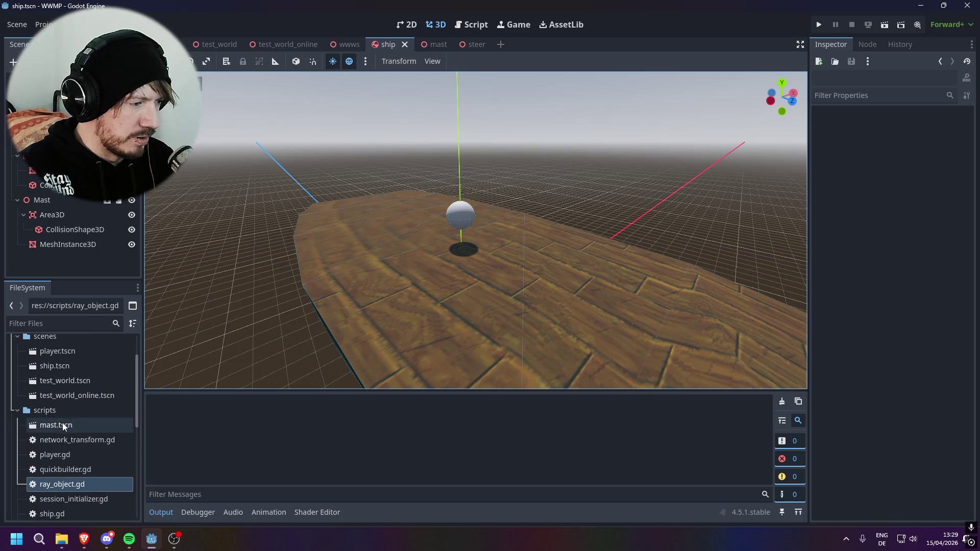
Delete steer.tscn from the project and close its scene tab without saving
{"action": "left_click", "coordinate": [53, 425]}
{"action": "left_click_drag", "start_coordinate": [51, 426], "coordinate": [51, 360]}
{"action": "scroll", "coordinate": [51, 395], "scroll_direction": "down", "scroll_amount": 3}
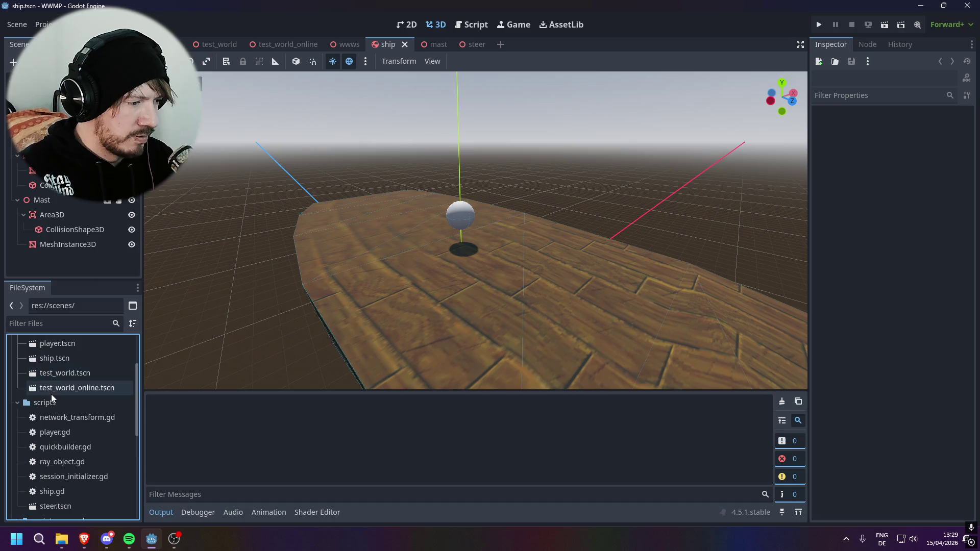
{"action": "right_click", "coordinate": [63, 506]}
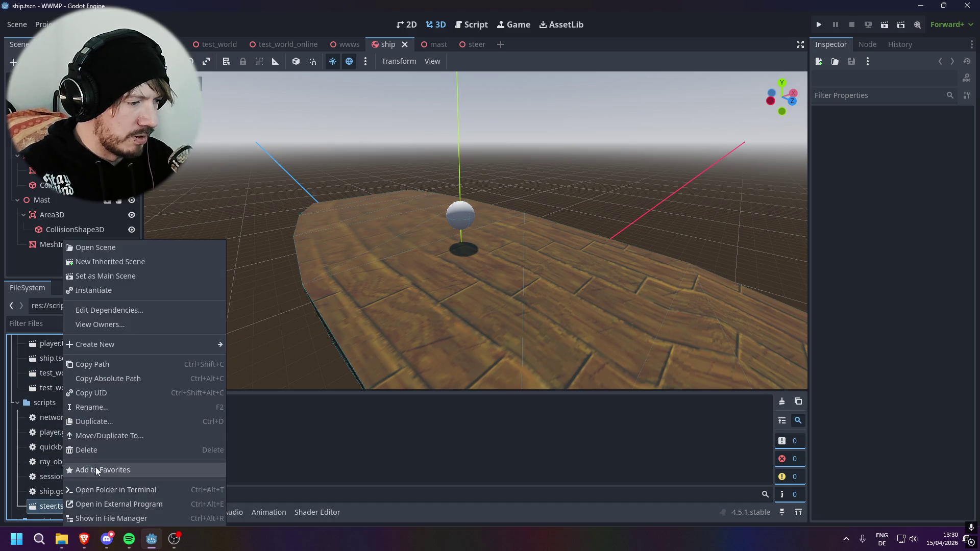
{"action": "left_click", "coordinate": [112, 451]}
{"action": "left_click", "coordinate": [430, 326]}
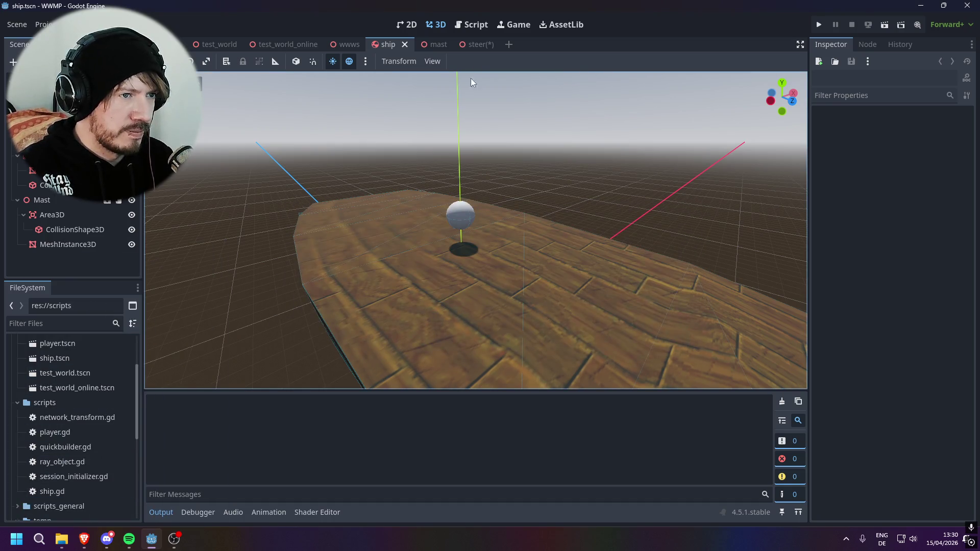
{"action": "left_click", "coordinate": [482, 44]}
{"action": "left_click", "coordinate": [504, 44]}
{"action": "left_click", "coordinate": [547, 306]}
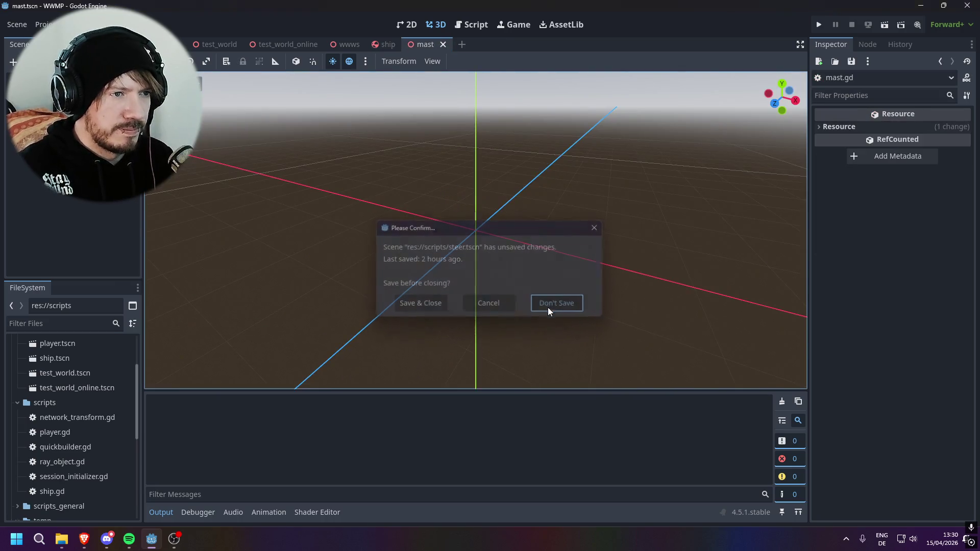
Check the ship scene's scripts, looking at steer.gd's on_targeted function and ship variable
{"action": "left_click", "coordinate": [387, 45]}
{"action": "scroll", "coordinate": [405, 232], "scroll_direction": "down", "scroll_amount": 5}
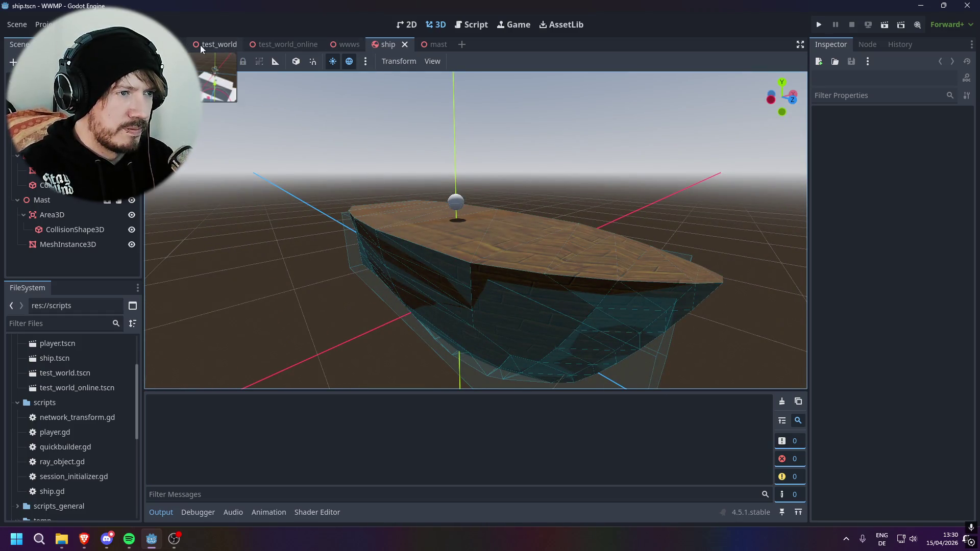
{"action": "left_click", "coordinate": [468, 28]}
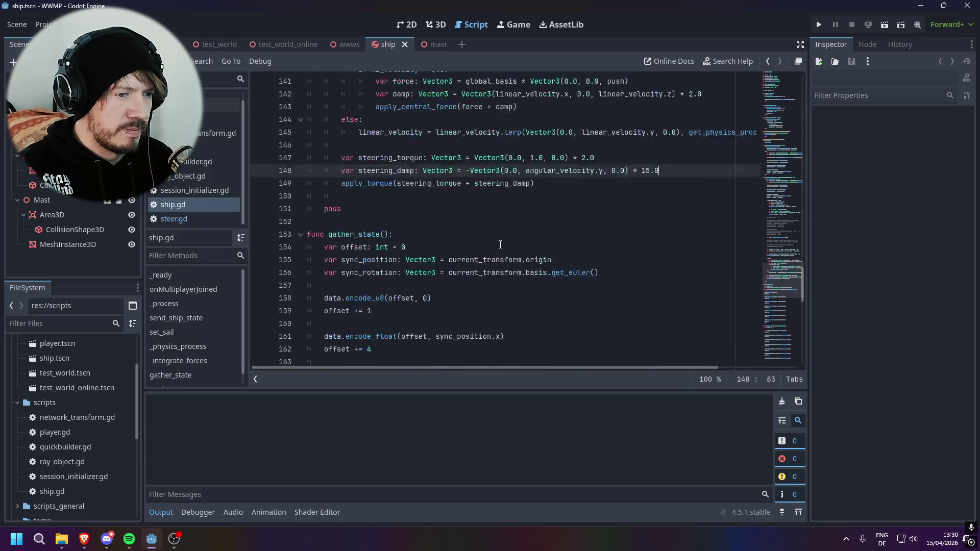
{"action": "scroll", "coordinate": [498, 247], "scroll_direction": "down", "scroll_amount": 5}
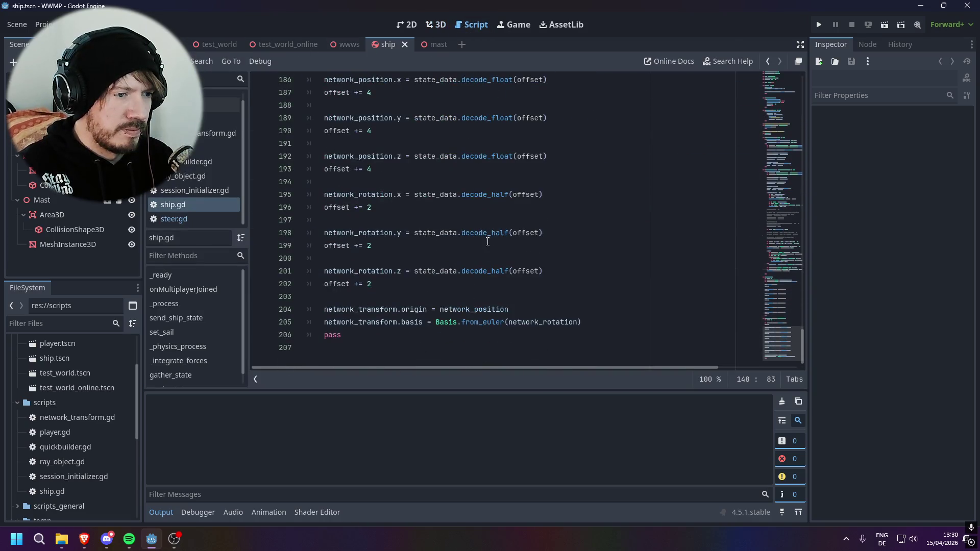
{"action": "left_click", "coordinate": [192, 220]}
{"action": "left_click", "coordinate": [457, 232]}
{"action": "scroll", "coordinate": [459, 230], "scroll_direction": "down", "scroll_amount": 5}
{"action": "scroll", "coordinate": [459, 230], "scroll_direction": "up", "scroll_amount": 5}
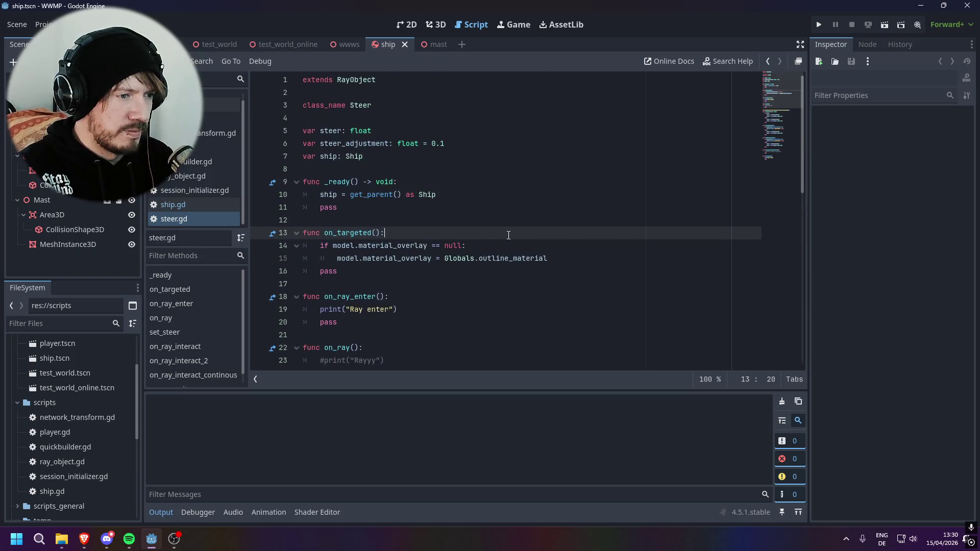
{"action": "left_click", "coordinate": [388, 156]}
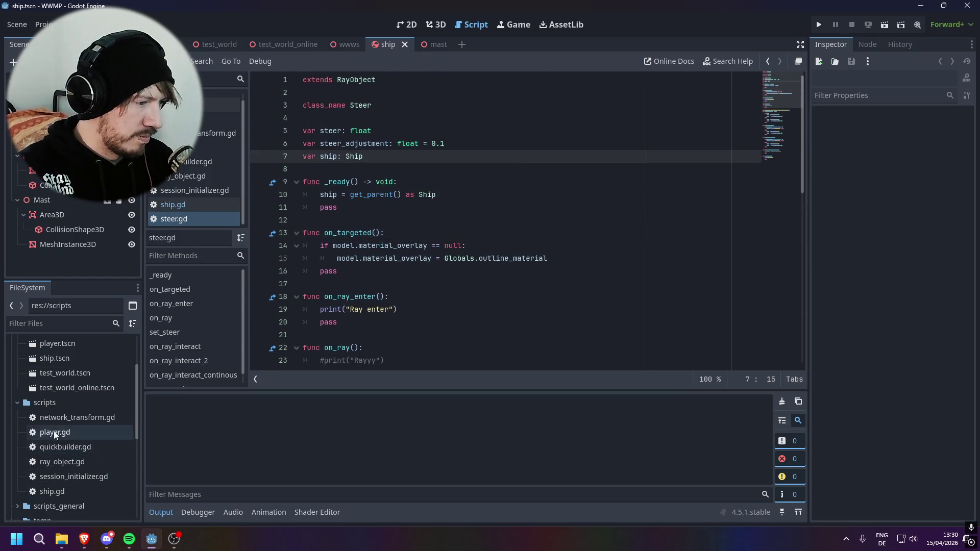
Filter the FileSystem for 'steer' and delete steer.gd from the project
{"action": "left_click", "coordinate": [50, 387]}
{"action": "scroll", "coordinate": [80, 382], "scroll_direction": "down", "scroll_amount": 3}
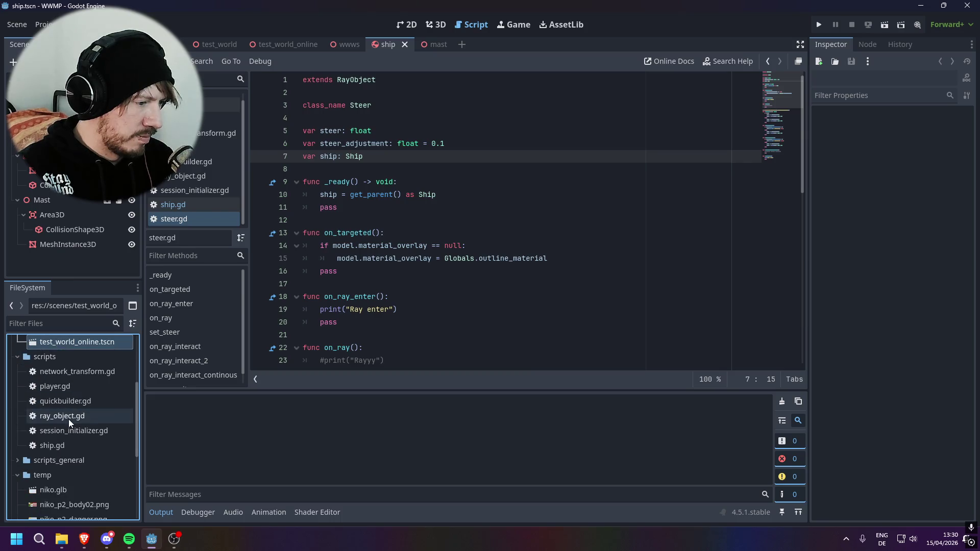
{"action": "left_click", "coordinate": [82, 407]}
{"action": "scroll", "coordinate": [82, 408], "scroll_direction": "up", "scroll_amount": 5}
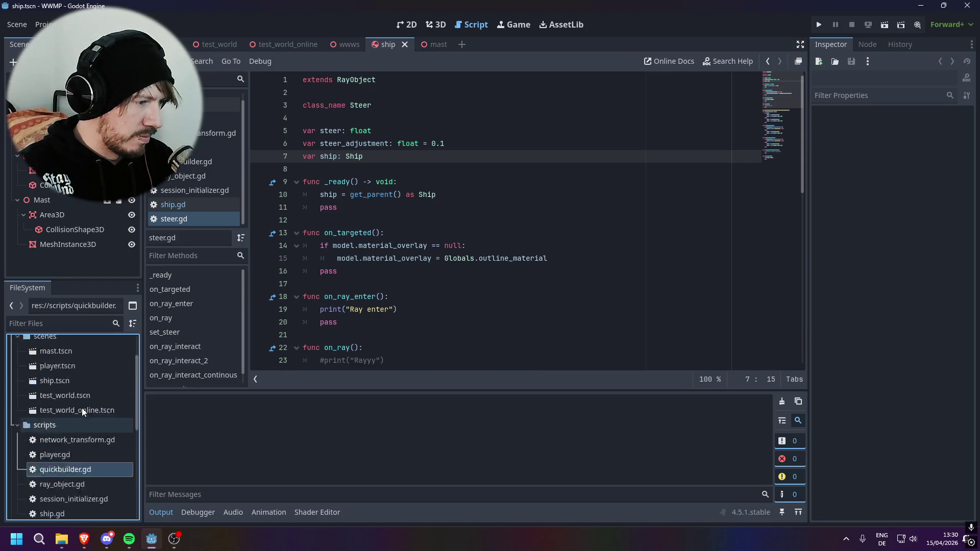
{"action": "scroll", "coordinate": [82, 408], "scroll_direction": "down", "scroll_amount": 5}
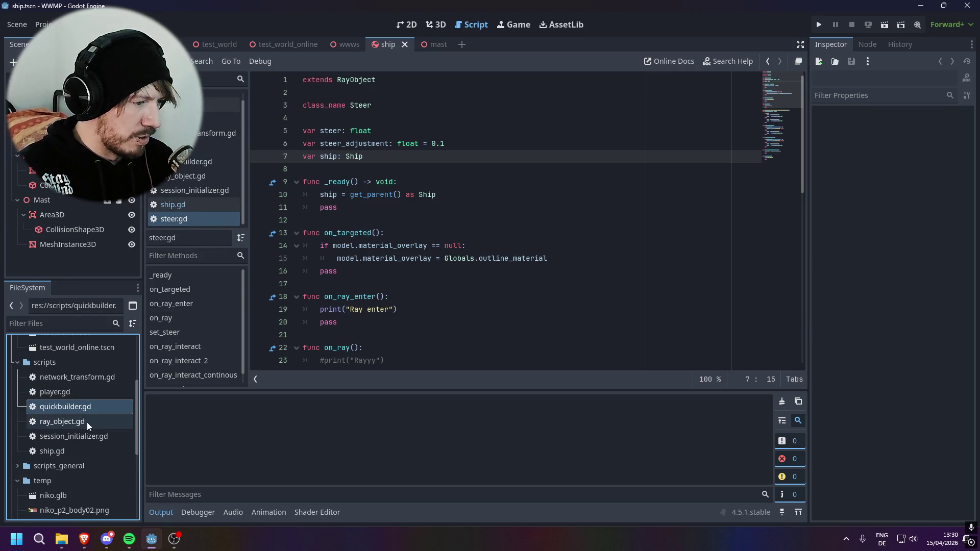
{"action": "left_click", "coordinate": [80, 320]}
{"action": "type", "text": "steer"}
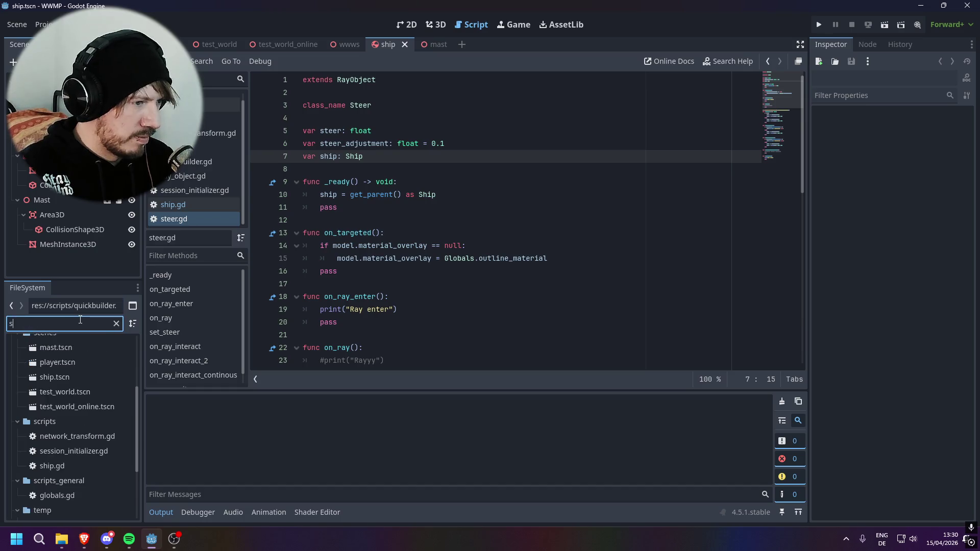
{"action": "left_click", "coordinate": [51, 377]}
{"action": "right_click", "coordinate": [50, 377]}
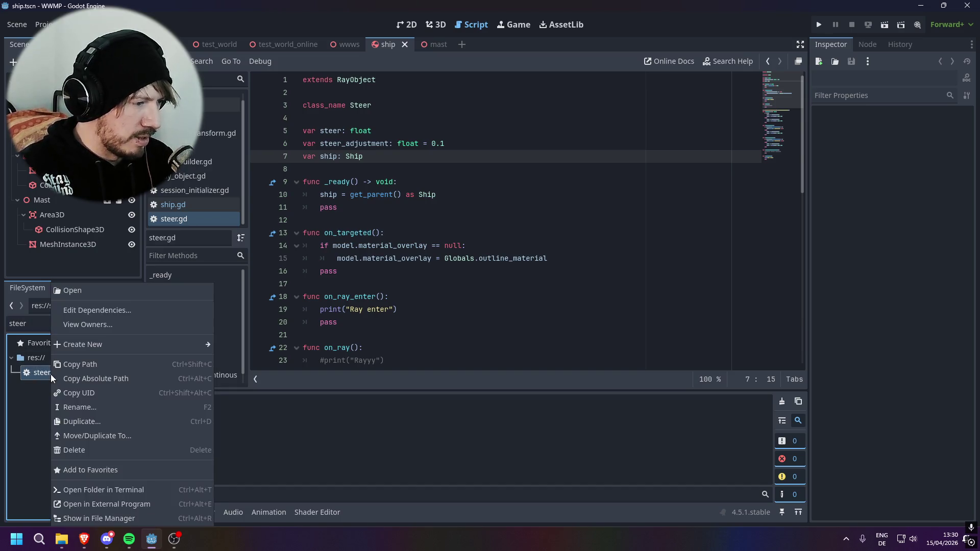
{"action": "left_click", "coordinate": [71, 450]}
{"action": "left_click", "coordinate": [402, 325]}
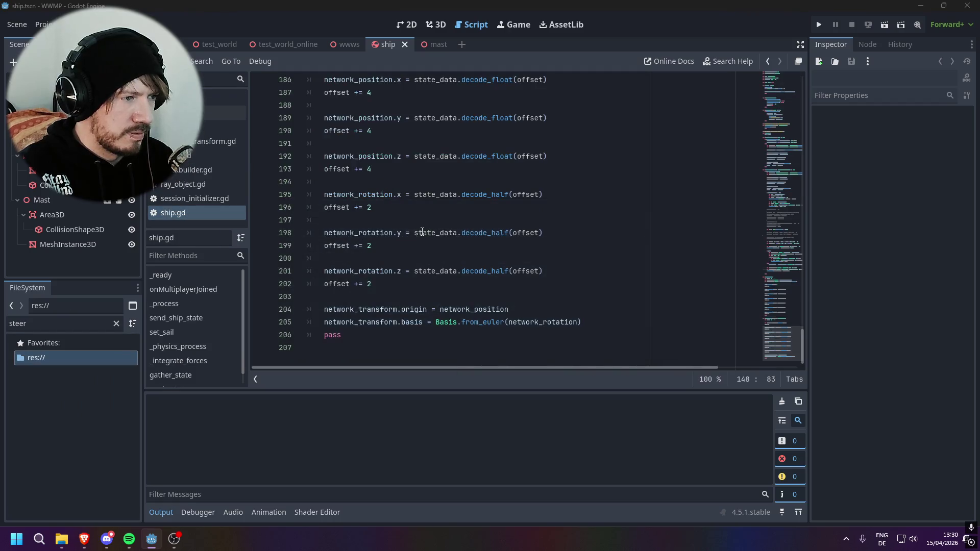
Switch to the test_world_online scene in 3D and orbit around the boat
{"action": "left_click", "coordinate": [520, 168]}
{"action": "scroll", "coordinate": [522, 172], "scroll_direction": "down", "scroll_amount": 2}
{"action": "scroll", "coordinate": [521, 172], "scroll_direction": "up", "scroll_amount": 6}
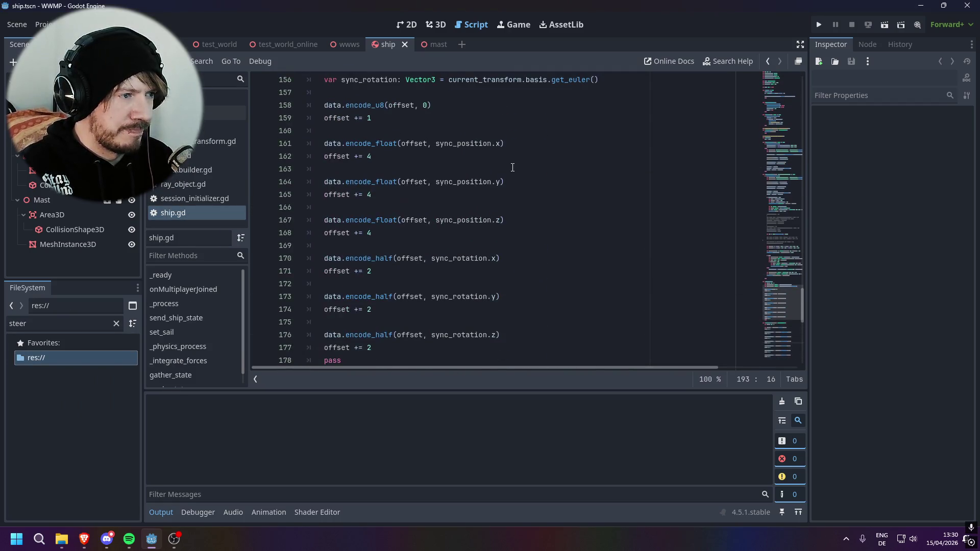
{"action": "left_click", "coordinate": [274, 44]}
{"action": "left_click", "coordinate": [438, 26]}
{"action": "left_click_drag", "start_coordinate": [475, 230], "coordinate": [439, 212]}
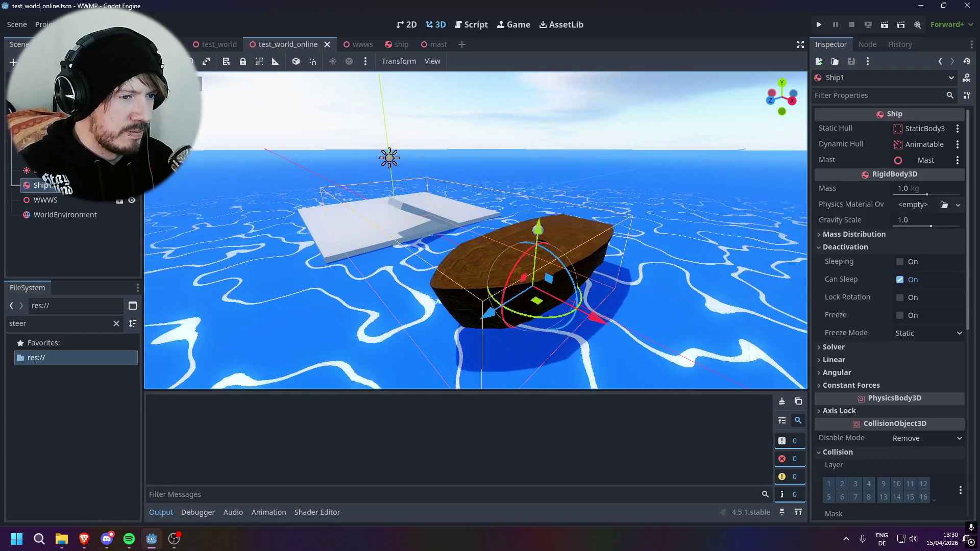
Deselect Ship1 and save the test_world_online scene with Ctrl+S
{"action": "left_click", "coordinate": [531, 150]}
{"action": "key", "text": "ctrl+s"}
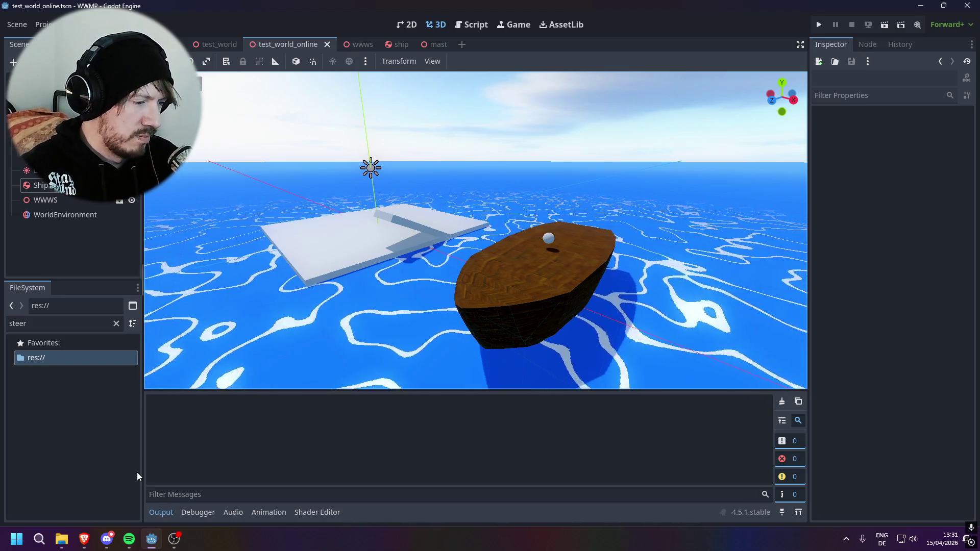
Search 'godot multiplayer synchronizer' in a new Brave tab
{"action": "mouse_move", "coordinate": [86, 545]}
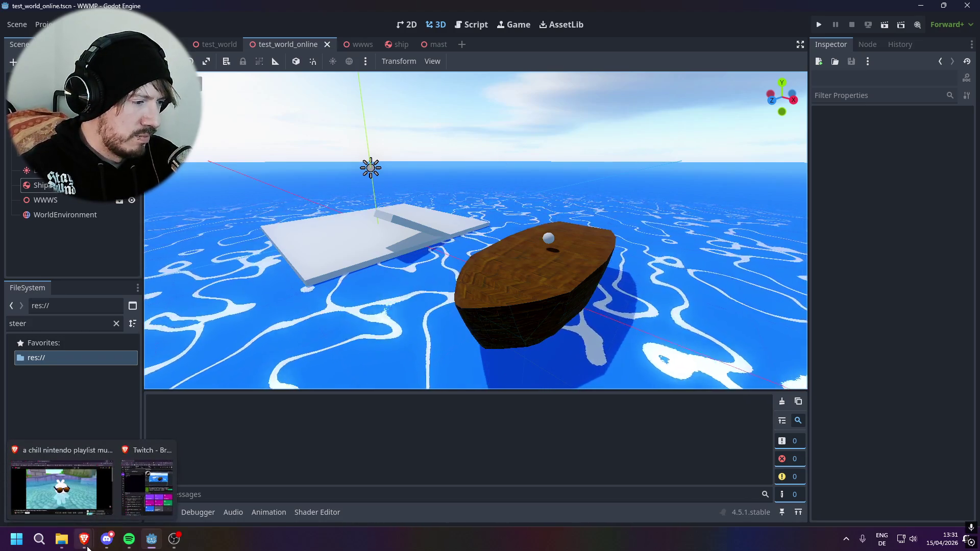
{"action": "left_click", "coordinate": [61, 487]}
{"action": "left_click", "coordinate": [392, 11]}
{"action": "type", "text": "godot multiplayer sn"}
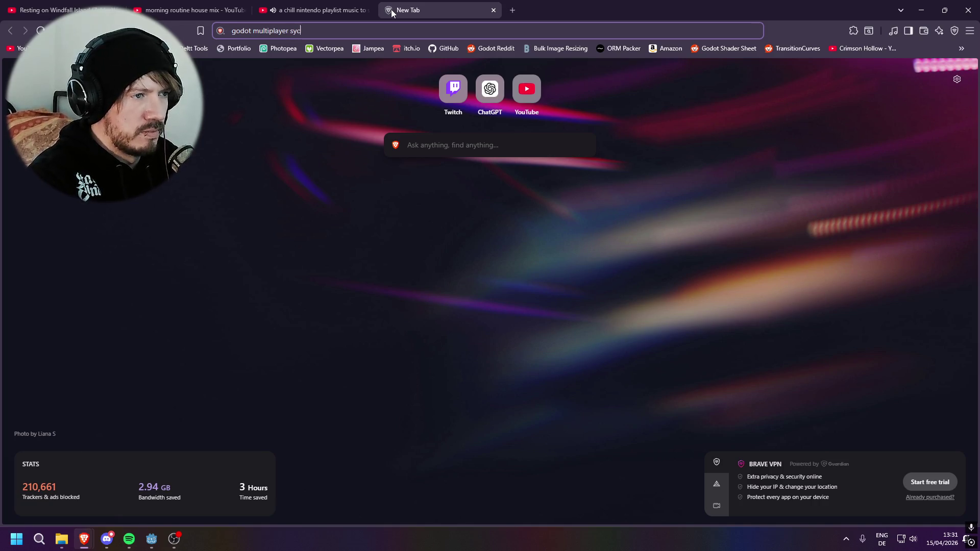
{"action": "key", "text": "BackSpace"}
{"action": "type", "text": "ynchr"}
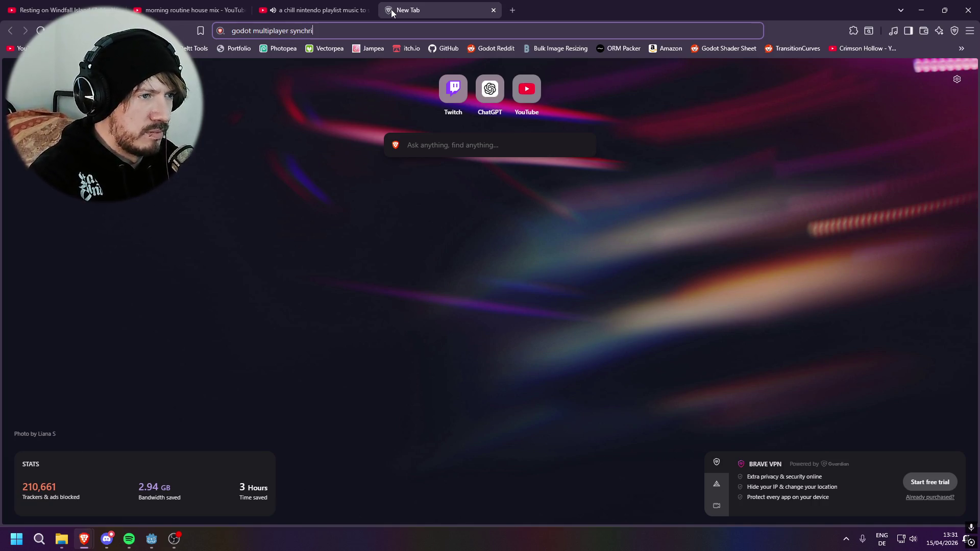
{"action": "type", "text": "onizer"}
{"action": "key", "text": "Return"}
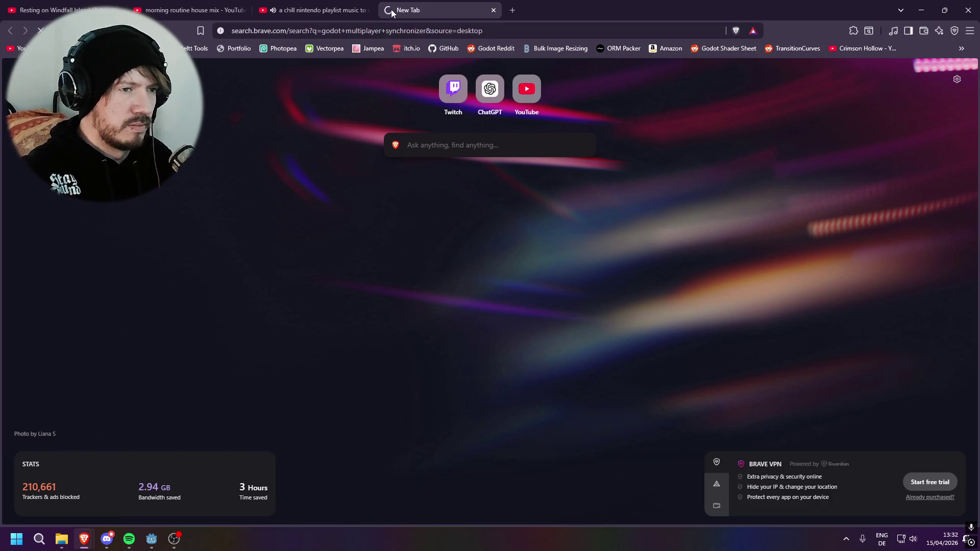
Open the MultiplayerSynchronizer documentation page and read through it
{"action": "left_click", "coordinate": [229, 320]}
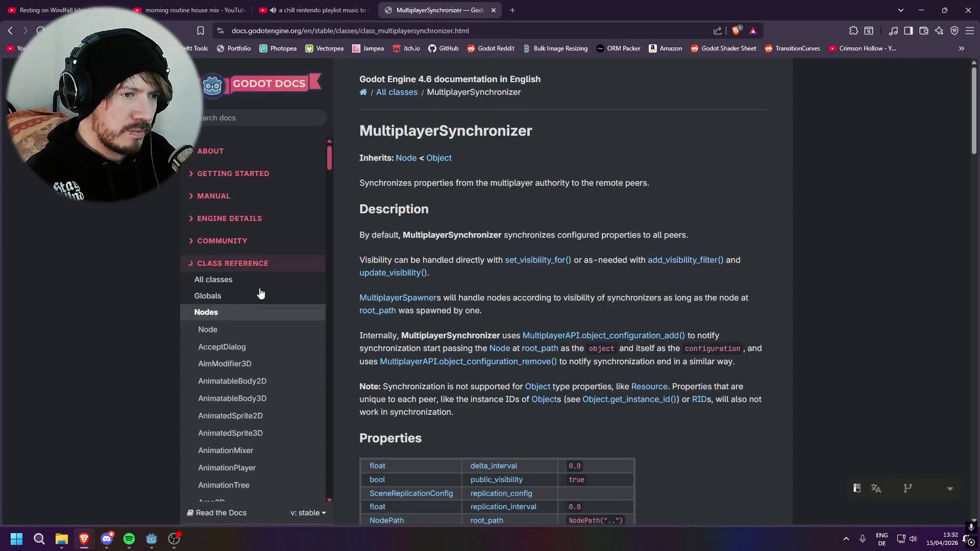
{"action": "scroll", "coordinate": [676, 177], "scroll_direction": "down", "scroll_amount": 5}
{"action": "scroll", "coordinate": [676, 178], "scroll_direction": "up", "scroll_amount": 4}
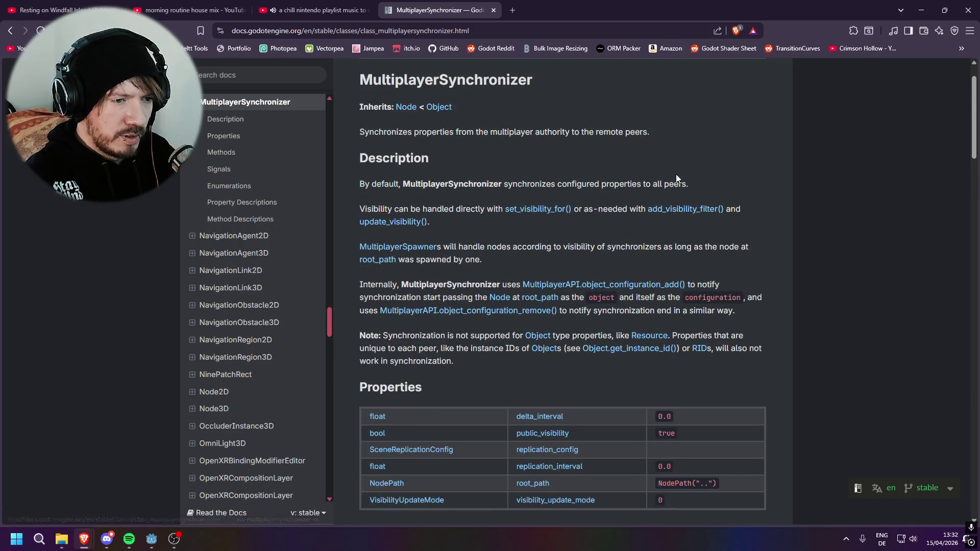
{"action": "scroll", "coordinate": [675, 179], "scroll_direction": "down", "scroll_amount": 1}
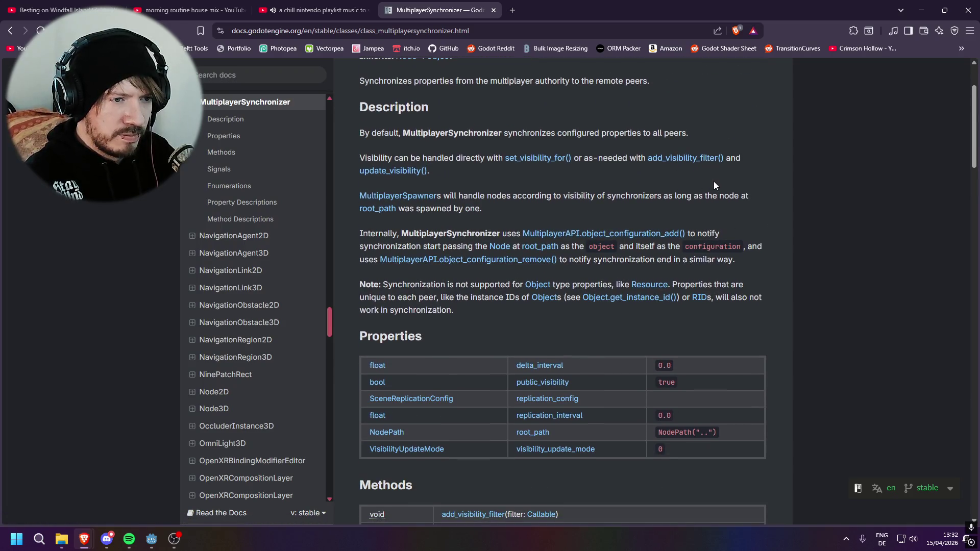
{"action": "scroll", "coordinate": [714, 185], "scroll_direction": "down", "scroll_amount": 2}
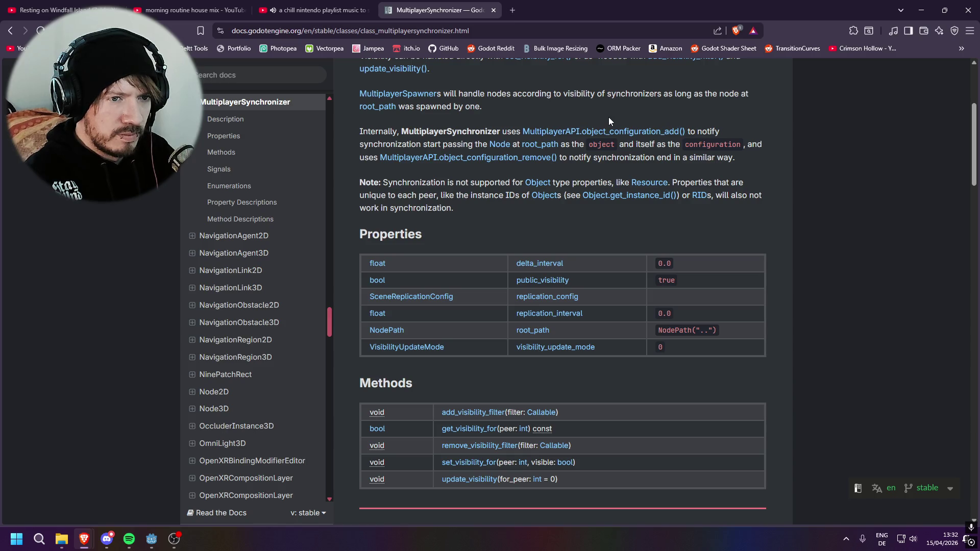
{"action": "scroll", "coordinate": [609, 121], "scroll_direction": "up", "scroll_amount": 1}
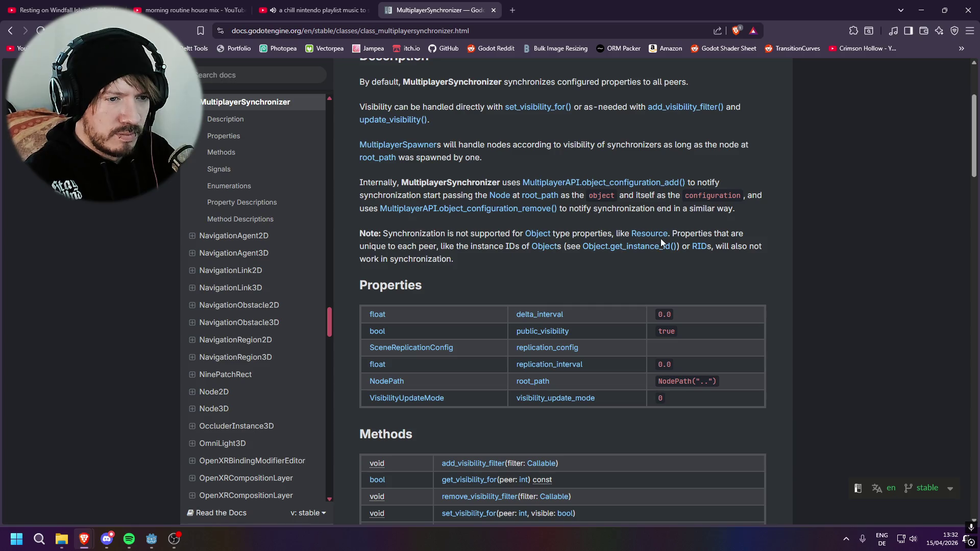
{"action": "scroll", "coordinate": [462, 253], "scroll_direction": "down", "scroll_amount": 4}
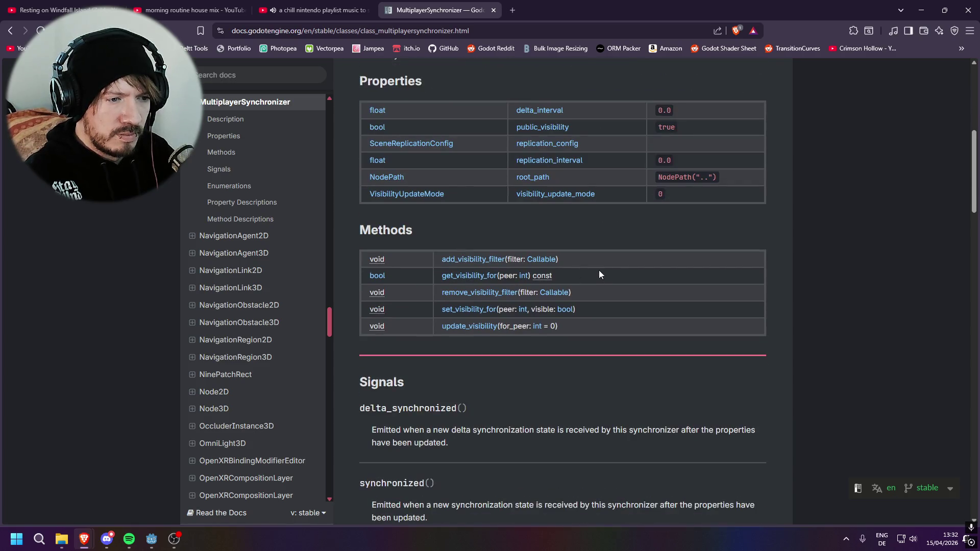
{"action": "scroll", "coordinate": [658, 283], "scroll_direction": "up", "scroll_amount": 1}
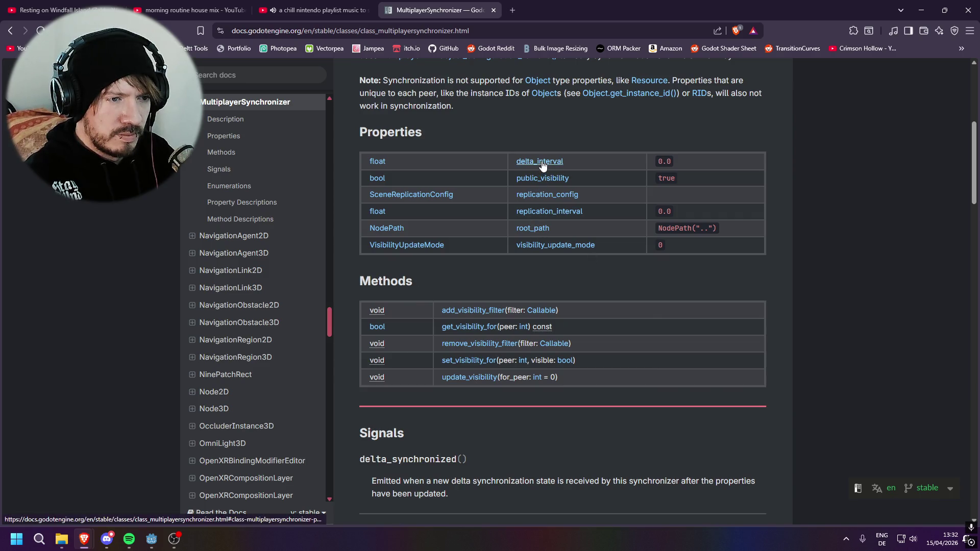
Read the replication_interval property description, then return to the Godot editor
{"action": "left_click", "coordinate": [551, 212]}
{"action": "scroll", "coordinate": [587, 229], "scroll_direction": "up", "scroll_amount": 2}
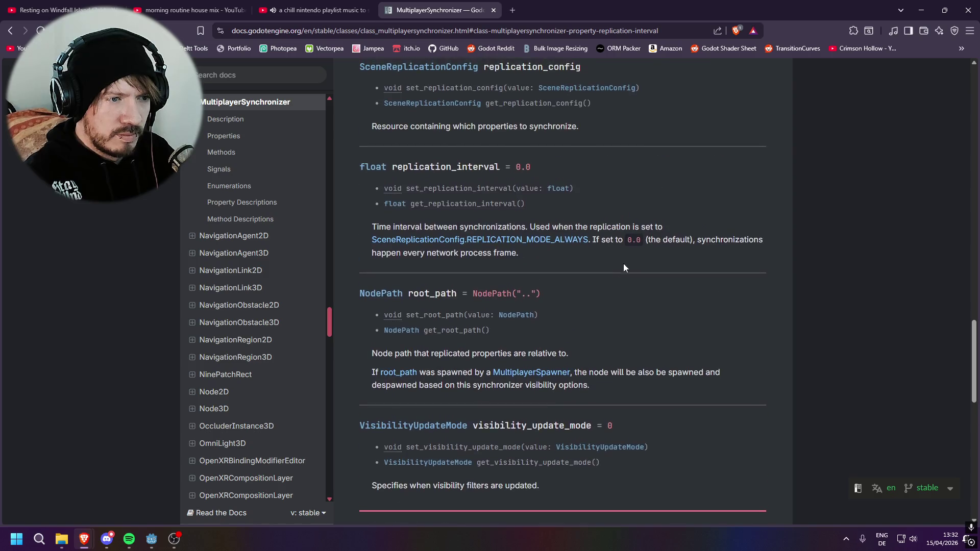
{"action": "scroll", "coordinate": [618, 271], "scroll_direction": "down", "scroll_amount": 1}
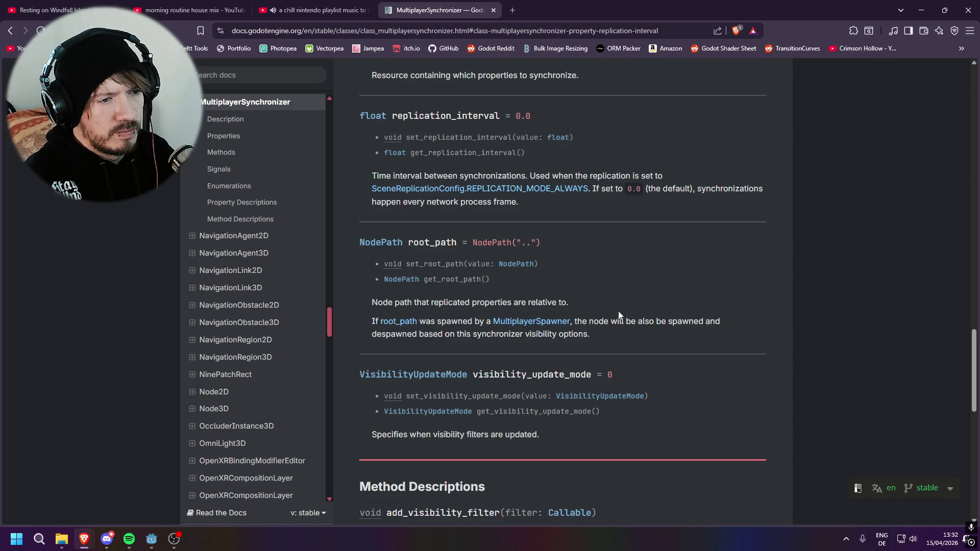
{"action": "scroll", "coordinate": [627, 287], "scroll_direction": "up", "scroll_amount": 20}
{"action": "scroll", "coordinate": [627, 286], "scroll_direction": "down", "scroll_amount": 6}
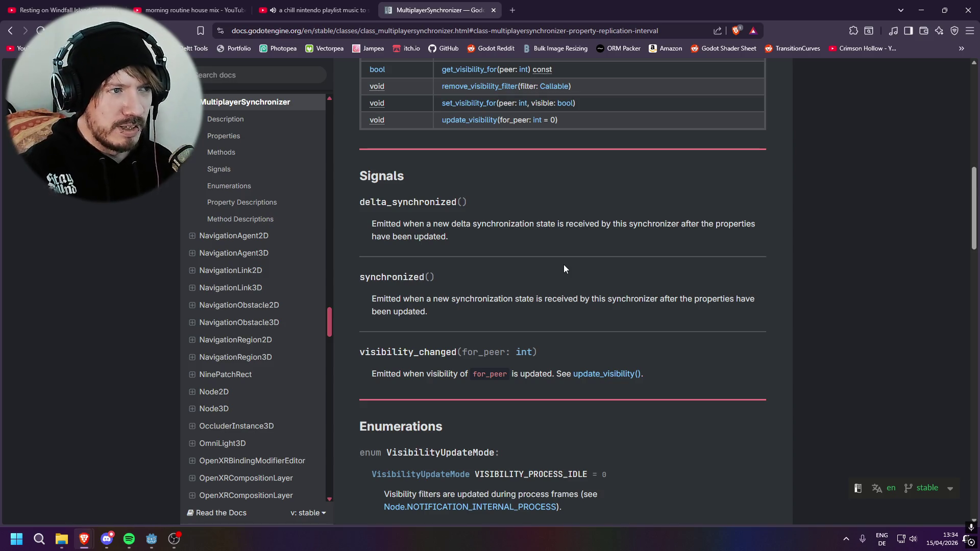
{"action": "left_click", "coordinate": [152, 539]}
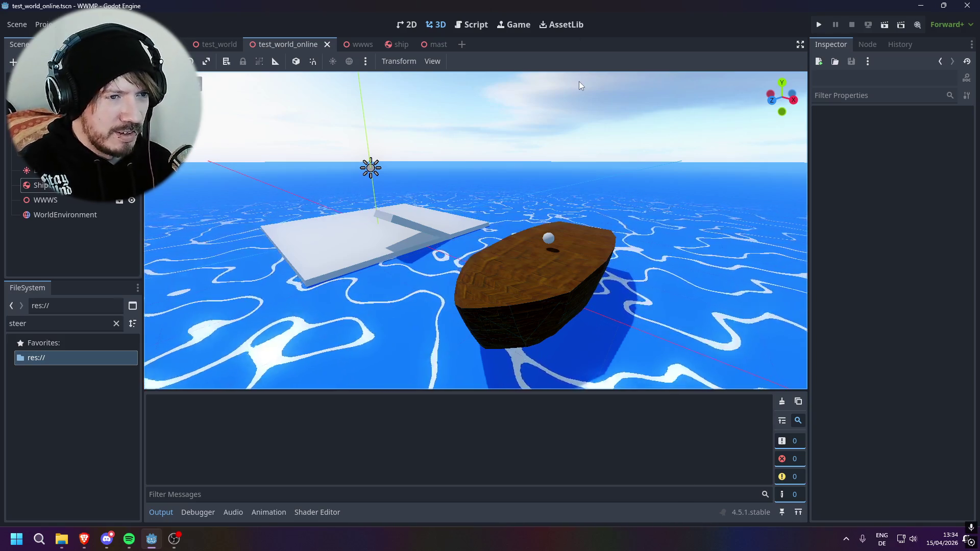
Run the current scene to test the ship in a LAN session, then stop the game
{"action": "left_click", "coordinate": [884, 30]}
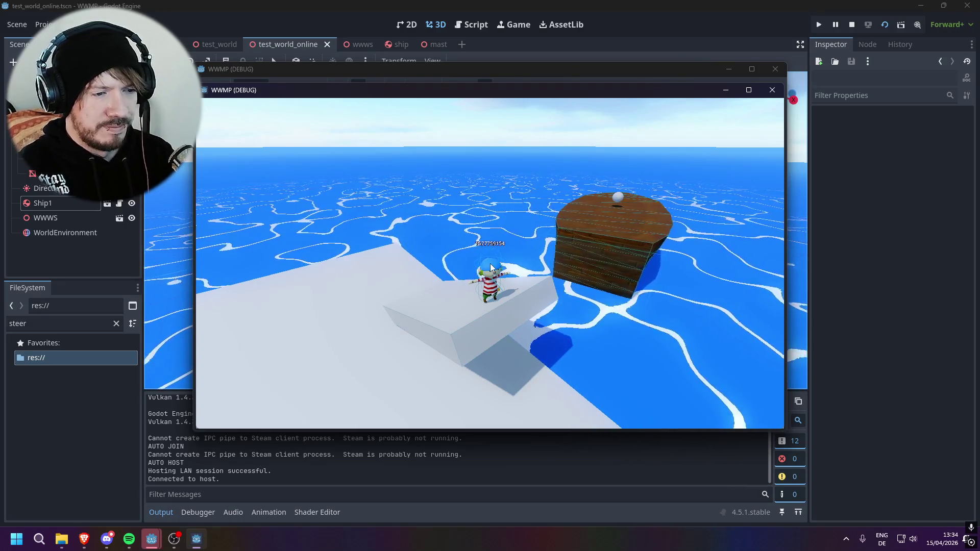
{"action": "left_click", "coordinate": [852, 25]}
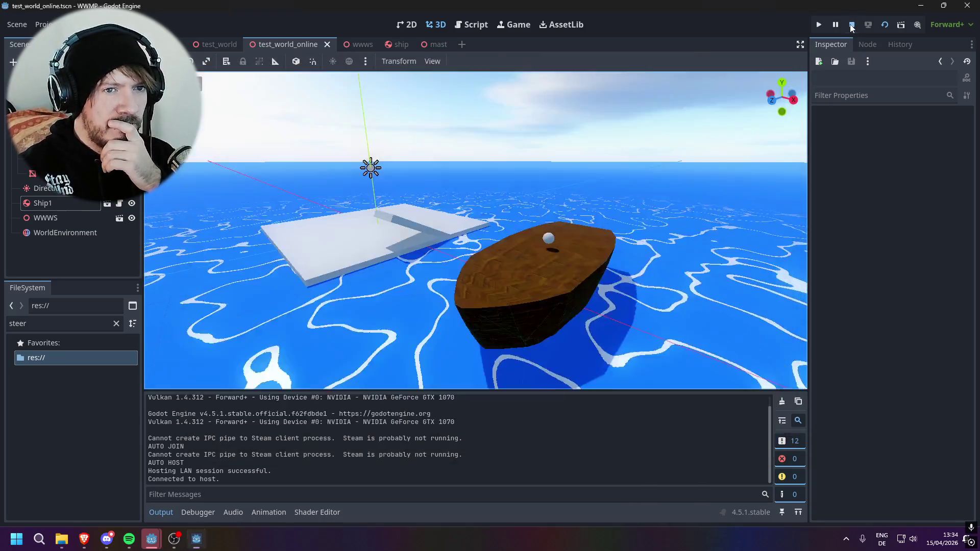
{"action": "left_click", "coordinate": [17, 25]}
{"action": "key", "text": "Escape"}
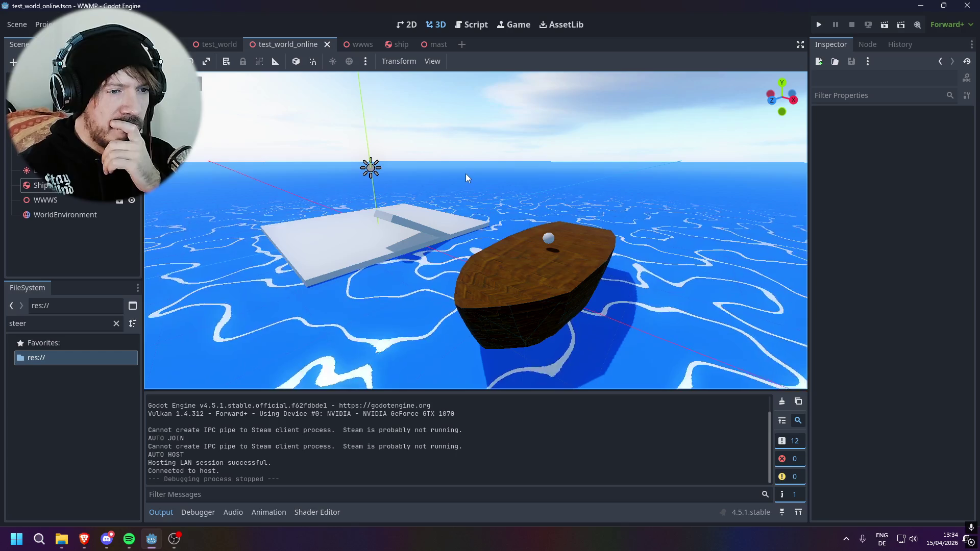
Open ship.gd and inspect func gather_state() around lines 153–155
{"action": "left_click", "coordinate": [467, 28]}
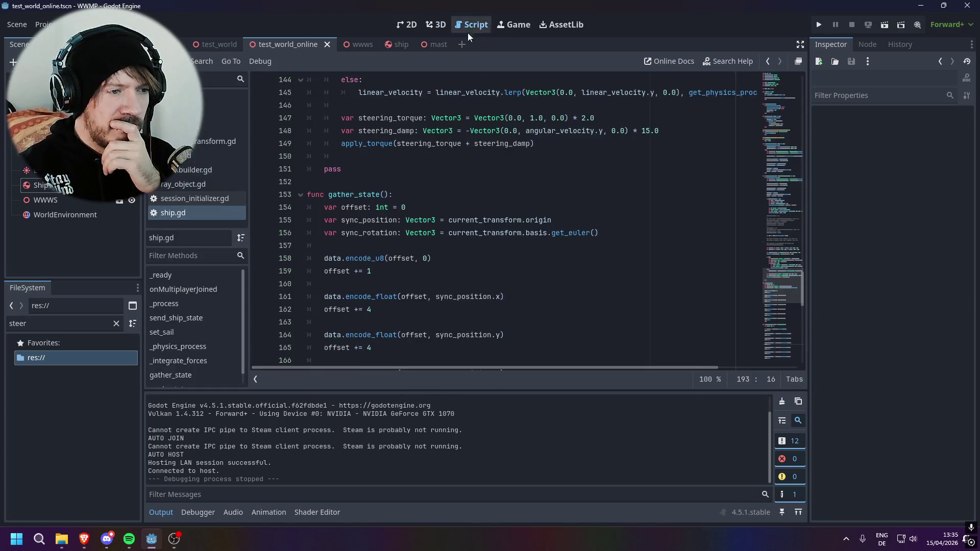
{"action": "left_click", "coordinate": [432, 193]}
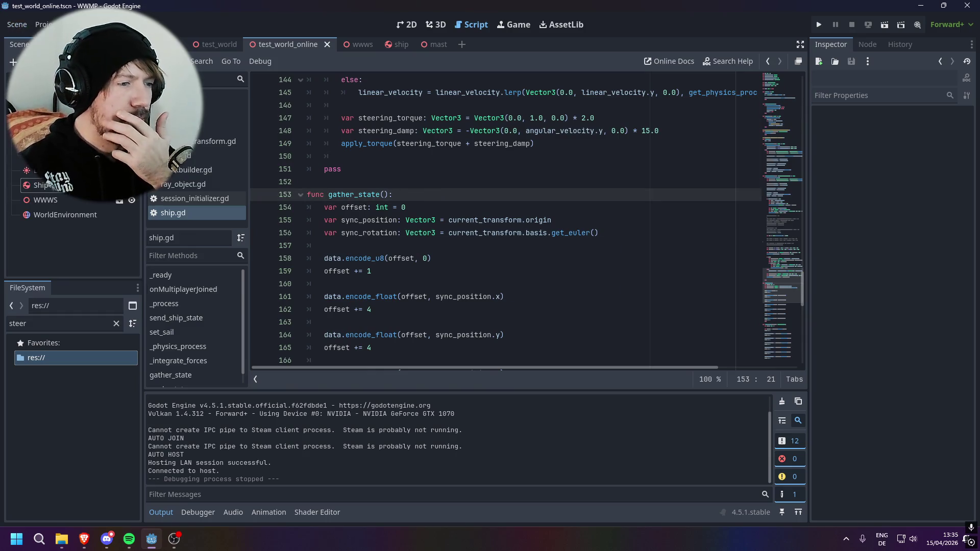
{"action": "left_click", "coordinate": [590, 219]}
{"action": "left_click", "coordinate": [17, 25]}
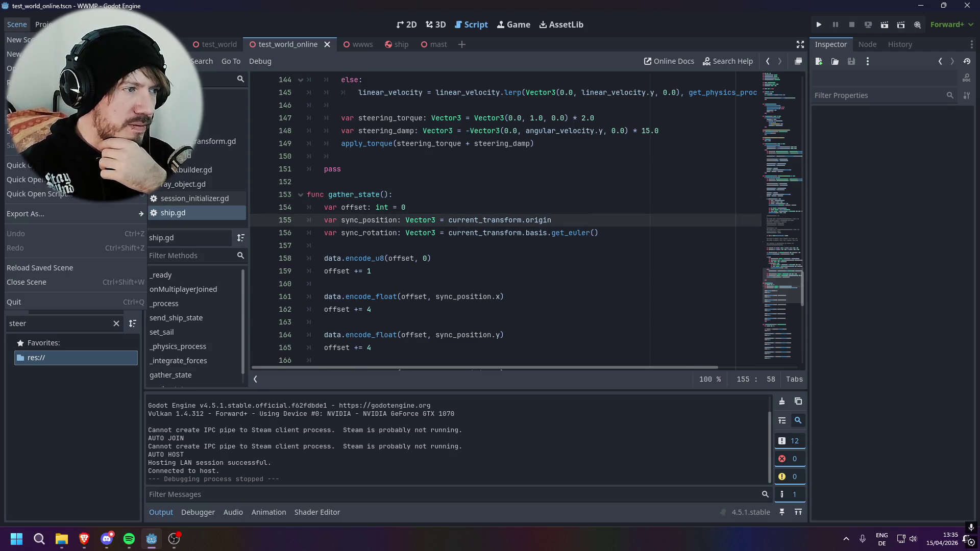
{"action": "key", "text": "Escape"}
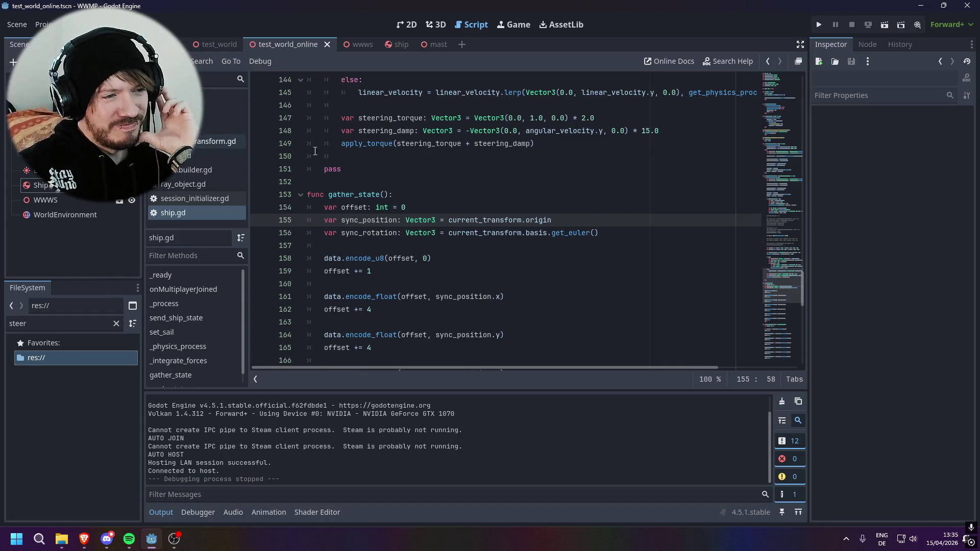
{"action": "left_click", "coordinate": [415, 194]}
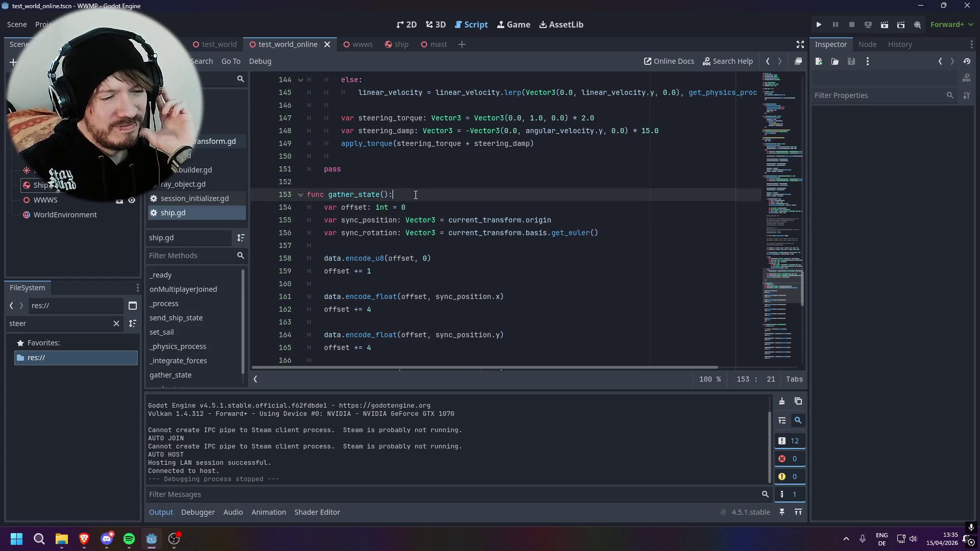
{"action": "left_click", "coordinate": [416, 207]}
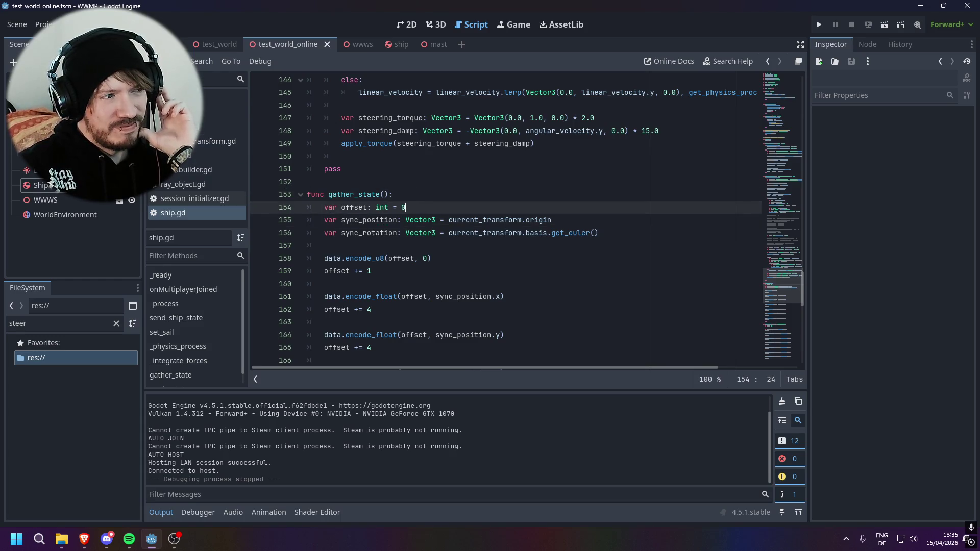
{"action": "left_click", "coordinate": [413, 192]}
Keep comparing lines 153 and 154, then jump back to network_transform.gd
{"action": "left_click", "coordinate": [17, 24]}
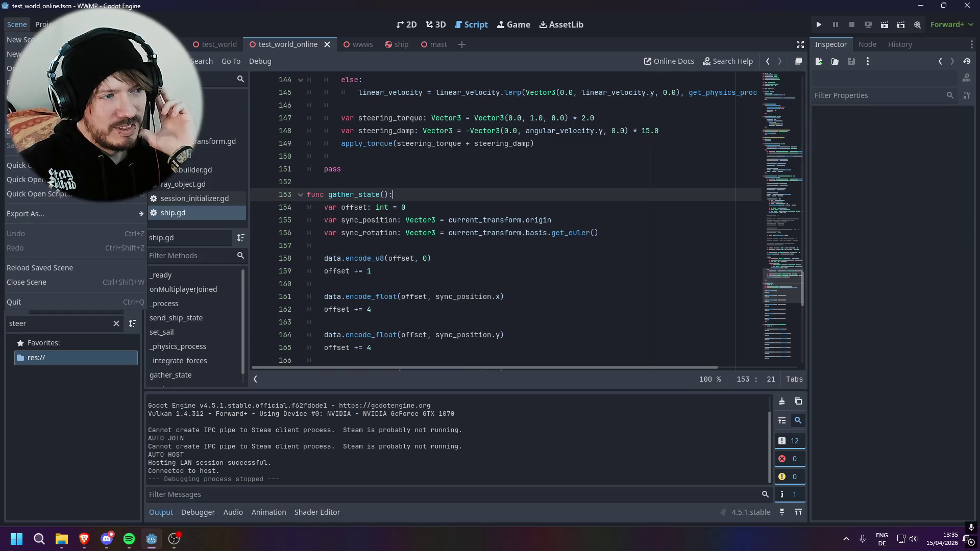
{"action": "key", "text": "Escape"}
{"action": "left_click", "coordinate": [430, 207]}
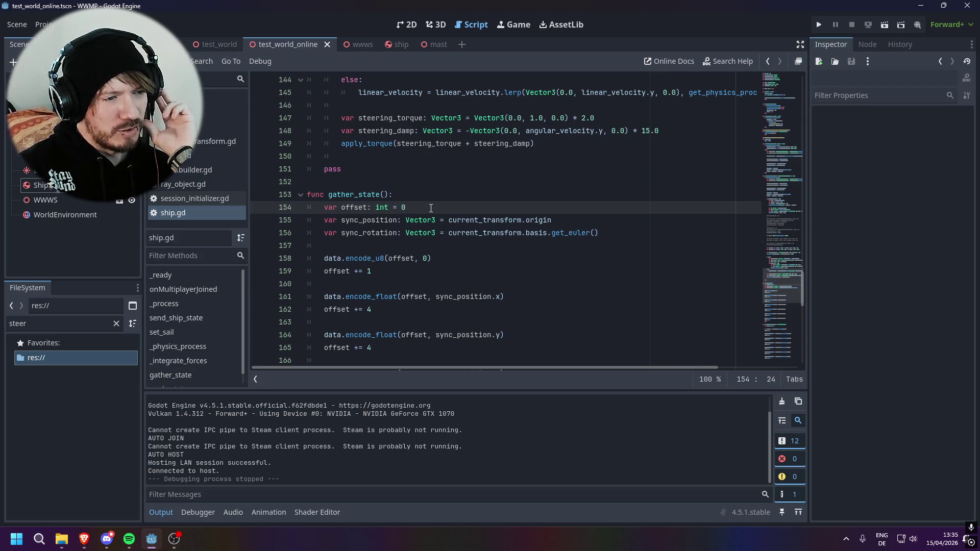
{"action": "left_click", "coordinate": [436, 194]}
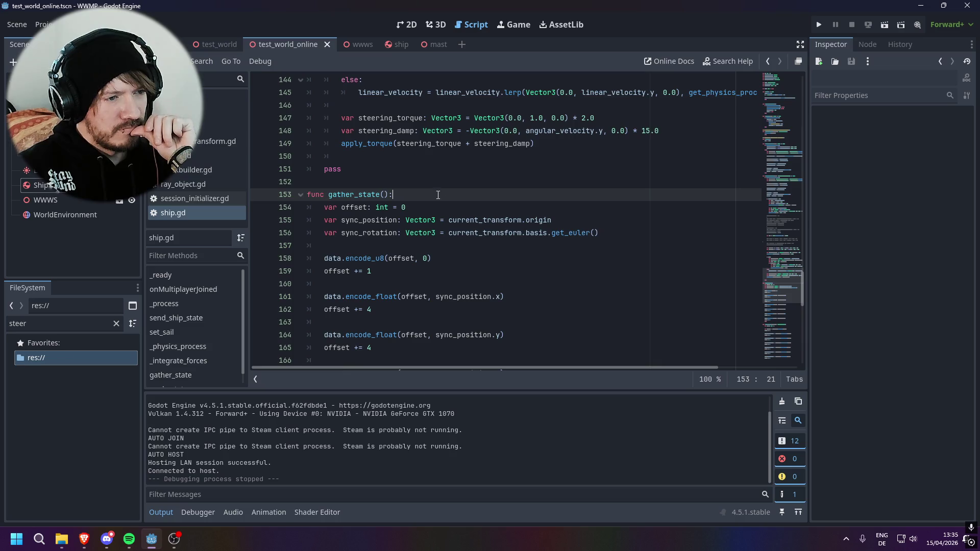
{"action": "left_click", "coordinate": [432, 205]}
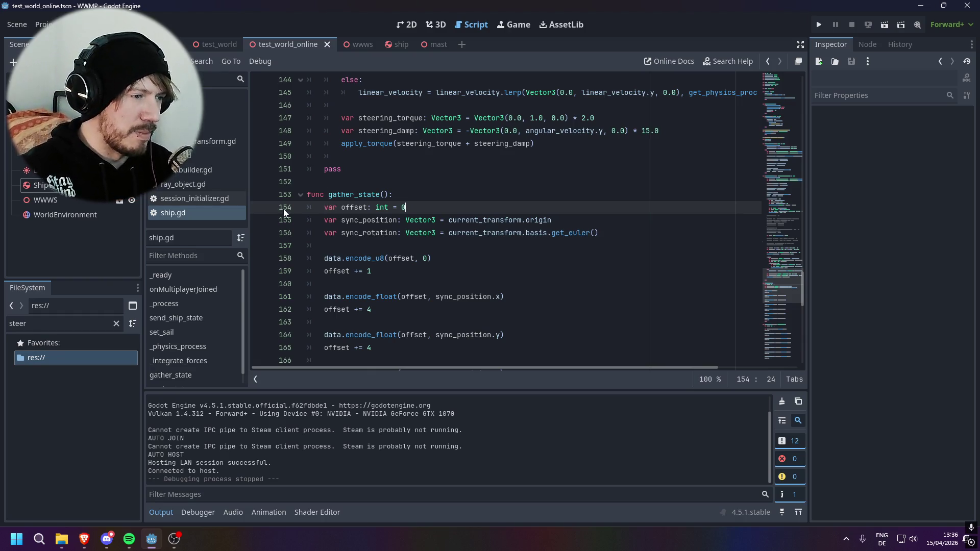
{"action": "key", "text": "alt+Left"}
Inspect the sync_interval and sync_timer lines, then start a new Node-based script via File > New Script
{"action": "left_click", "coordinate": [430, 166]}
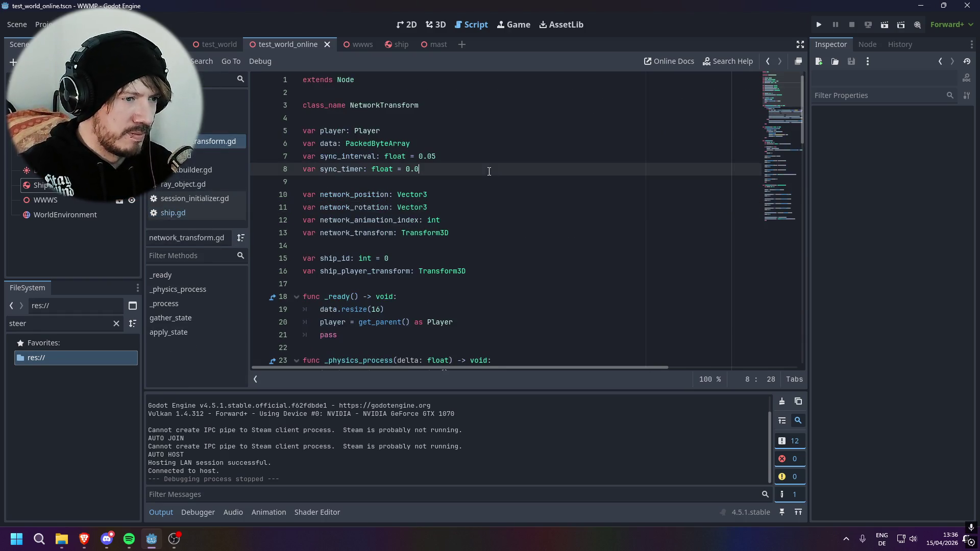
{"action": "mouse_move", "coordinate": [430, 166]}
{"action": "left_mouse_down"}
{"action": "mouse_move", "coordinate": [363, 169]}
{"action": "mouse_move", "coordinate": [276, 133]}
{"action": "left_mouse_up"}
{"action": "left_click_drag", "start_coordinate": [428, 169], "coordinate": [275, 159]}
{"action": "key", "text": "Right"}
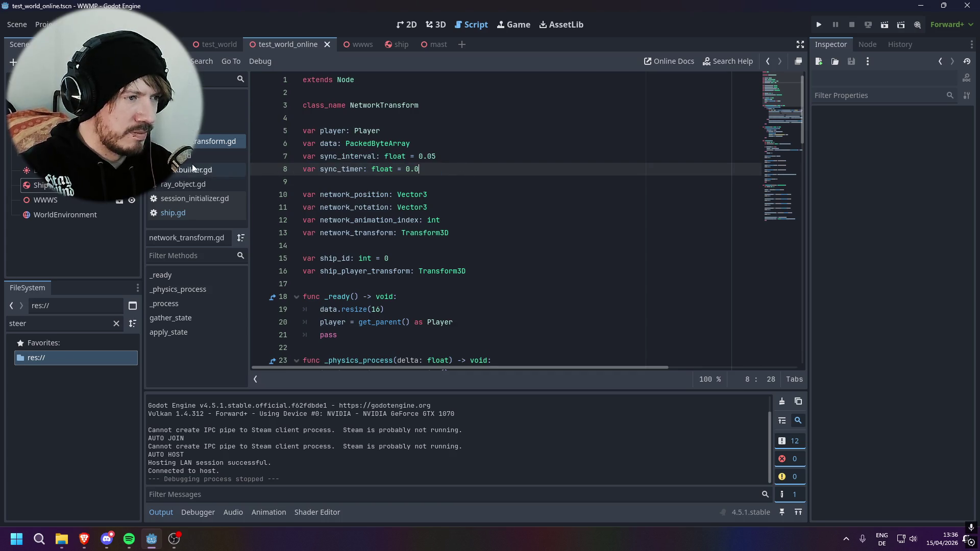
{"action": "left_click", "coordinate": [156, 61]}
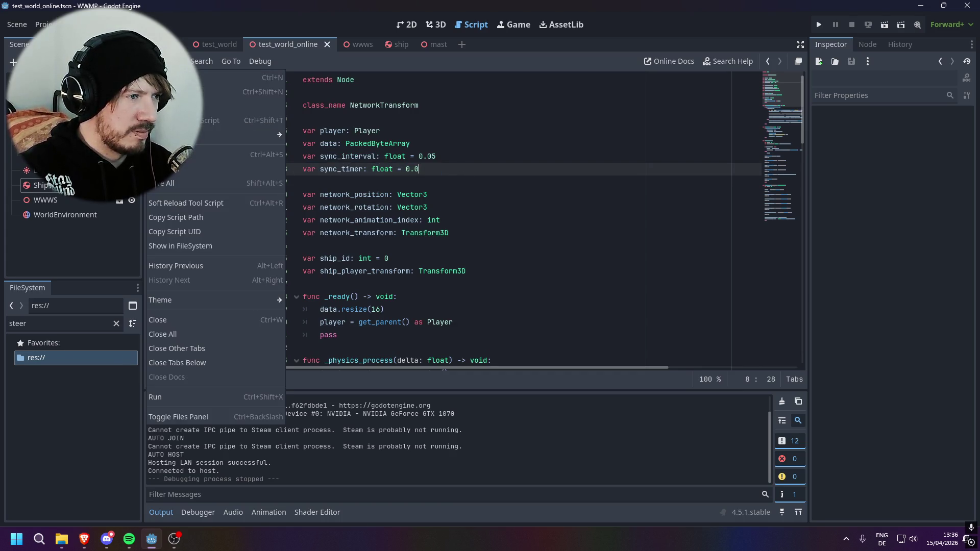
{"action": "left_click", "coordinate": [174, 78]}
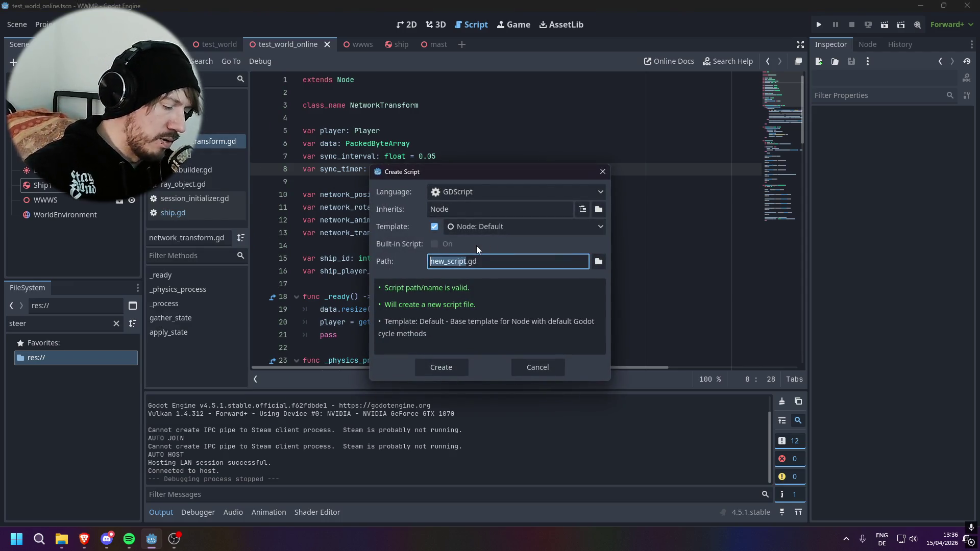
Bring Brave to the front with a fresh tab
{"action": "mouse_move", "coordinate": [84, 539]}
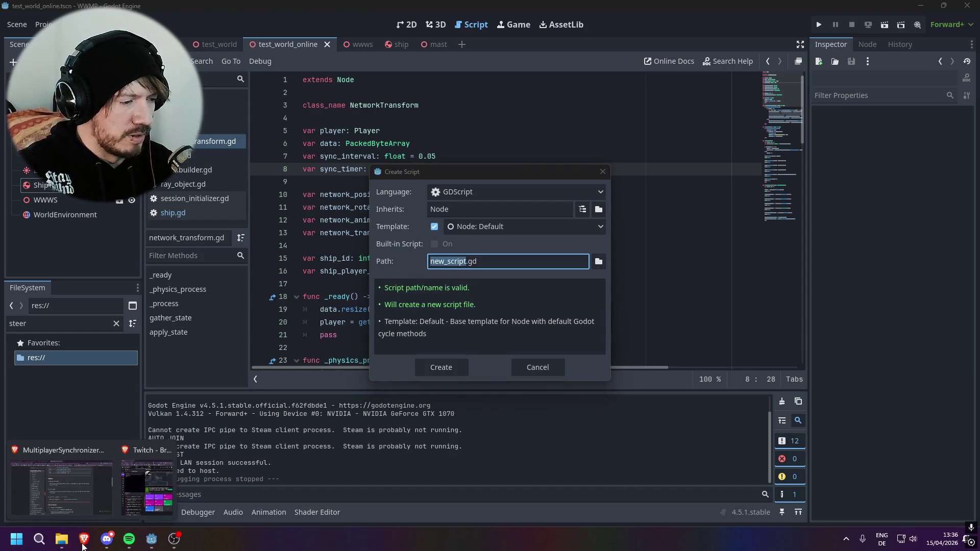
{"action": "left_click", "coordinate": [72, 480]}
{"action": "left_click", "coordinate": [512, 10]}
Ask ChatGPT what the steering wheel on a pirate ship is called
{"action": "type", "text": "chatgpt.com"}
{"action": "key", "text": "Return"}
{"action": "type", "text": "how do you"}
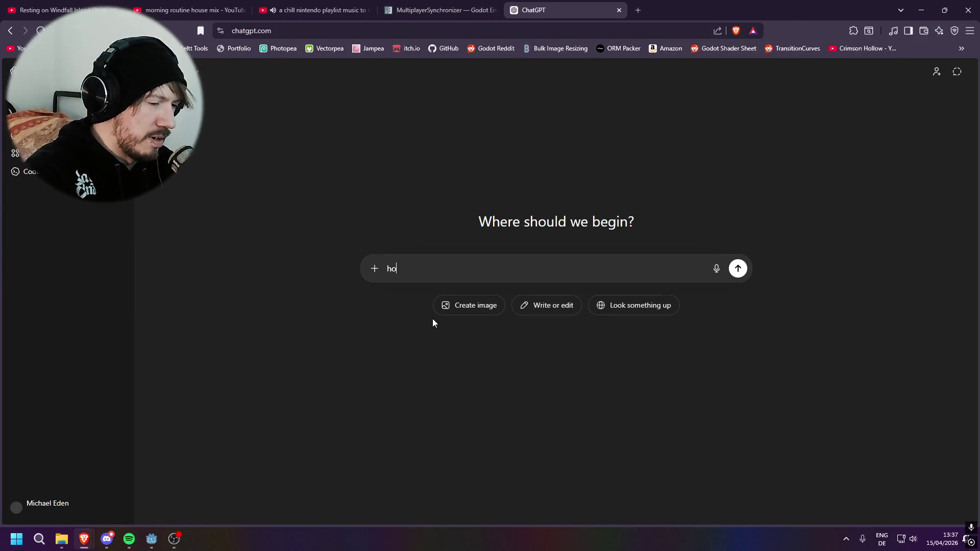
{"action": "type", "text": " call the ste"}
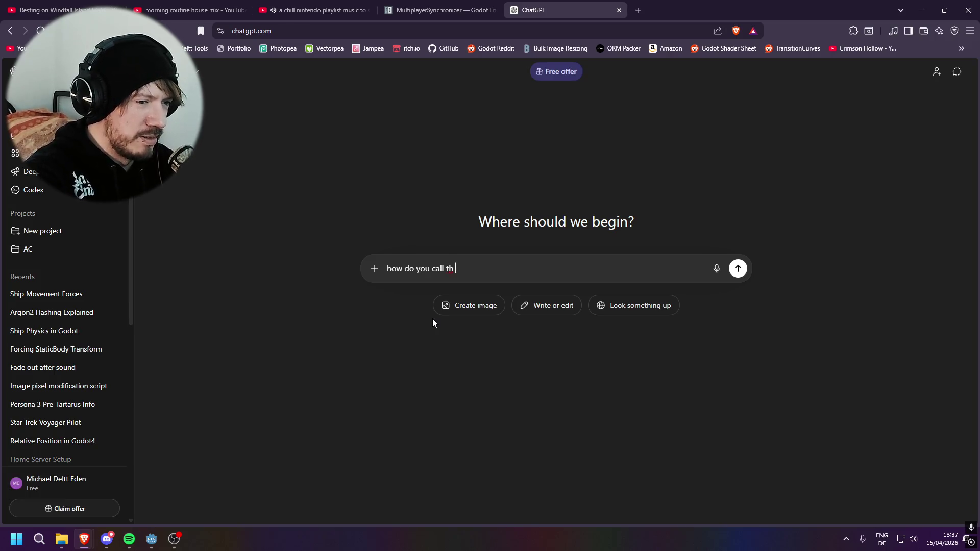
{"action": "type", "text": "ering wheel thing"}
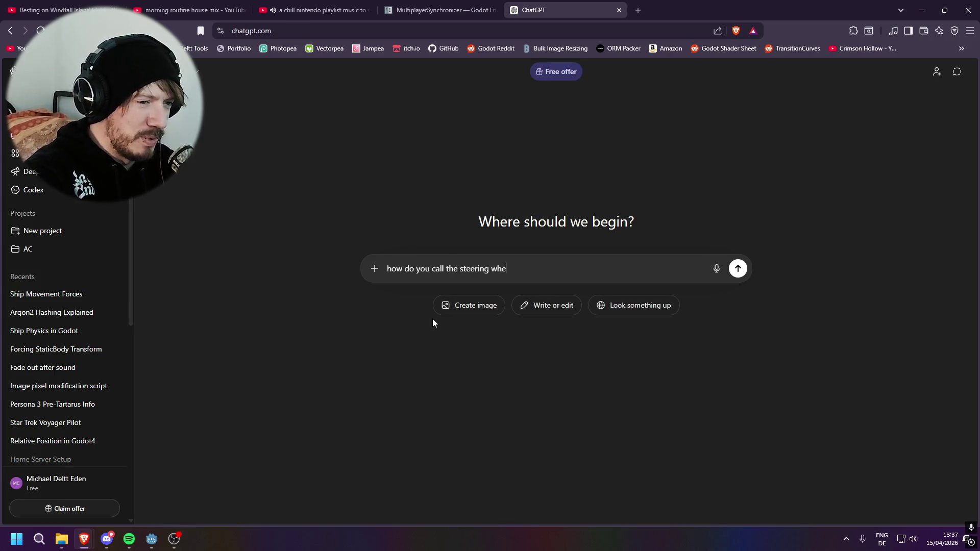
{"action": "type", "text": " on a pirate sh"}
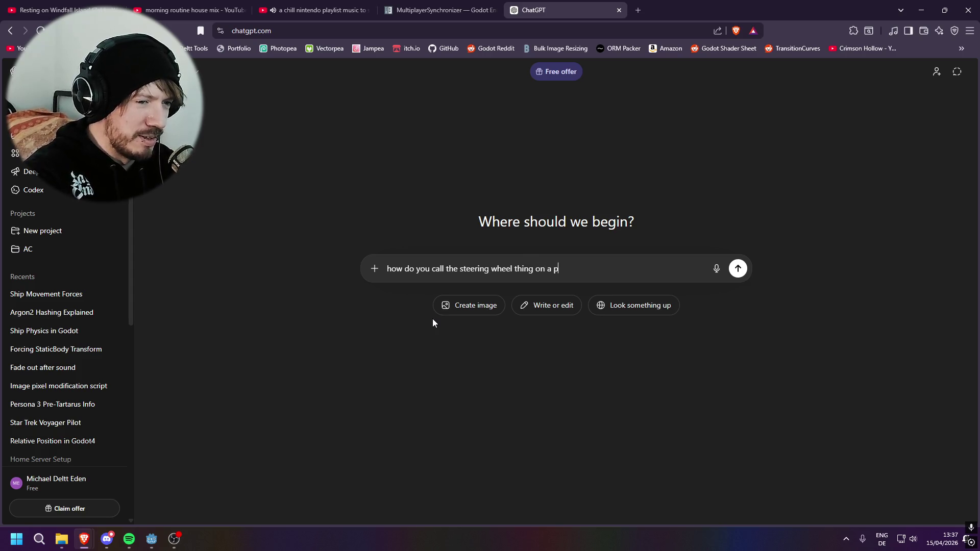
{"action": "type", "text": "iü"}
{"action": "key", "text": "Return"}
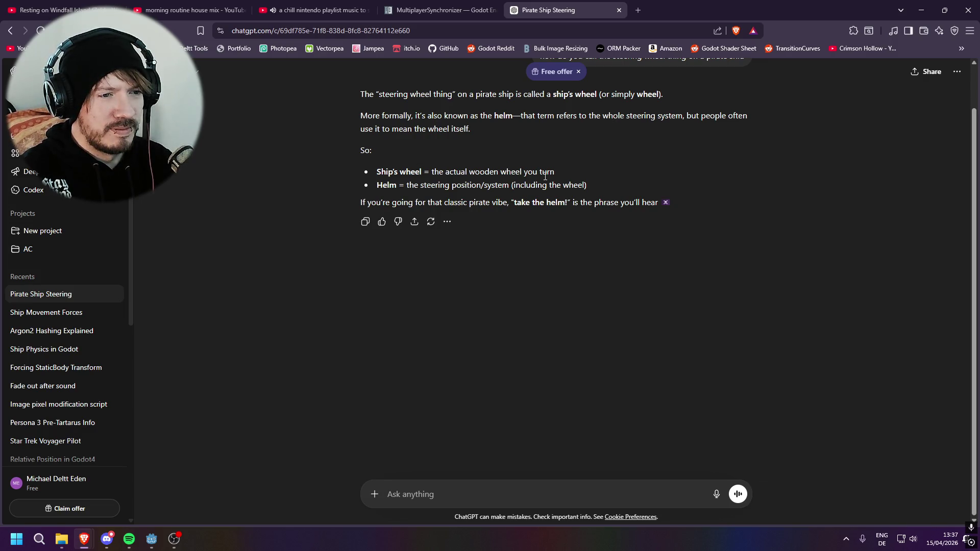
Note 'Helm' in the answer, close the chat tab and return to Godot's Create Script dialog
{"action": "double_click", "coordinate": [384, 187]}
{"action": "left_click", "coordinate": [347, 198]}
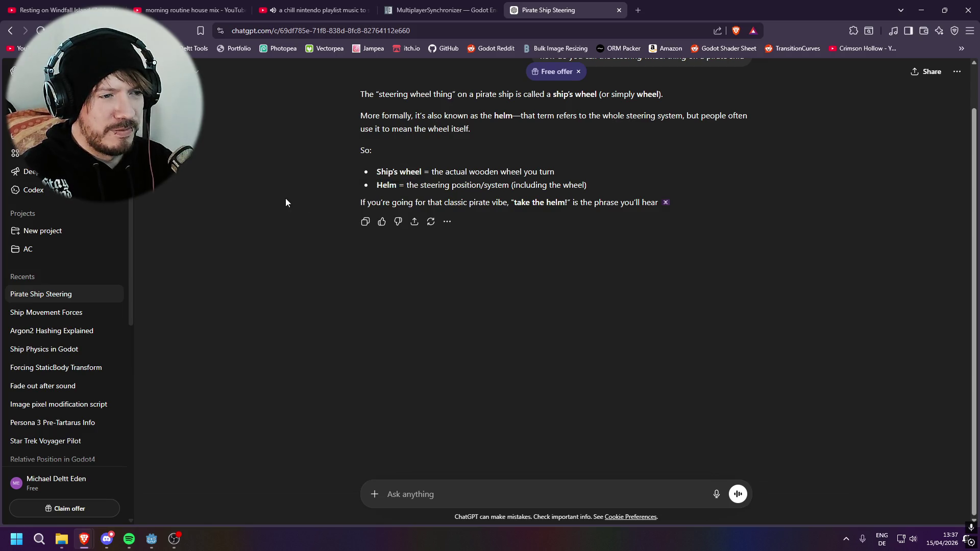
{"action": "double_click", "coordinate": [388, 186]}
{"action": "left_click", "coordinate": [290, 207]}
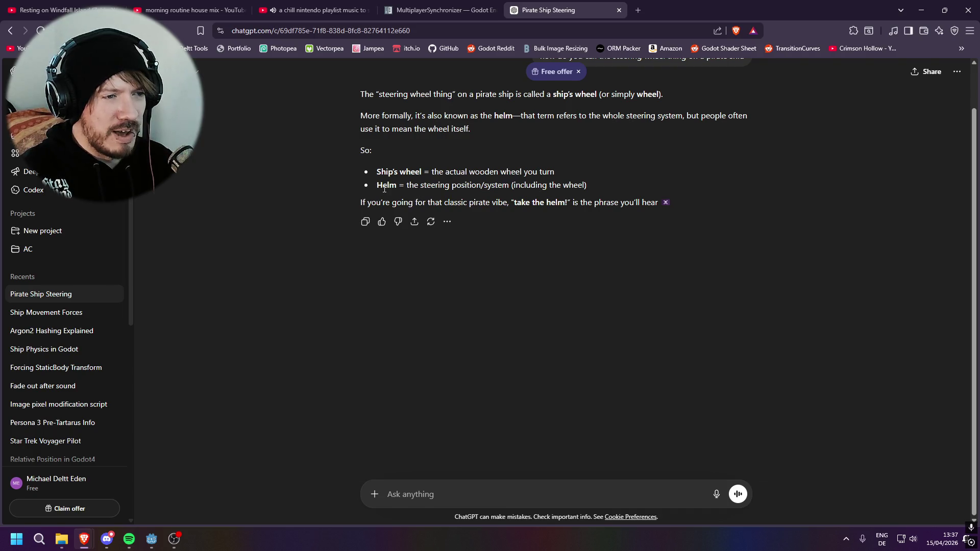
{"action": "left_click", "coordinate": [619, 10]}
{"action": "left_click", "coordinate": [152, 539]}
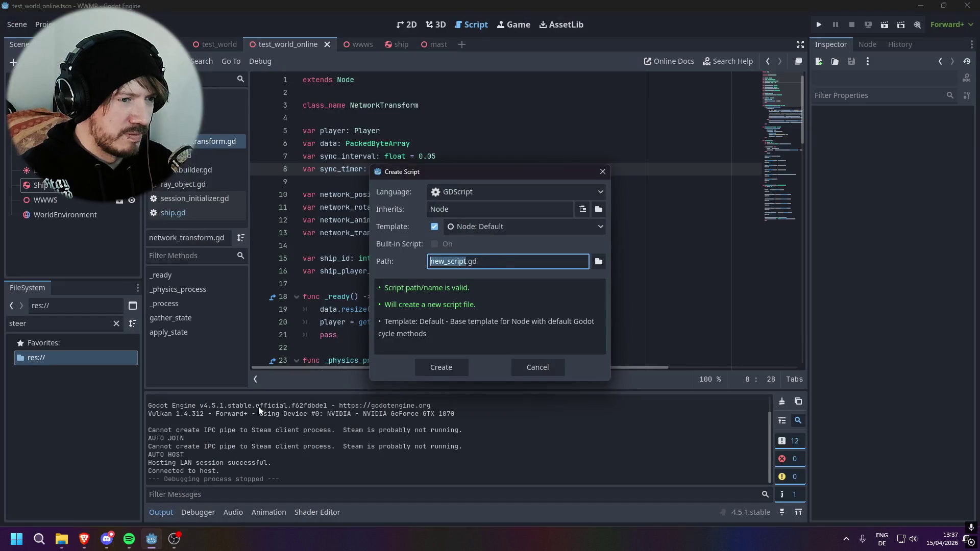
Create the helm.gd script and copy the entire mast.gd code
{"action": "type", "text": "m"}
{"action": "key", "text": "Return"}
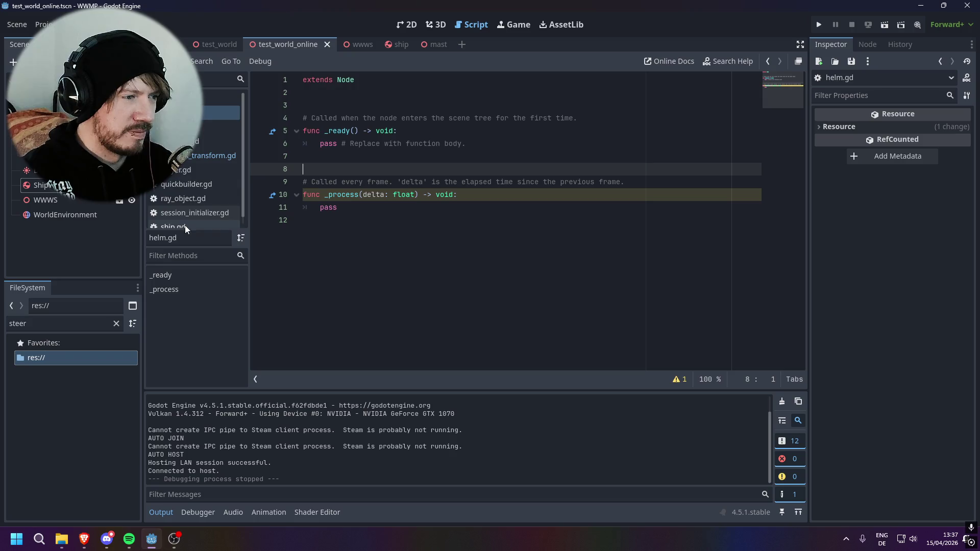
{"action": "scroll", "coordinate": [185, 225], "scroll_direction": "down", "scroll_amount": 1}
{"action": "left_click", "coordinate": [219, 118]}
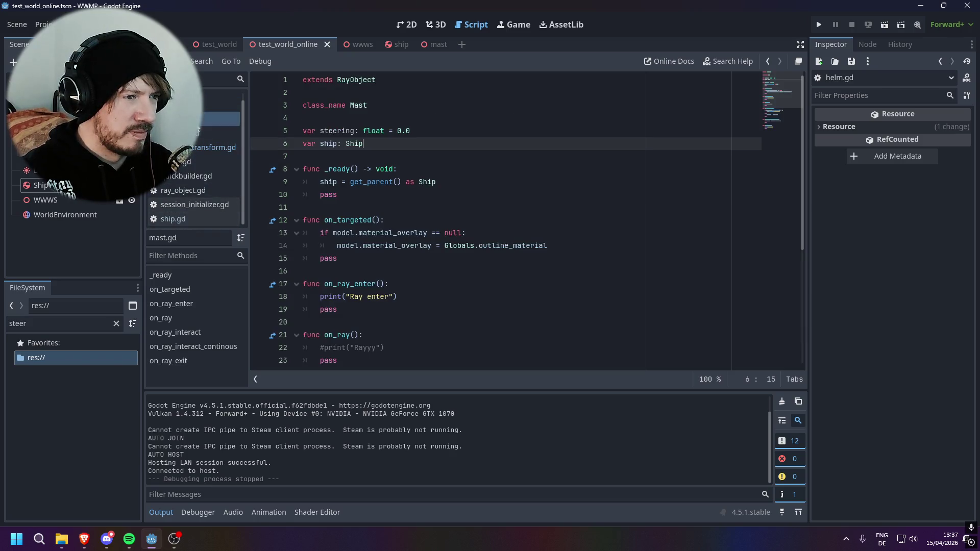
{"action": "key", "text": "ctrl+a"}
{"action": "key", "text": "Escape"}
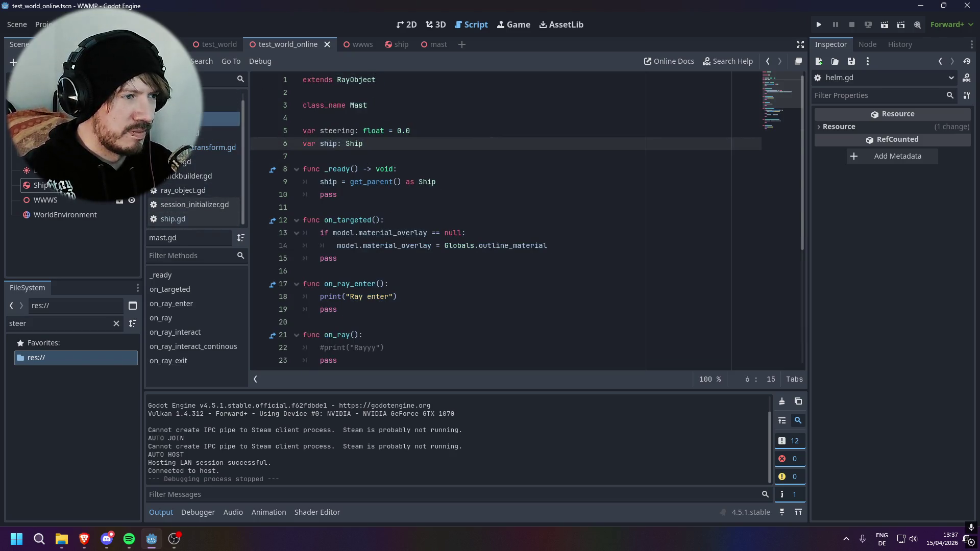
Paste the mast code over helm.gd's template, rename class_name Mast to Helm, and save
{"action": "left_click", "coordinate": [222, 105]}
{"action": "key", "text": "ctrl+a"}
{"action": "key", "text": "ctrl+v"}
{"action": "scroll", "coordinate": [530, 126], "scroll_direction": "up", "scroll_amount": 5}
{"action": "left_click", "coordinate": [405, 130]}
{"action": "double_click", "coordinate": [359, 106]}
{"action": "type", "text": "Helm"}
{"action": "left_click", "coordinate": [451, 132]}
{"action": "key", "text": "ctrl+s"}
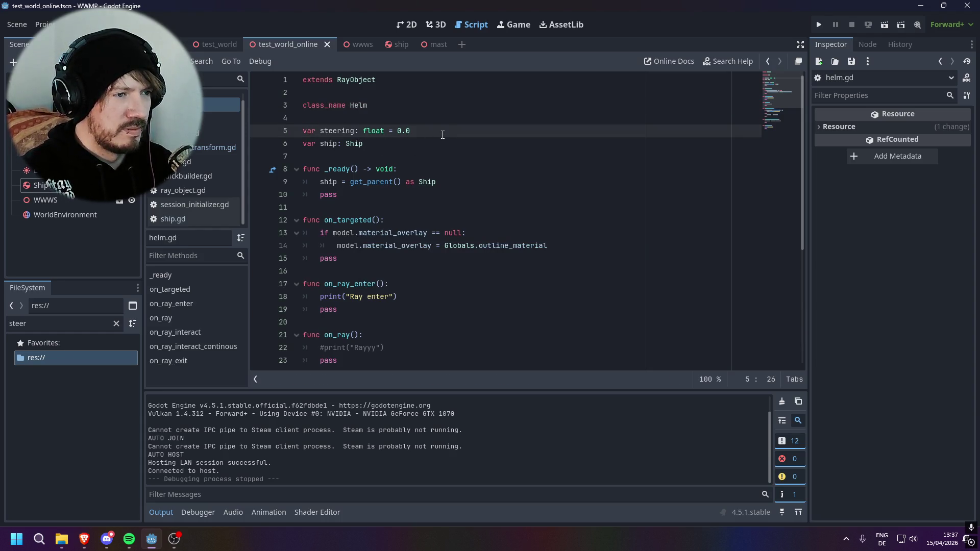
Return to mast.gd and select the steering variable on line 5
{"action": "left_click", "coordinate": [389, 105]}
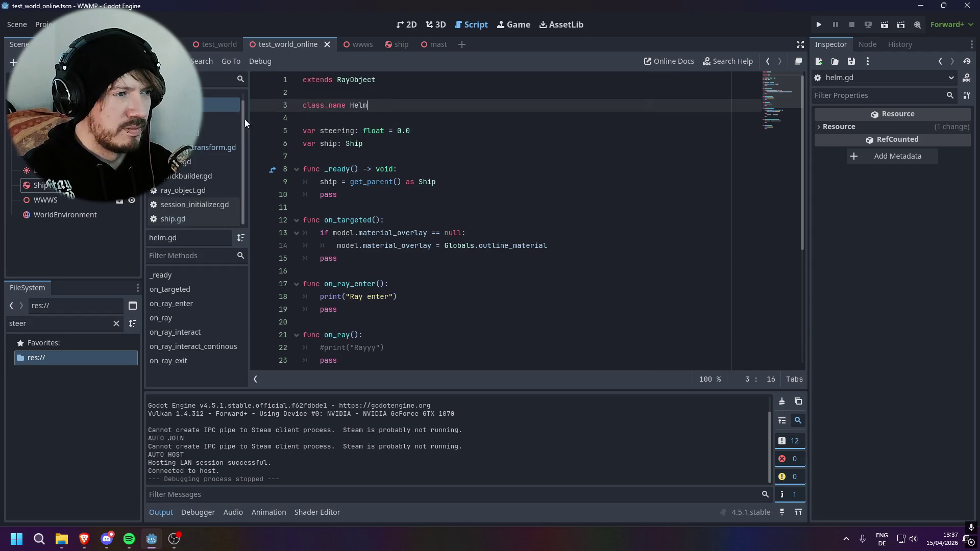
{"action": "left_click", "coordinate": [173, 219]}
{"action": "scroll", "coordinate": [360, 178], "scroll_direction": "up", "scroll_amount": 20}
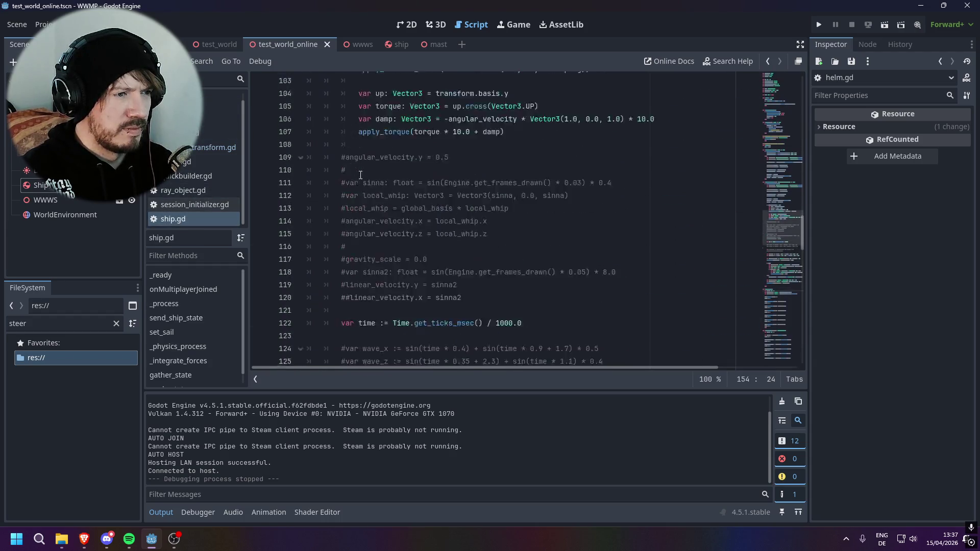
{"action": "left_click", "coordinate": [220, 118]}
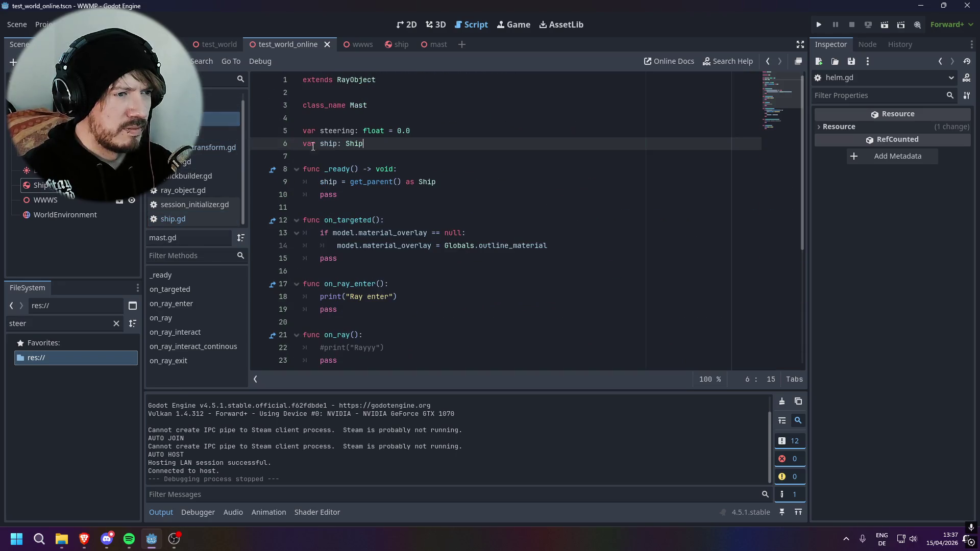
{"action": "double_click", "coordinate": [329, 131]}
{"action": "scroll", "coordinate": [433, 212], "scroll_direction": "down", "scroll_amount": 5}
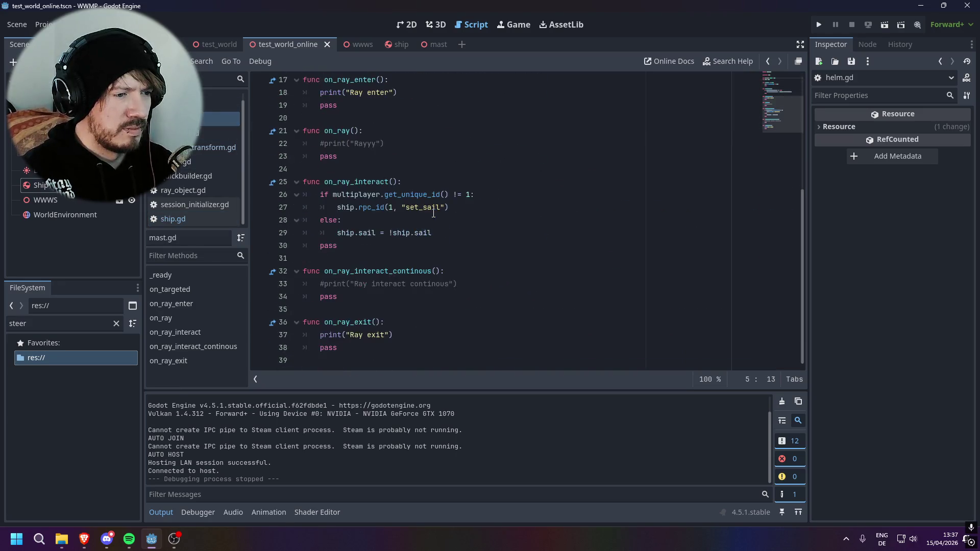
Delete the steering variable line from mast.gd
{"action": "scroll", "coordinate": [433, 212], "scroll_direction": "up", "scroll_amount": 5}
{"action": "key", "text": "End"}
{"action": "key", "text": "shift+Home"}
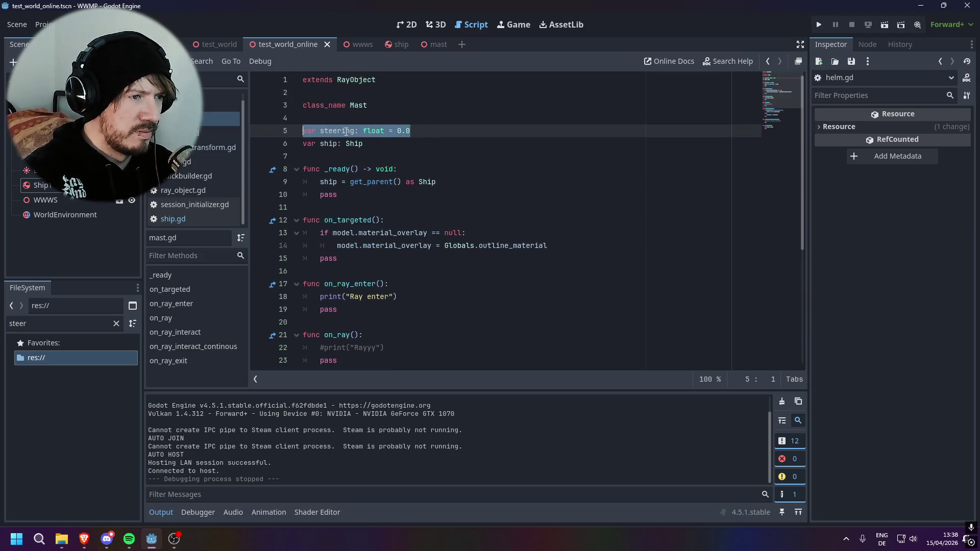
{"action": "key", "text": "BackSpace"}
{"action": "key", "text": "BackSpace"}
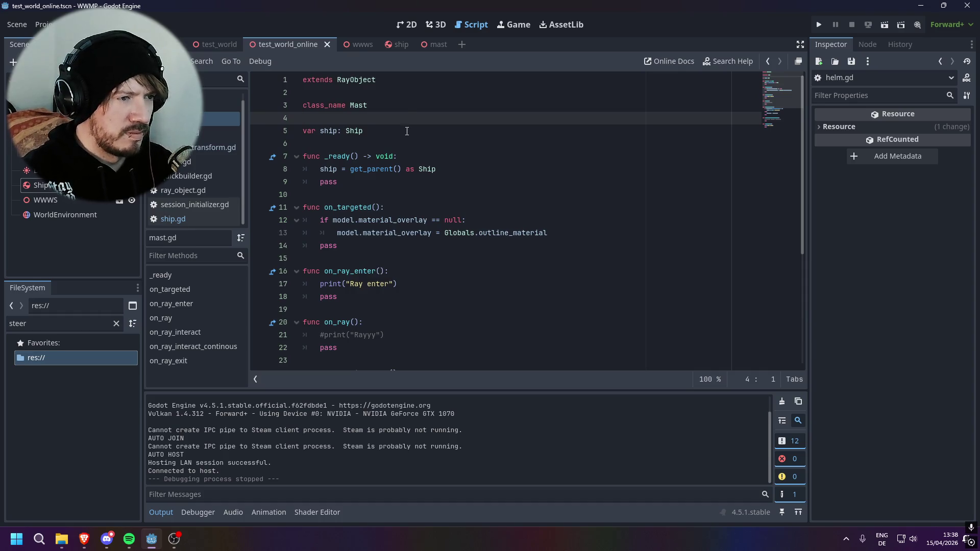
{"action": "left_click", "coordinate": [407, 131]}
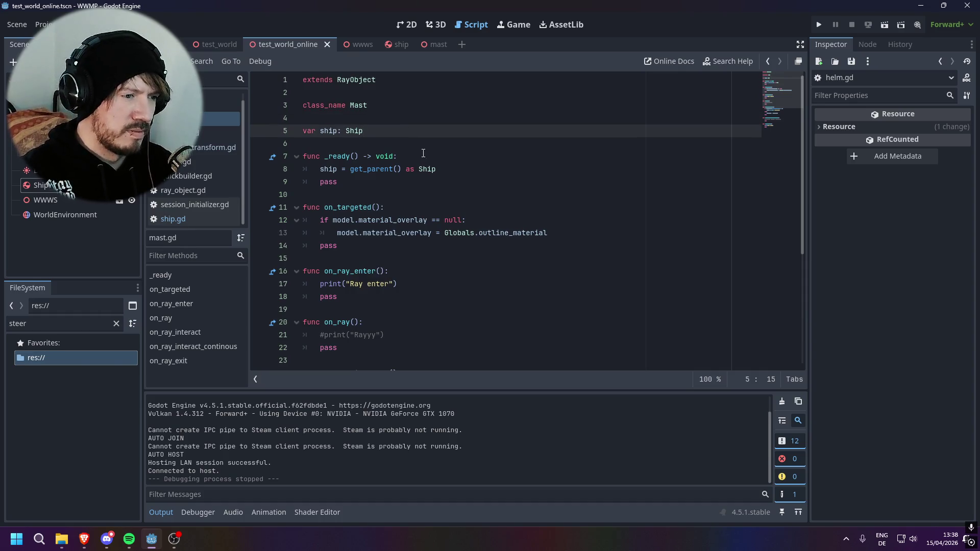
{"action": "scroll", "coordinate": [423, 154], "scroll_direction": "down", "scroll_amount": 5}
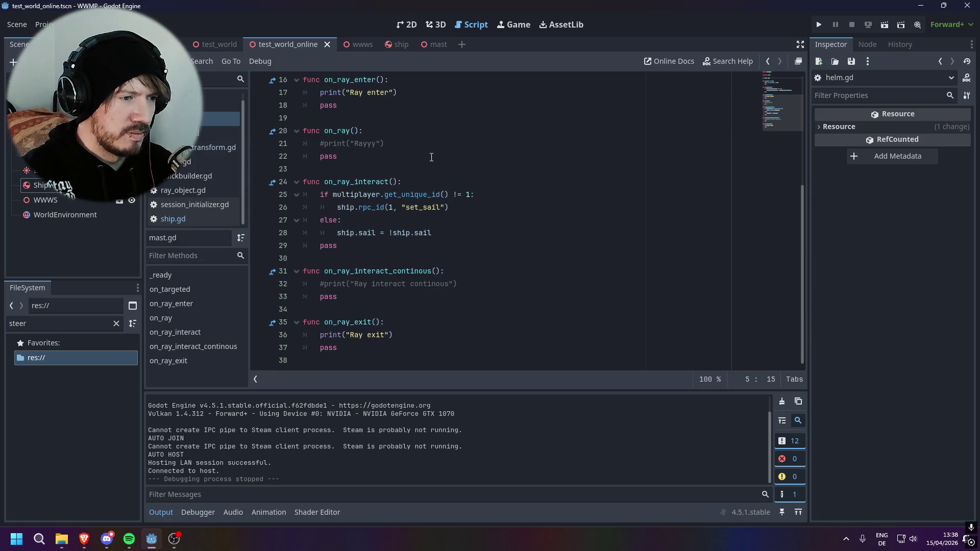
{"action": "scroll", "coordinate": [439, 169], "scroll_direction": "up", "scroll_amount": 1}
Find the ship.sail toggle line among mast.gd's ray handlers
{"action": "left_click", "coordinate": [449, 161]}
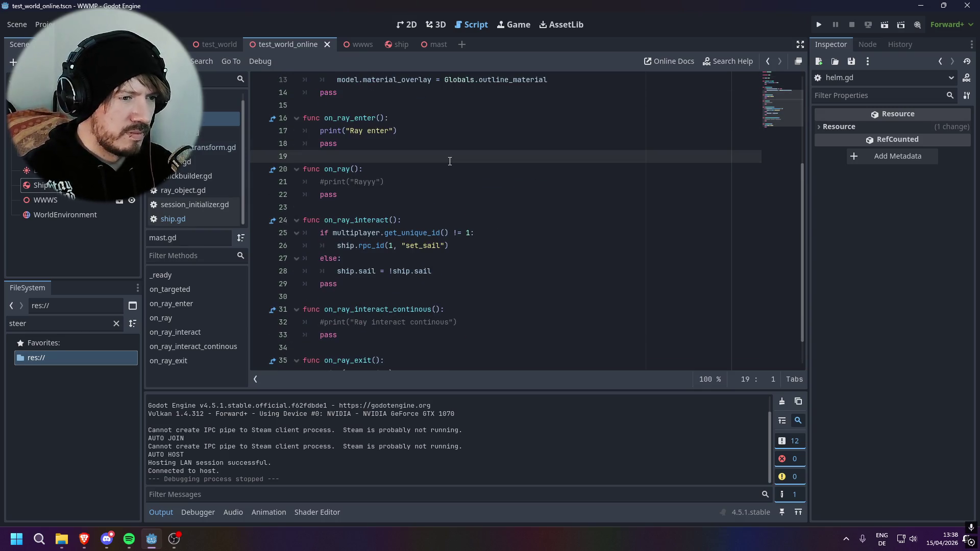
{"action": "left_click", "coordinate": [419, 168]}
{"action": "left_click", "coordinate": [421, 143]}
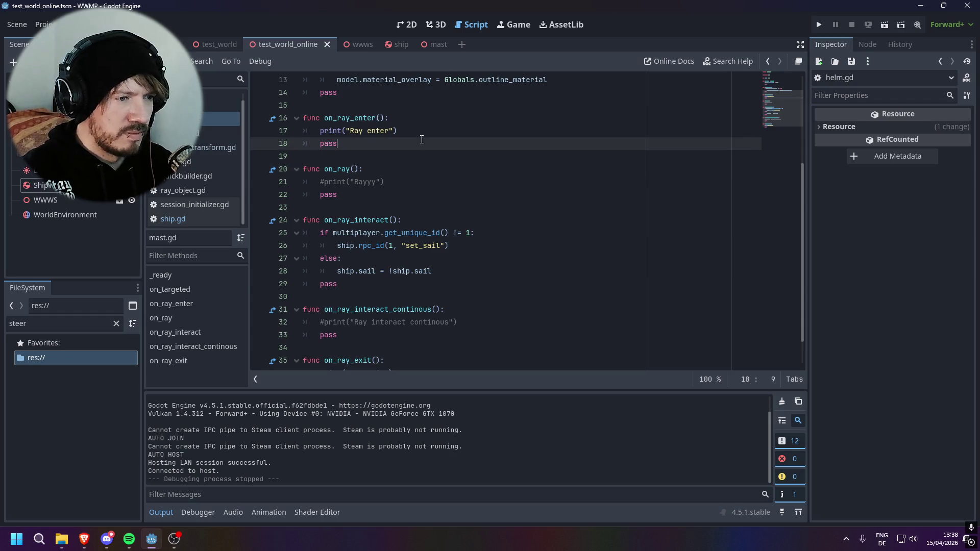
{"action": "left_click", "coordinate": [424, 130]}
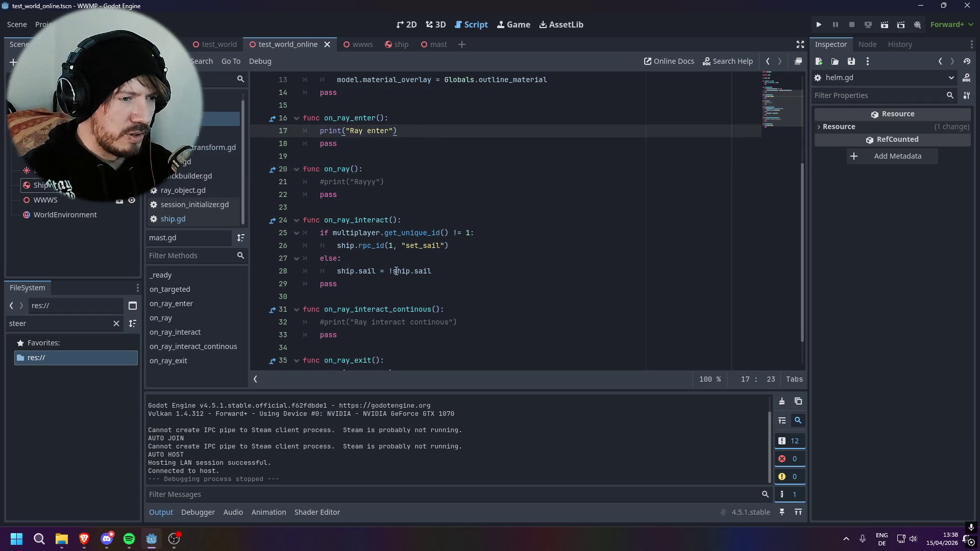
{"action": "scroll", "coordinate": [389, 280], "scroll_direction": "up", "scroll_amount": 1}
{"action": "left_click_drag", "start_coordinate": [335, 309], "coordinate": [439, 309]}
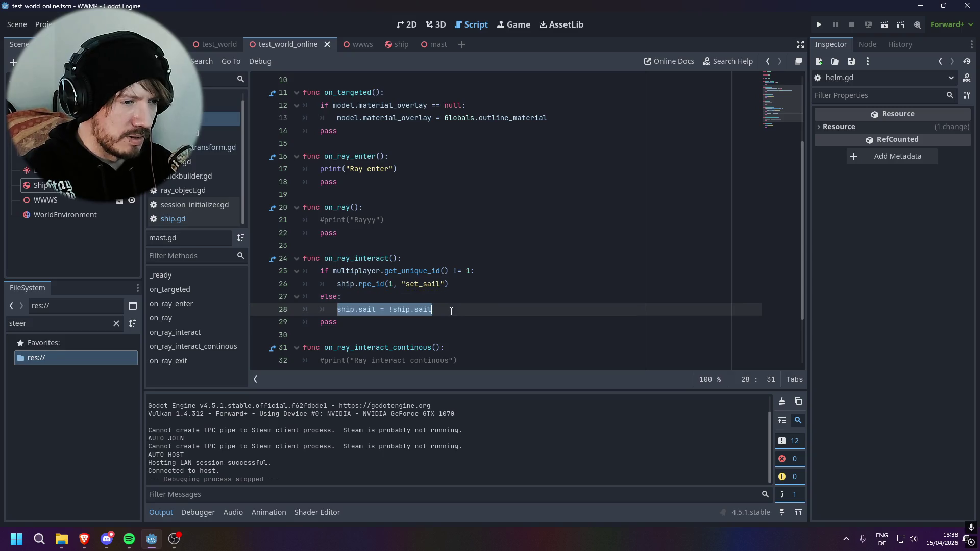
{"action": "left_click", "coordinate": [451, 309]}
{"action": "scroll", "coordinate": [451, 309], "scroll_direction": "up", "scroll_amount": 3}
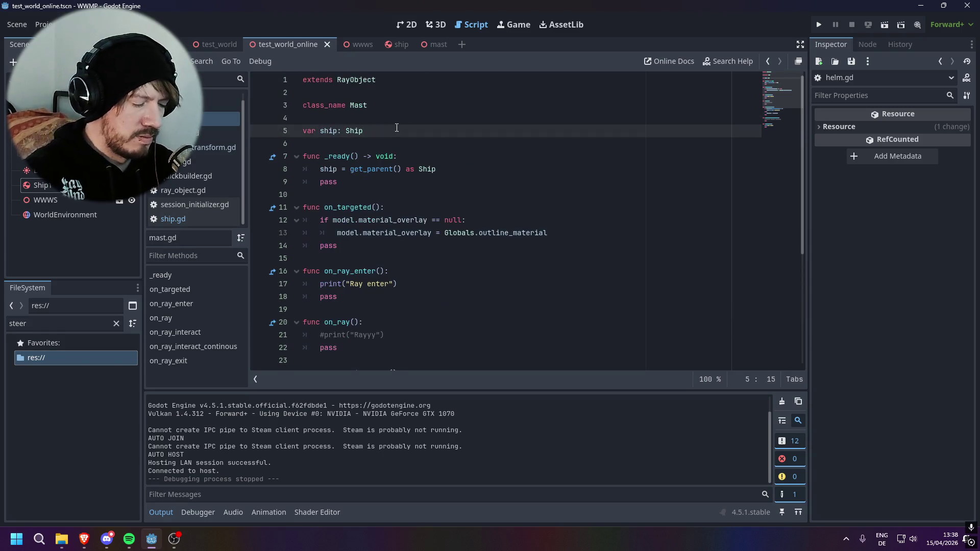
Add a 'var sail: bool = false' line below the ship variable
{"action": "key", "text": "Return"}
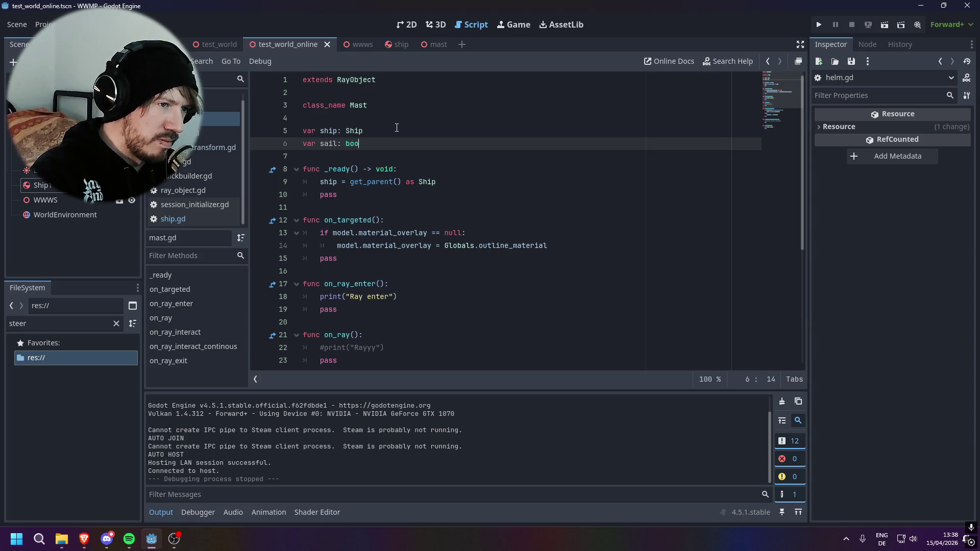
{"action": "type", "text": "false"}
{"action": "left_click", "coordinate": [397, 127]}
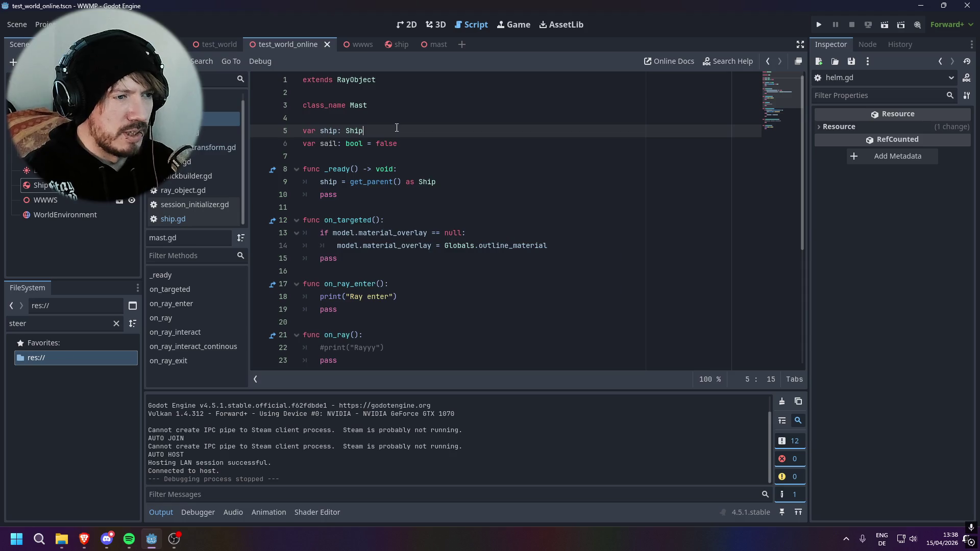
{"action": "scroll", "coordinate": [396, 127], "scroll_direction": "down", "scroll_amount": 5}
{"action": "scroll", "coordinate": [401, 173], "scroll_direction": "up", "scroll_amount": 1}
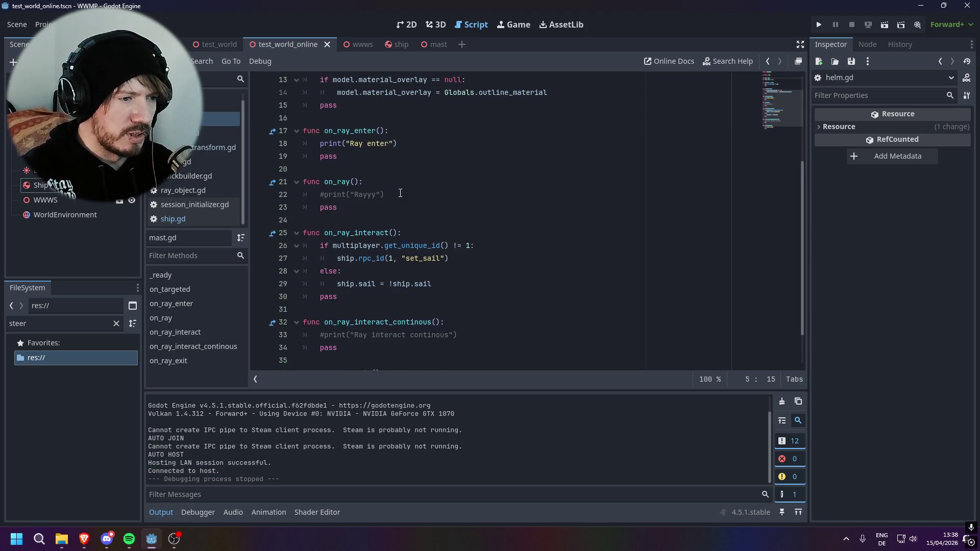
{"action": "scroll", "coordinate": [391, 233], "scroll_direction": "up", "scroll_amount": 4}
{"action": "double_click", "coordinate": [330, 144]}
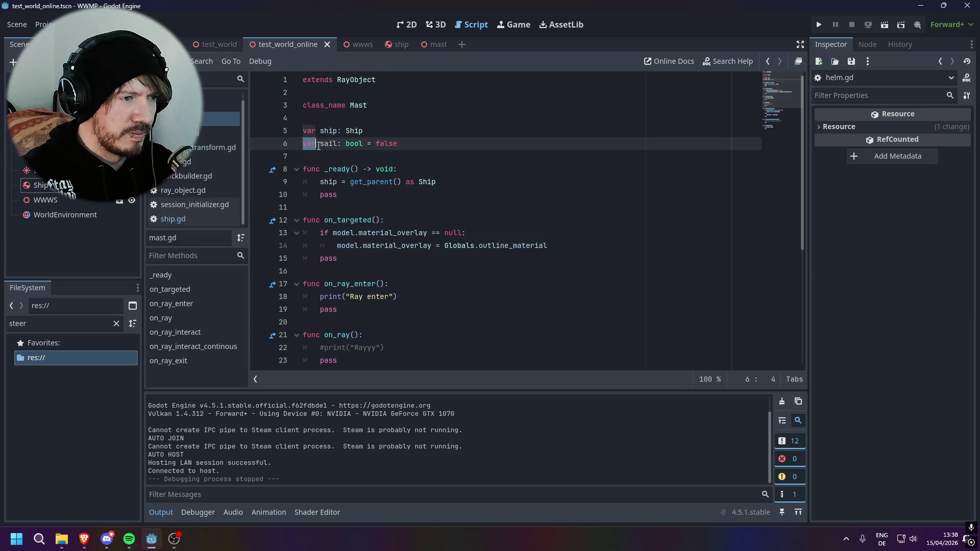
{"action": "left_click", "coordinate": [431, 143]}
{"action": "scroll", "coordinate": [432, 144], "scroll_direction": "down", "scroll_amount": 4}
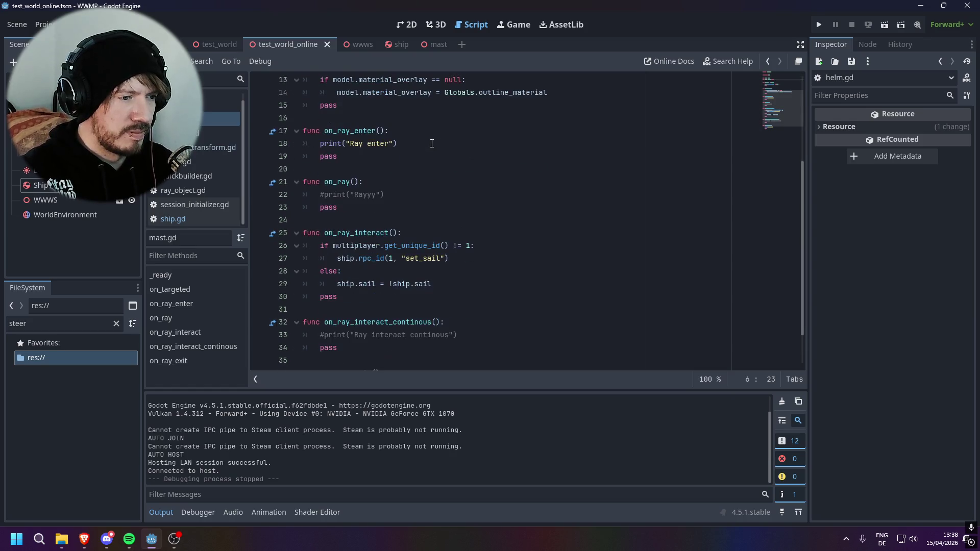
Change line 29's toggle to 'sail = !sail' and select ship.gd's set_sail RPC function
{"action": "left_click", "coordinate": [343, 284]}
{"action": "mouse_move", "coordinate": [339, 284]}
{"action": "left_mouse_down"}
{"action": "mouse_move", "coordinate": [475, 271]}
{"action": "mouse_move", "coordinate": [338, 285]}
{"action": "left_mouse_up"}
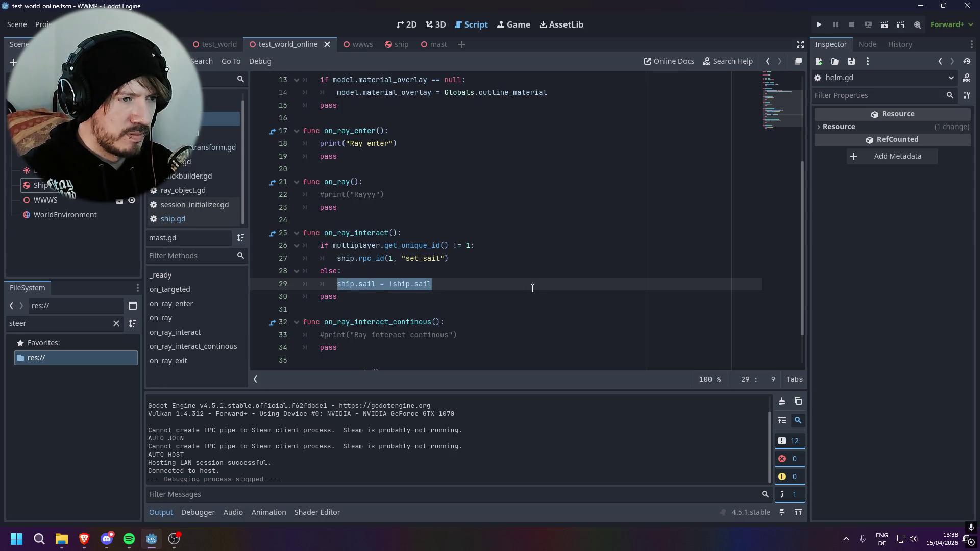
{"action": "type", "text": "sail = !sail"}
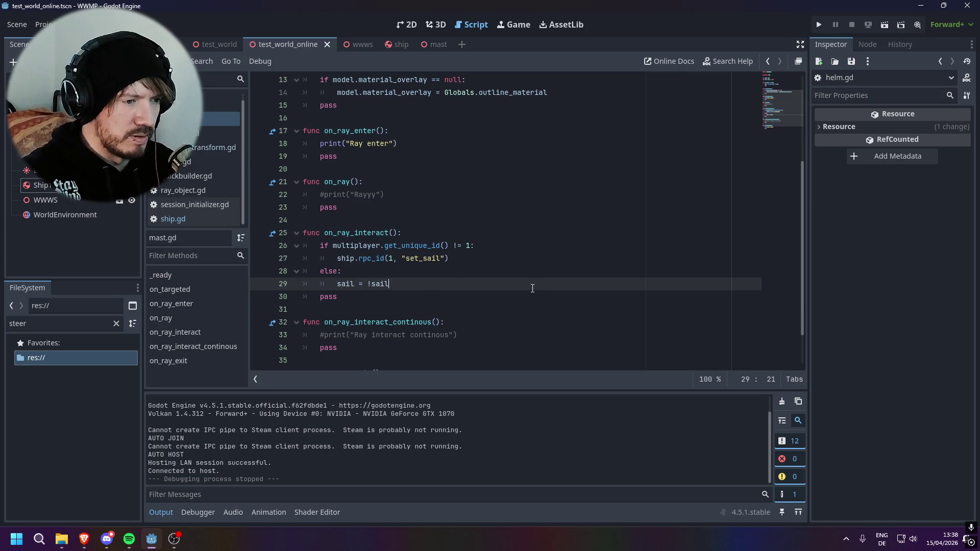
{"action": "left_click", "coordinate": [175, 219]}
{"action": "mouse_move", "coordinate": [395, 234]}
{"action": "left_mouse_down"}
{"action": "mouse_move", "coordinate": [317, 233]}
{"action": "mouse_move", "coordinate": [290, 209]}
{"action": "left_mouse_up"}
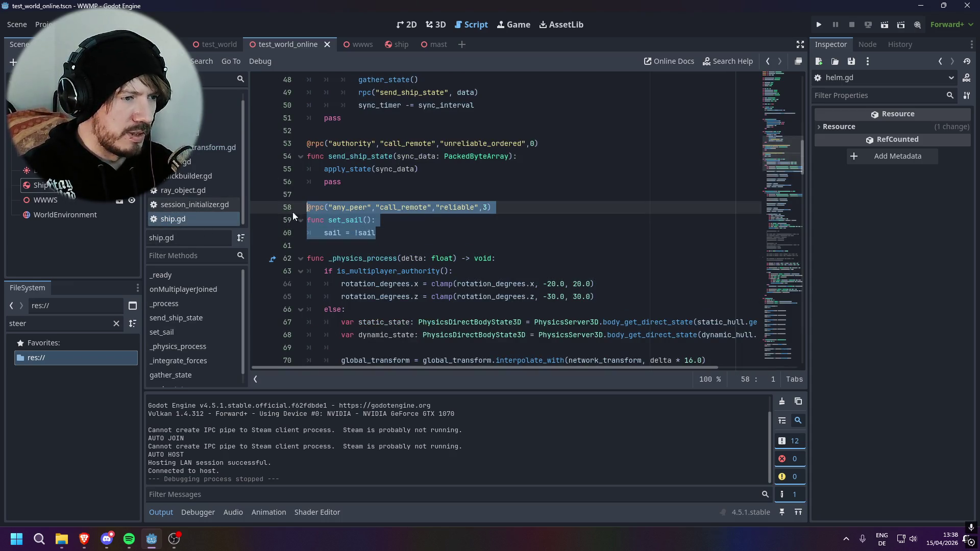
Cut the set_sail RPC from ship.gd and paste it after on_ray_interact in mast.gd
{"action": "key", "text": "BackSpace"}
{"action": "key", "text": "BackSpace"}
{"action": "key", "text": "BackSpace"}
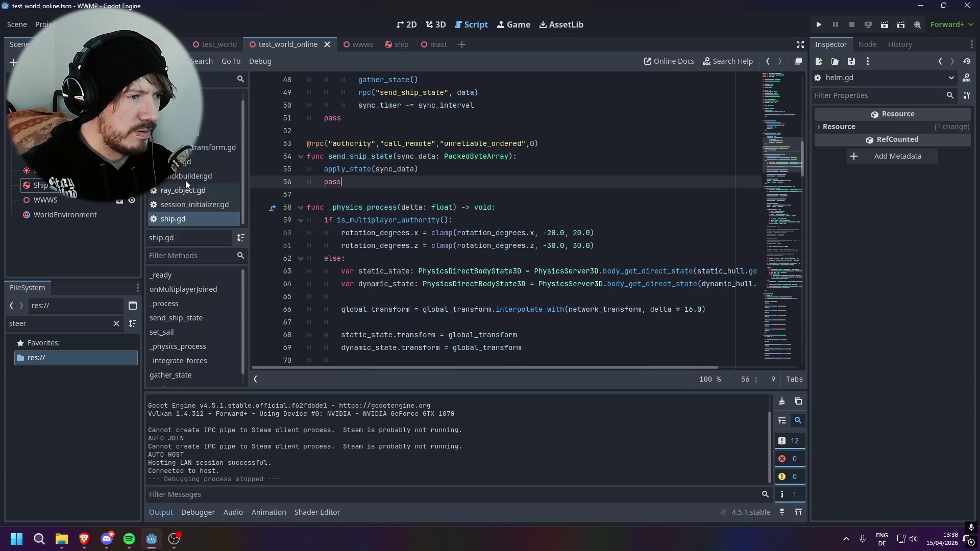
{"action": "scroll", "coordinate": [189, 158], "scroll_direction": "up", "scroll_amount": 1}
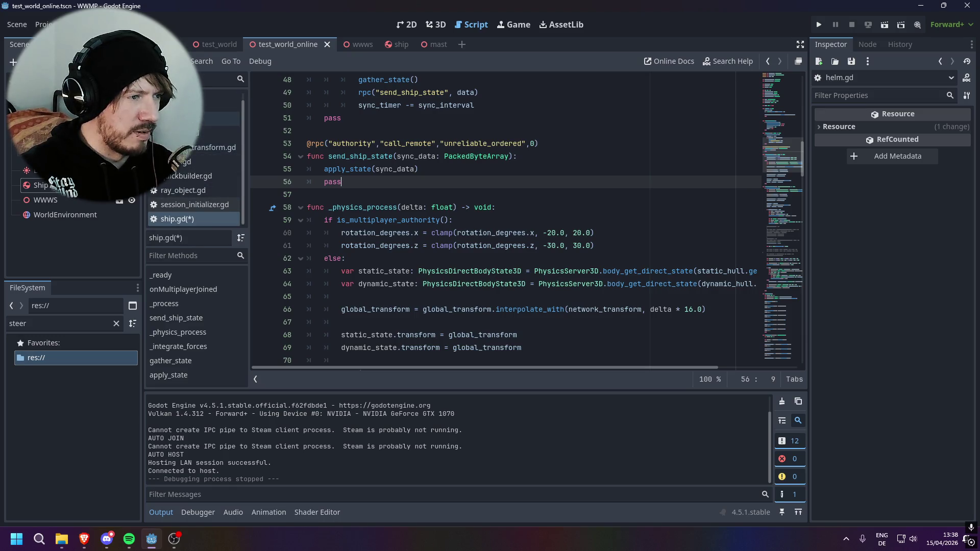
{"action": "left_click", "coordinate": [194, 126]}
{"action": "left_click", "coordinate": [412, 209]}
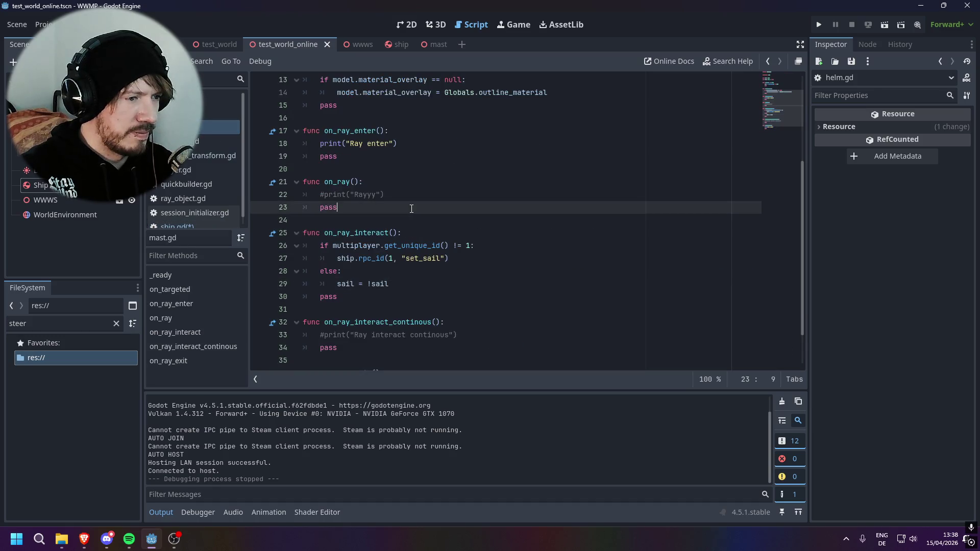
{"action": "left_click", "coordinate": [356, 296]}
{"action": "key", "text": "Return"}
{"action": "key", "text": "Return"}
{"action": "type", "text": "@rpc(\"any_peer\",\"call_remote\",\"reliable\",3) func set_sail(): \tsail = !sail"}
Remove the ship. prefix so mast calls rpc_id(1, "set_sail") itself, and save
{"action": "scroll", "coordinate": [356, 295], "scroll_direction": "down", "scroll_amount": 1}
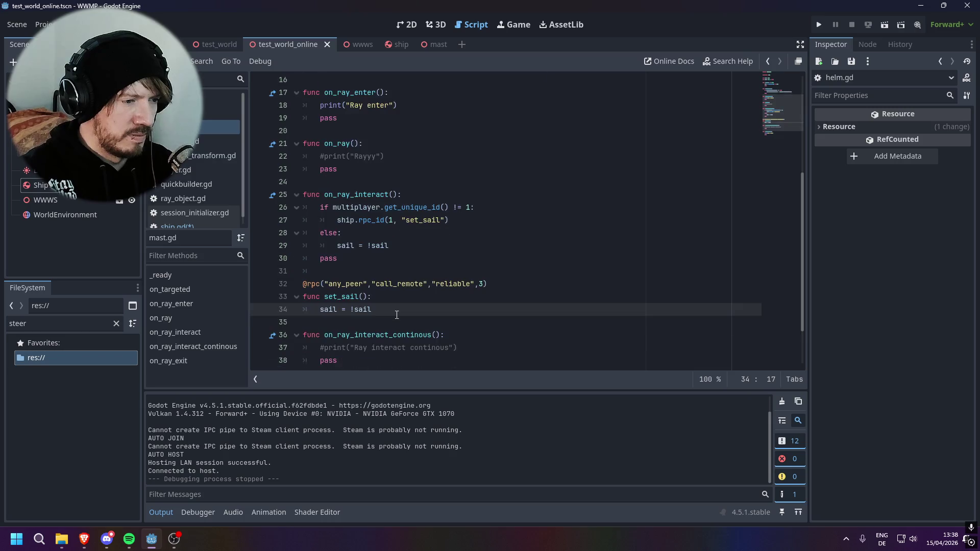
{"action": "left_click", "coordinate": [358, 220]}
{"action": "left_click_drag", "start_coordinate": [358, 220], "coordinate": [337, 220]}
{"action": "key", "text": "BackSpace"}
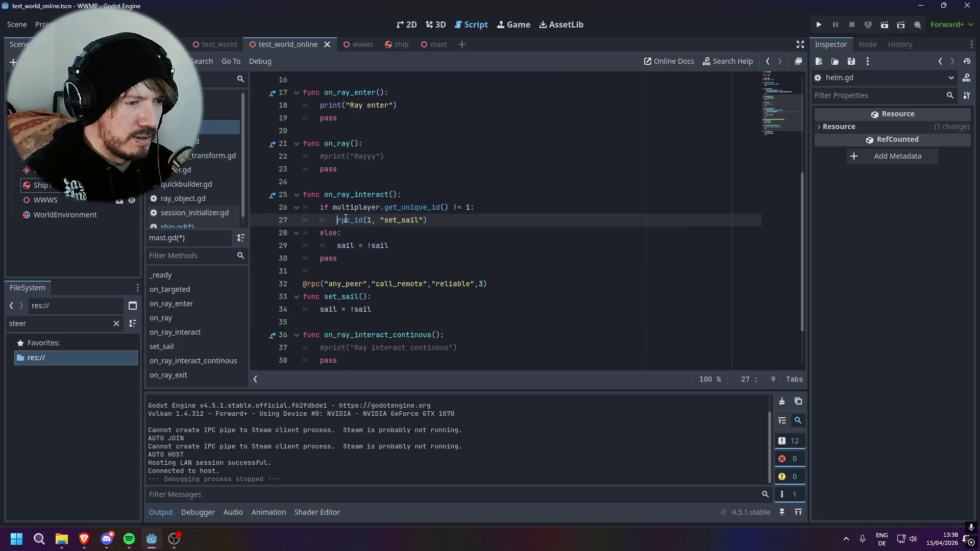
{"action": "left_click", "coordinate": [449, 223]}
{"action": "key", "text": "ctrl+s"}
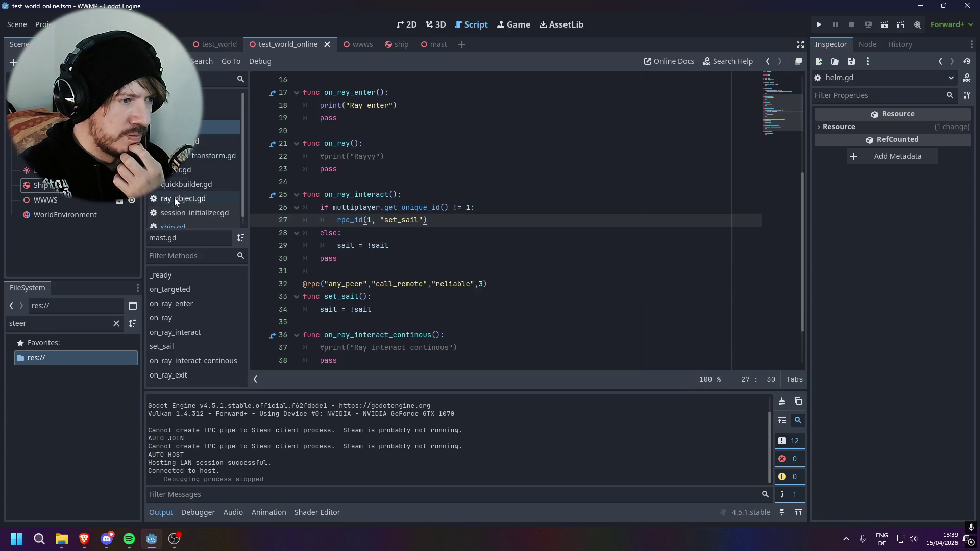
{"action": "scroll", "coordinate": [185, 220], "scroll_direction": "down", "scroll_amount": 1}
{"action": "left_click", "coordinate": [184, 220]}
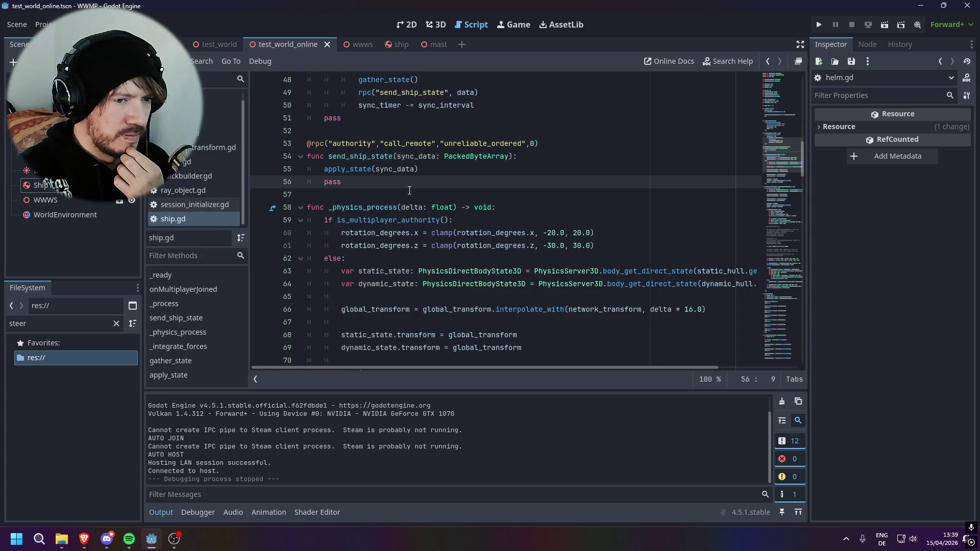
Delete the 'var sail: bool = false' declaration from ship.gd
{"action": "key", "text": "Up"}
{"action": "key", "text": "Up"}
{"action": "key", "text": "Up"}
{"action": "scroll", "coordinate": [437, 182], "scroll_direction": "up", "scroll_amount": 3}
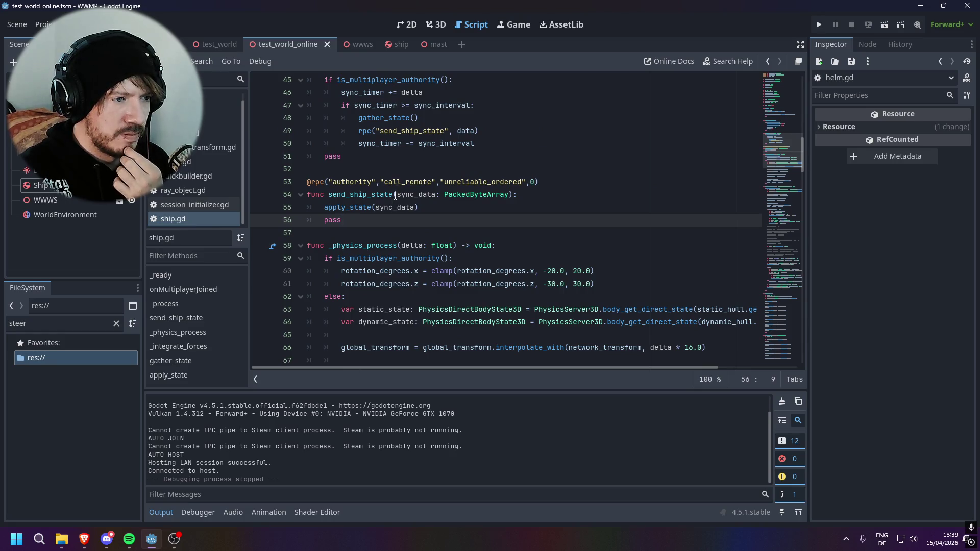
{"action": "scroll", "coordinate": [398, 199], "scroll_direction": "down", "scroll_amount": 15}
{"action": "scroll", "coordinate": [404, 206], "scroll_direction": "down", "scroll_amount": 10}
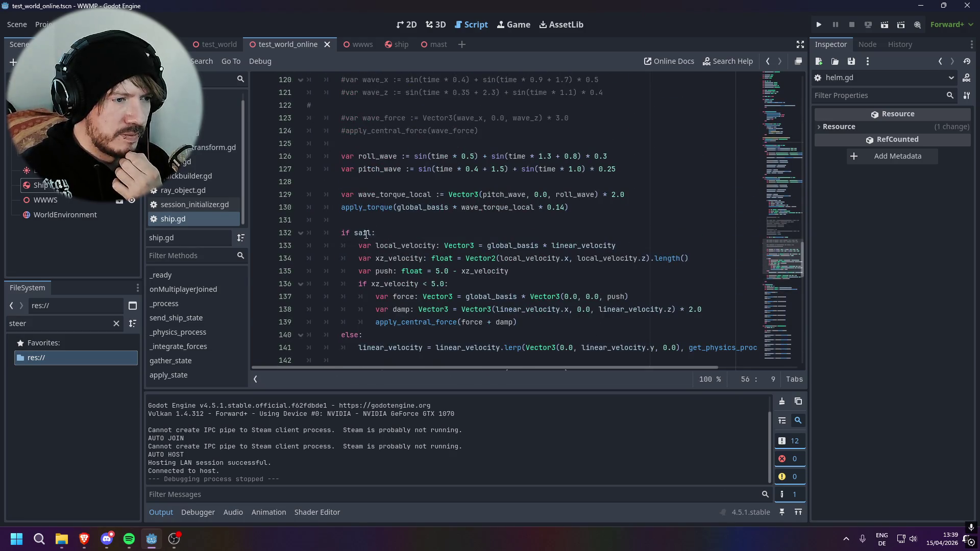
{"action": "left_click", "coordinate": [365, 232]}
{"action": "left_click_drag", "start_coordinate": [803, 257], "coordinate": [805, 105]}
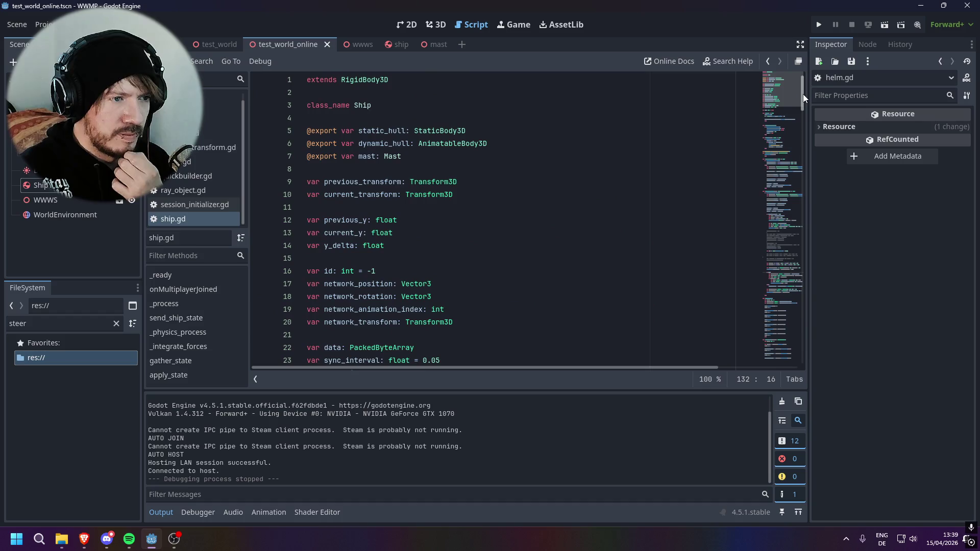
{"action": "scroll", "coordinate": [407, 212], "scroll_direction": "down", "scroll_amount": 8}
{"action": "scroll", "coordinate": [407, 213], "scroll_direction": "up", "scroll_amount": 5}
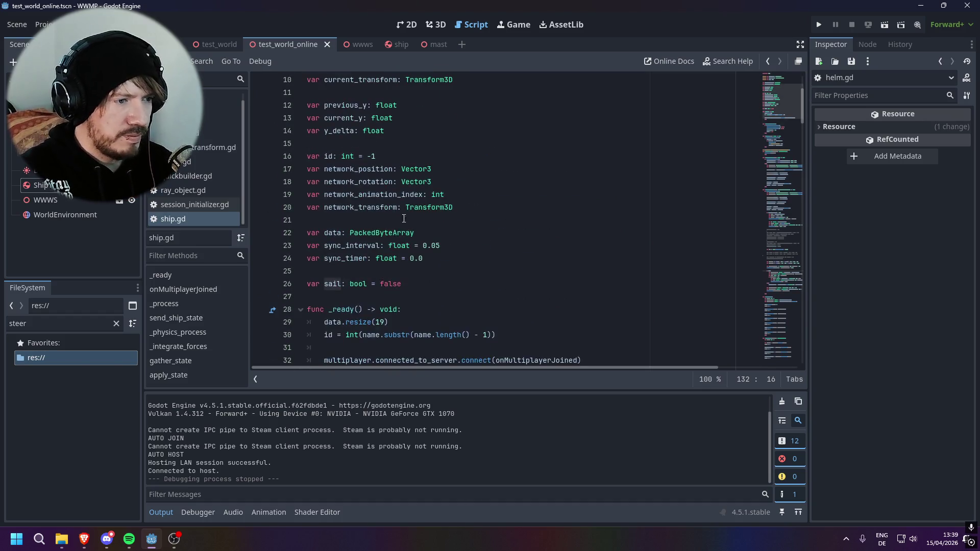
{"action": "triple_click", "coordinate": [424, 284]}
{"action": "key", "text": "BackSpace"}
{"action": "key", "text": "BackSpace"}
{"action": "key", "text": "BackSpace"}
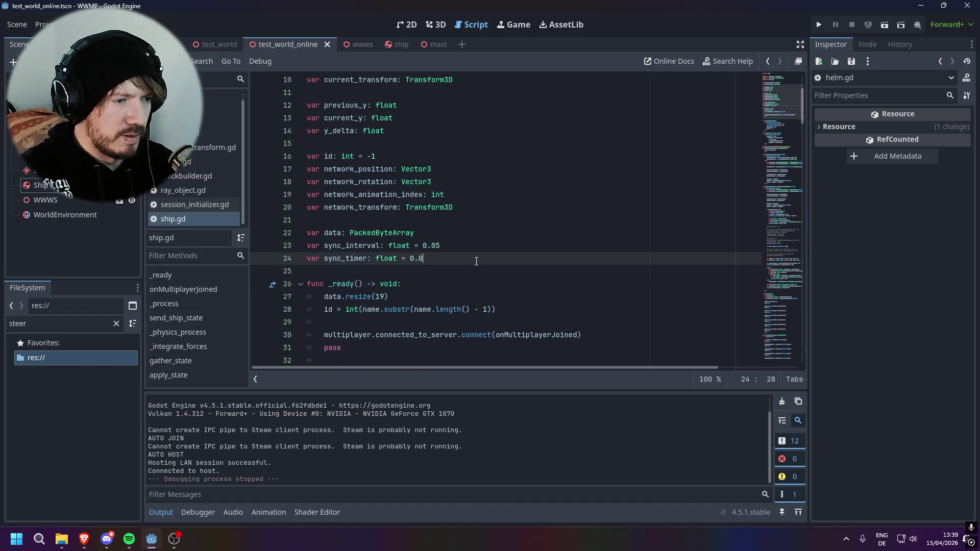
Change the line 130 check to 'if mast.sail:', then save and run with F5
{"action": "key", "text": "ctrl+f"}
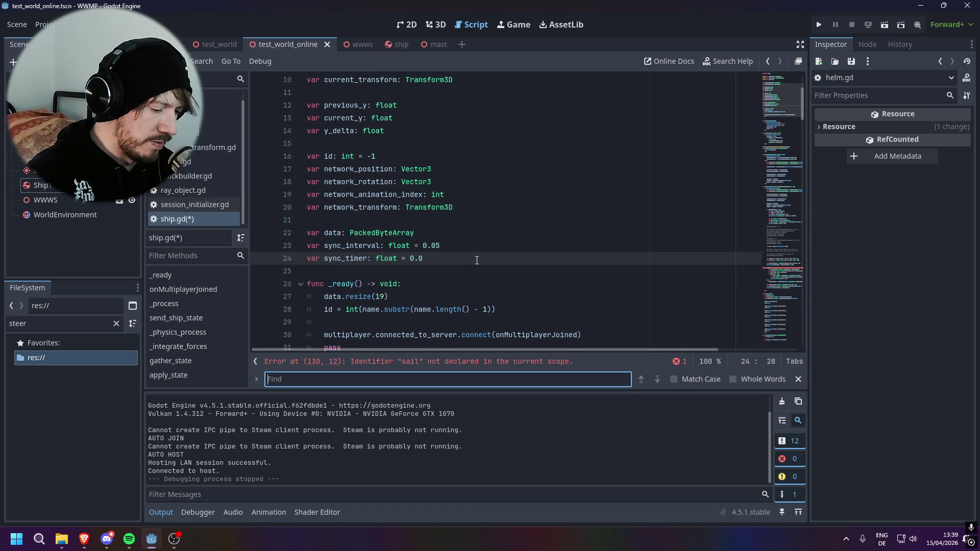
{"action": "type", "text": "sail"}
{"action": "left_click", "coordinate": [395, 204]}
{"action": "type", "text": "mast."}
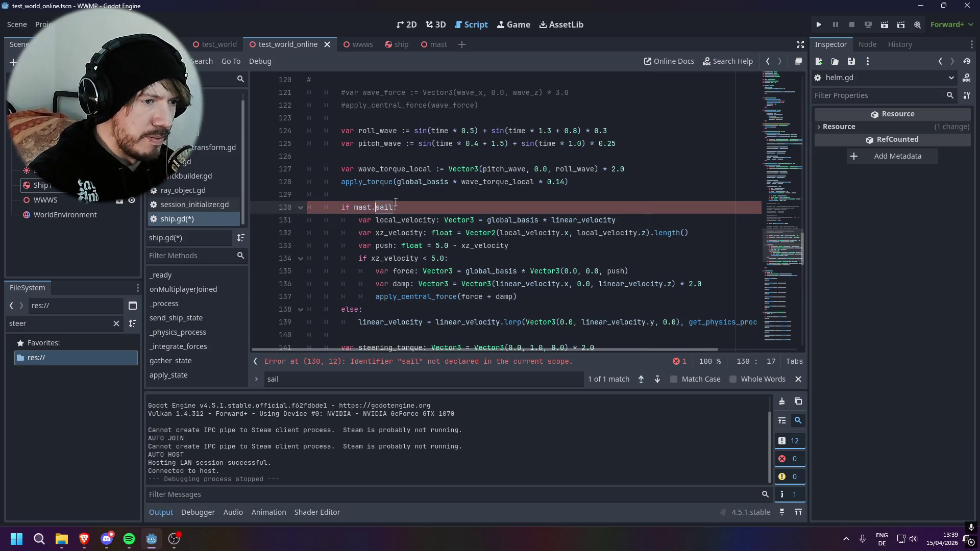
{"action": "key", "text": "Tab"}
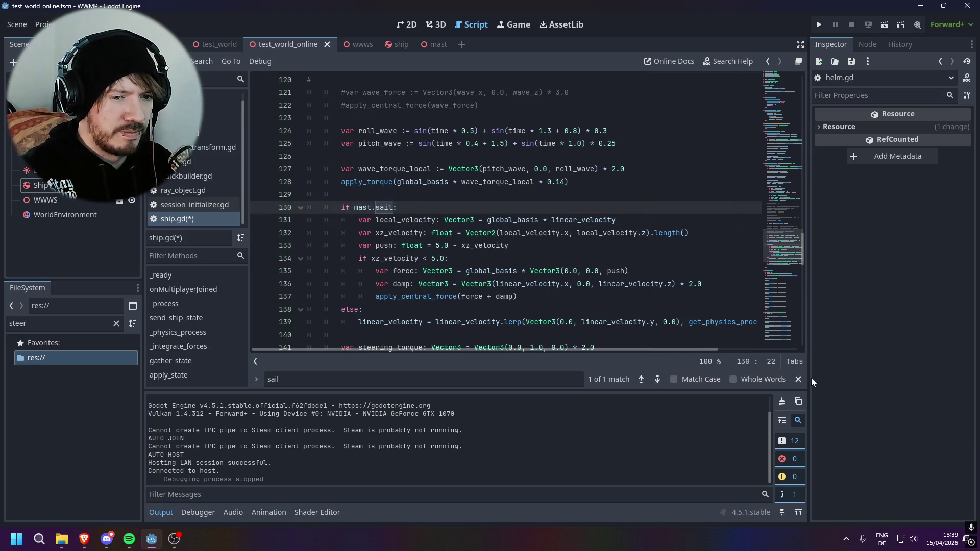
{"action": "left_click", "coordinate": [798, 379]}
{"action": "left_click", "coordinate": [641, 218]}
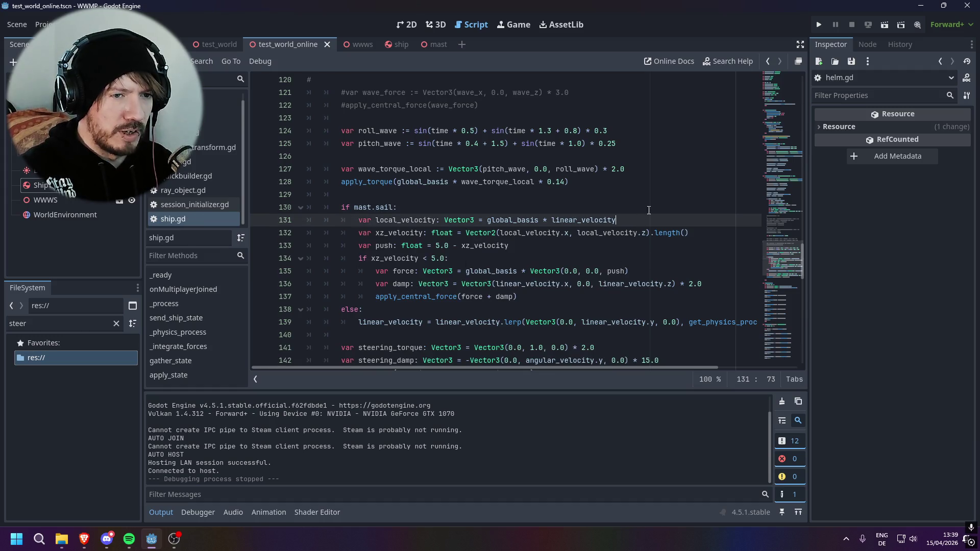
{"action": "key", "text": "F5"}
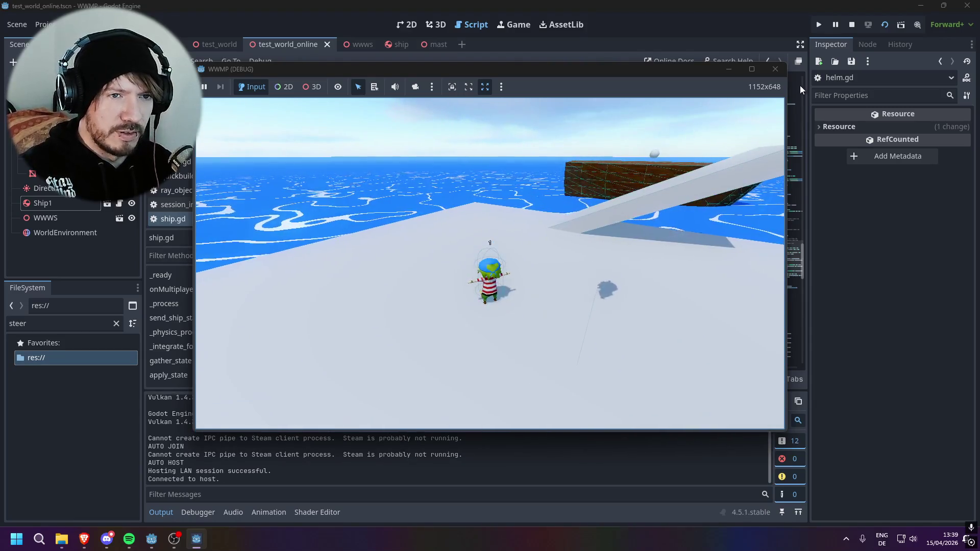
Drag Ship1 toward the white platform in the 3D view, then playtest the current scene
{"action": "key", "text": "F8"}
{"action": "left_click", "coordinate": [441, 27]}
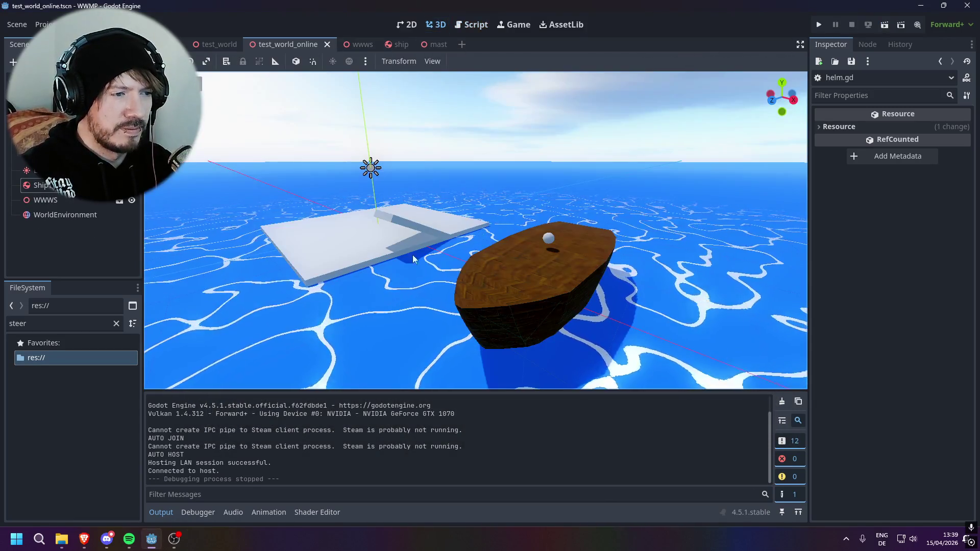
{"action": "left_click", "coordinate": [607, 318]}
{"action": "left_click_drag", "start_coordinate": [606, 318], "coordinate": [563, 297]}
{"action": "left_click", "coordinate": [889, 30]}
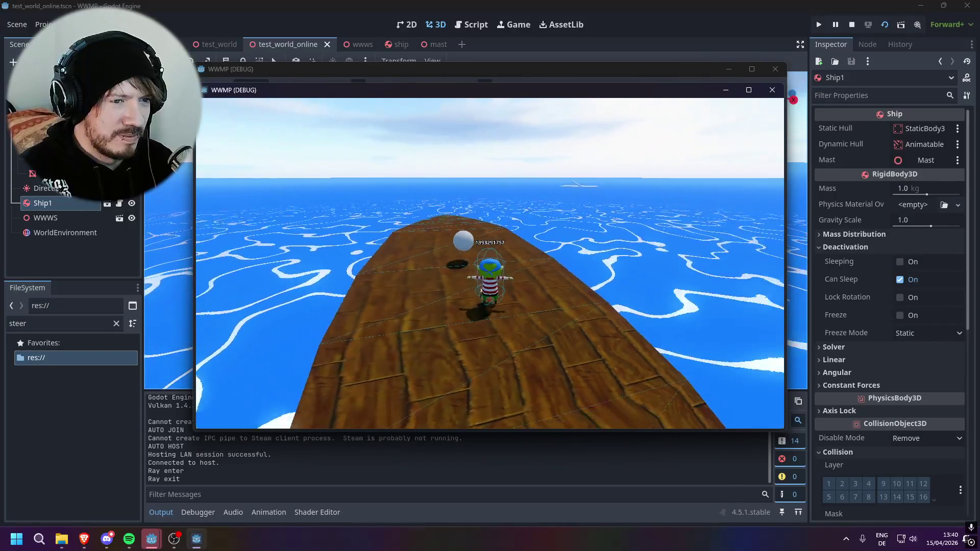
{"action": "left_click", "coordinate": [851, 24]}
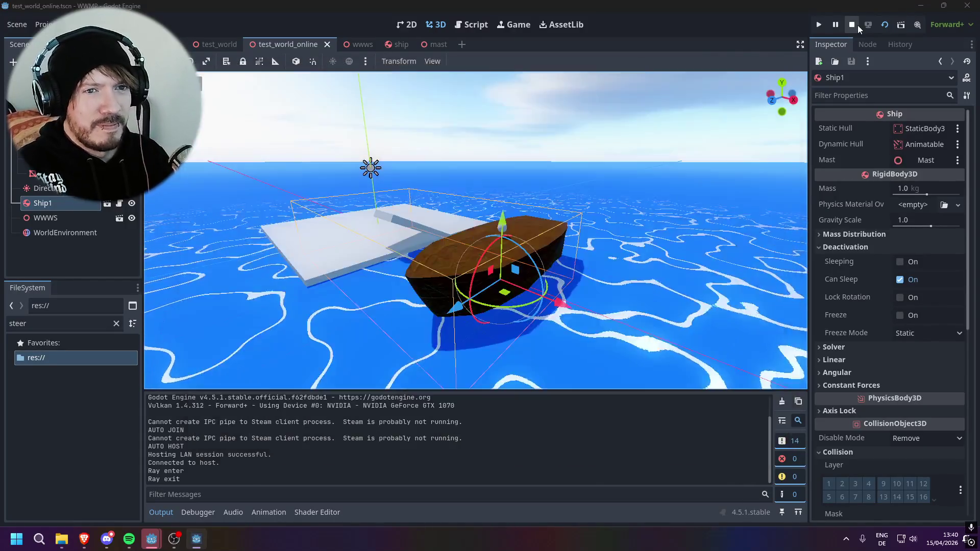
Review ship.gd's wave torque, mast.sail check, push and speed lines 127–134
{"action": "left_click", "coordinate": [473, 25]}
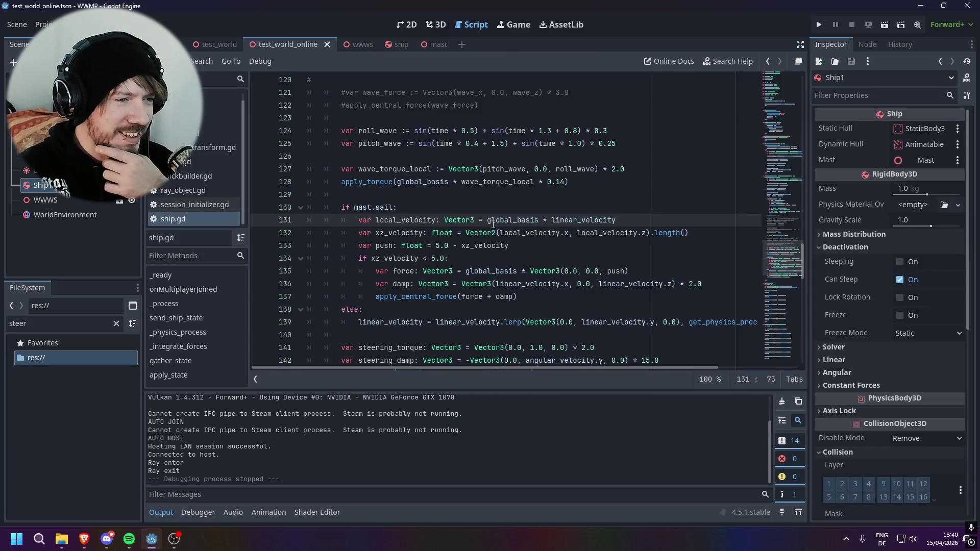
{"action": "scroll", "coordinate": [493, 224], "scroll_direction": "down", "scroll_amount": 3}
{"action": "scroll", "coordinate": [496, 225], "scroll_direction": "up", "scroll_amount": 2}
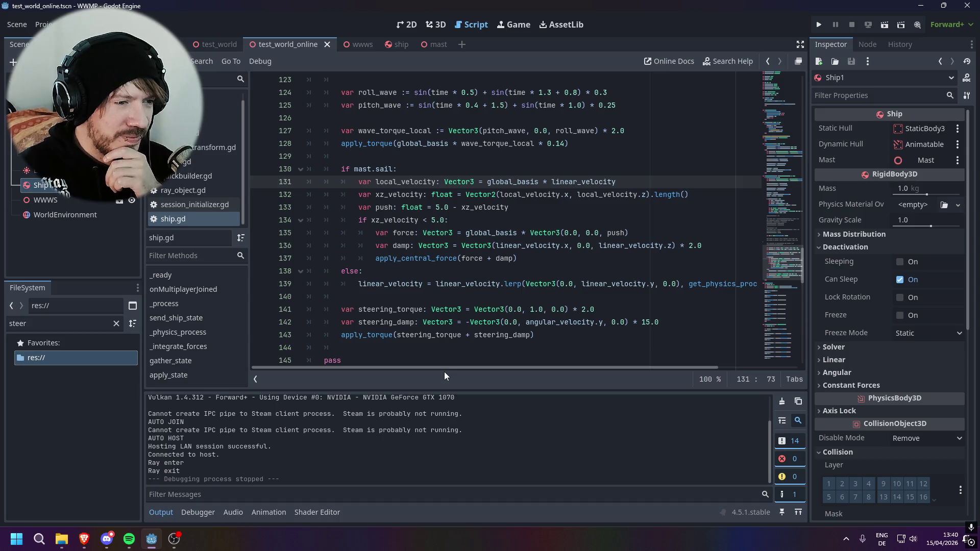
{"action": "left_click", "coordinate": [521, 259]}
{"action": "scroll", "coordinate": [524, 259], "scroll_direction": "up", "scroll_amount": 1}
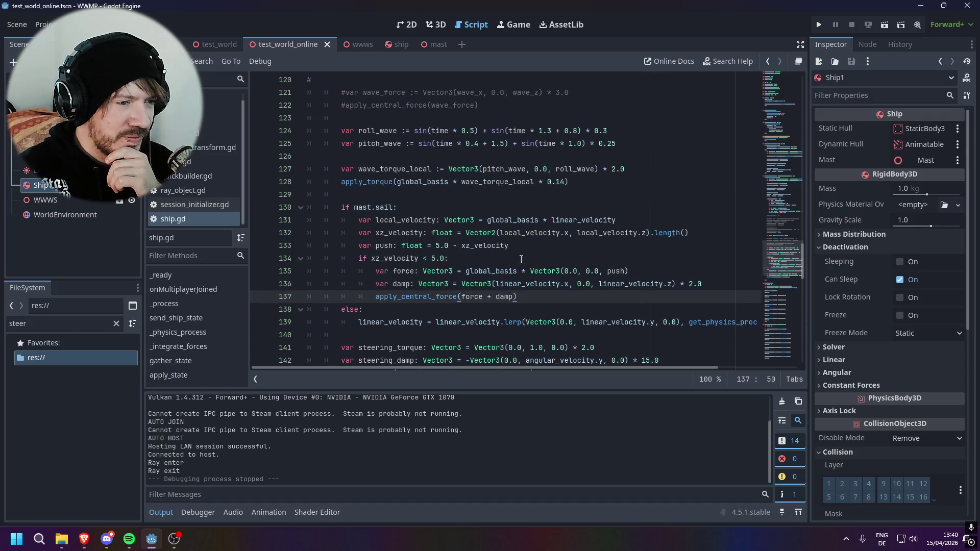
{"action": "left_click", "coordinate": [488, 251]}
{"action": "left_click", "coordinate": [480, 257]}
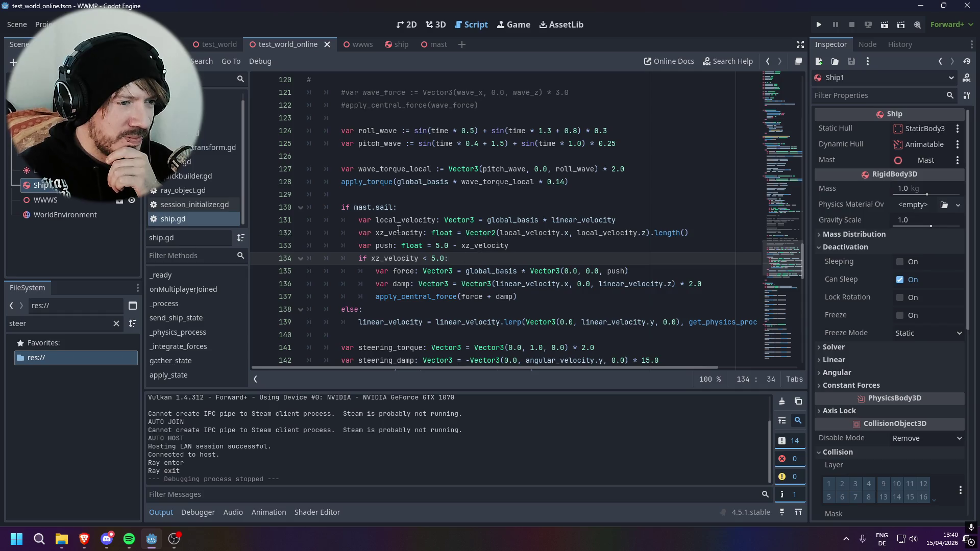
{"action": "left_click", "coordinate": [539, 243]}
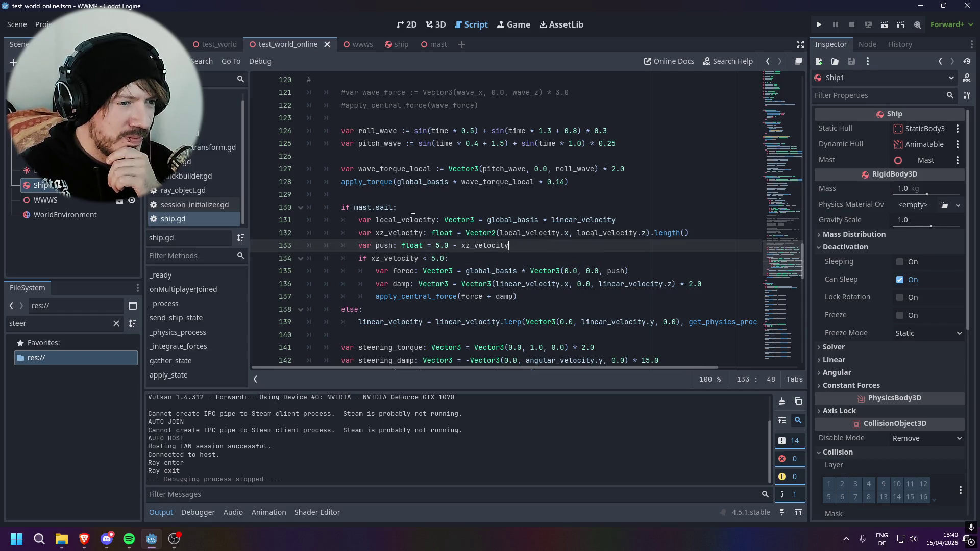
{"action": "left_click", "coordinate": [605, 186]}
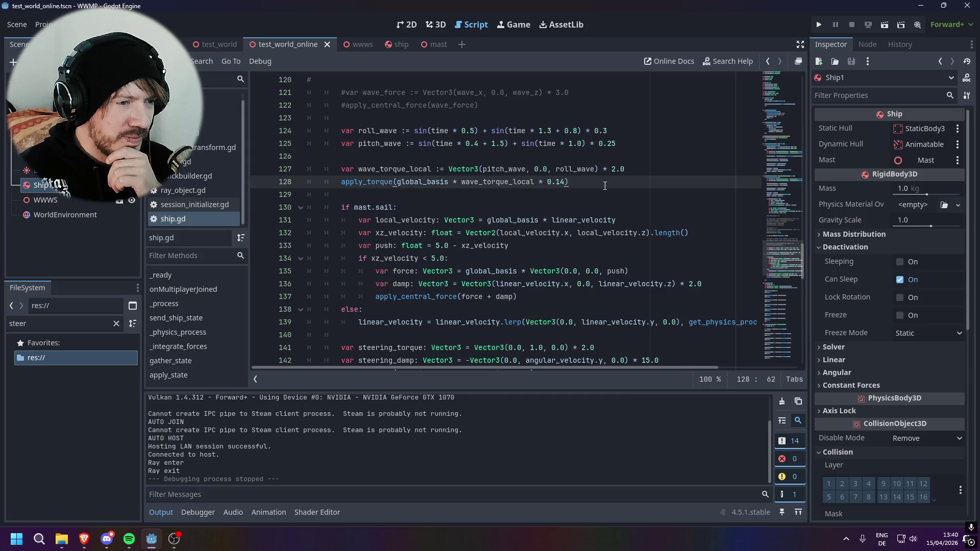
{"action": "left_click", "coordinate": [637, 170]}
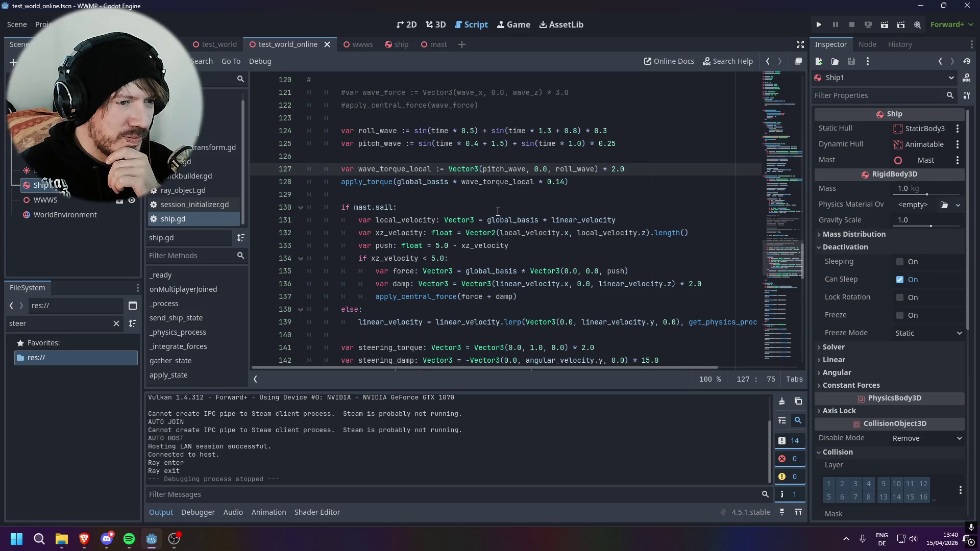
{"action": "left_click", "coordinate": [484, 206]}
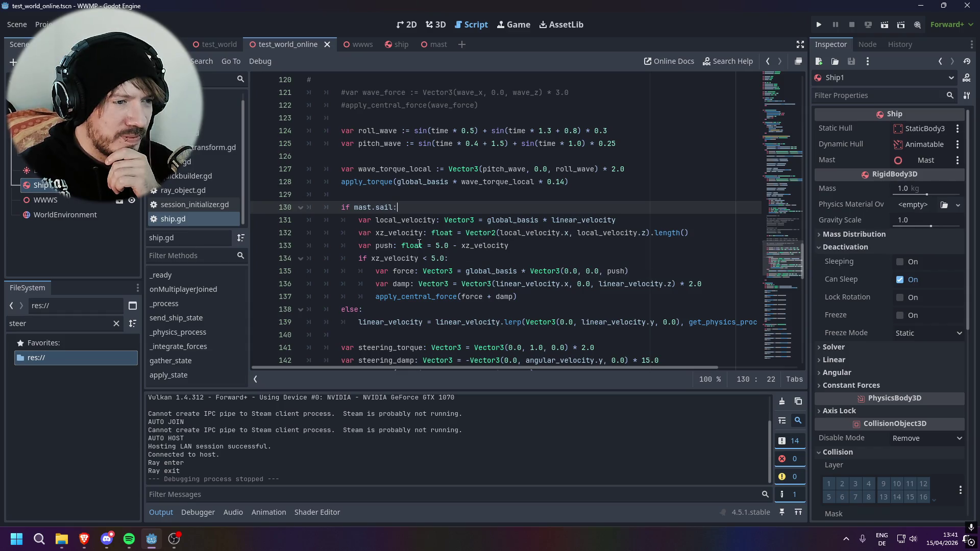
Highlight every use of xz_velocity, recheck the line 134 speed check, then bring Brave forward
{"action": "left_click", "coordinate": [404, 232]}
{"action": "double_click", "coordinate": [404, 233]}
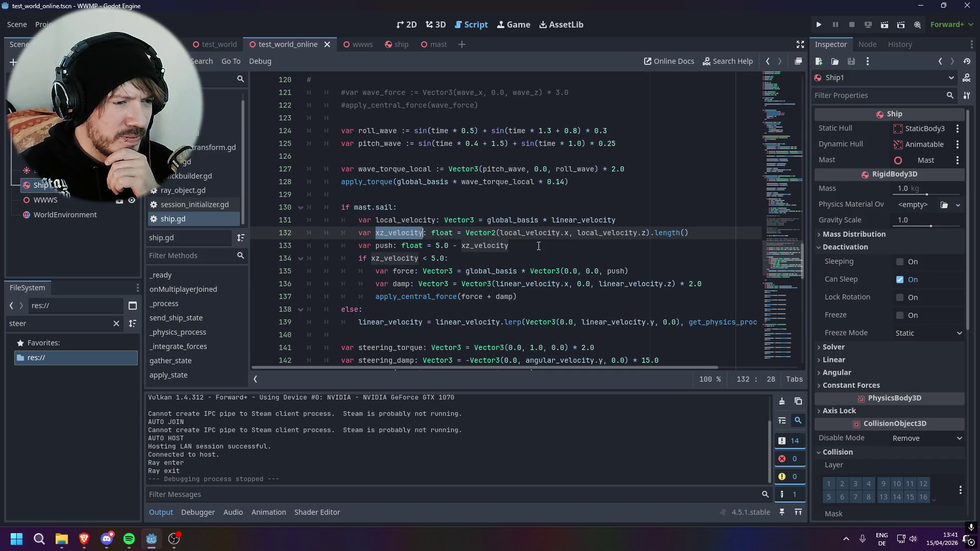
{"action": "left_click", "coordinate": [539, 246]}
{"action": "scroll", "coordinate": [539, 246], "scroll_direction": "down", "scroll_amount": 1}
{"action": "scroll", "coordinate": [538, 246], "scroll_direction": "up", "scroll_amount": 1}
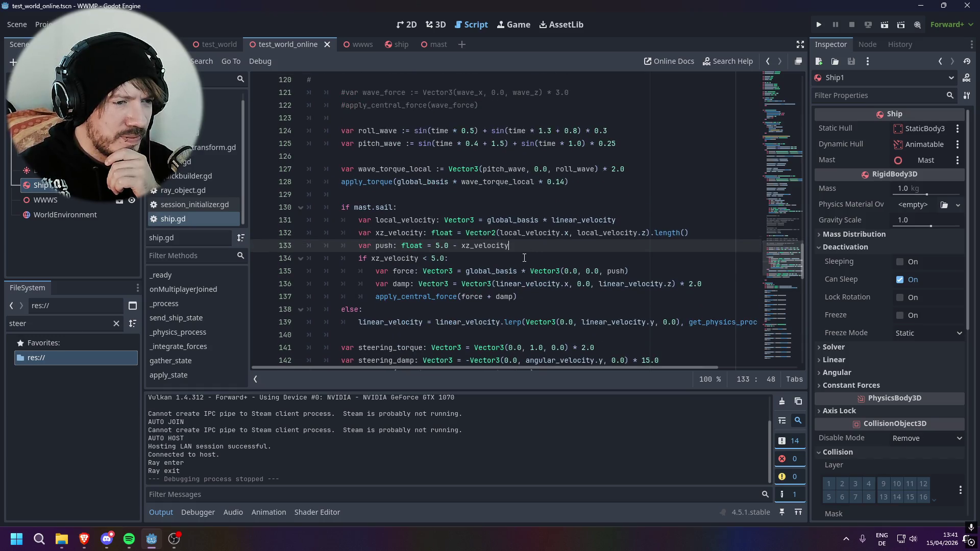
{"action": "left_click", "coordinate": [523, 258]}
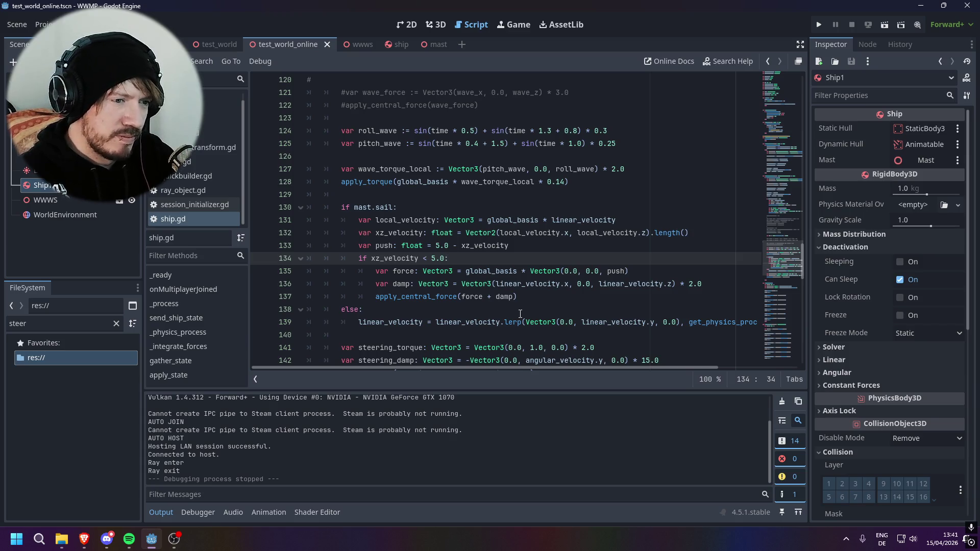
{"action": "mouse_move", "coordinate": [84, 539]}
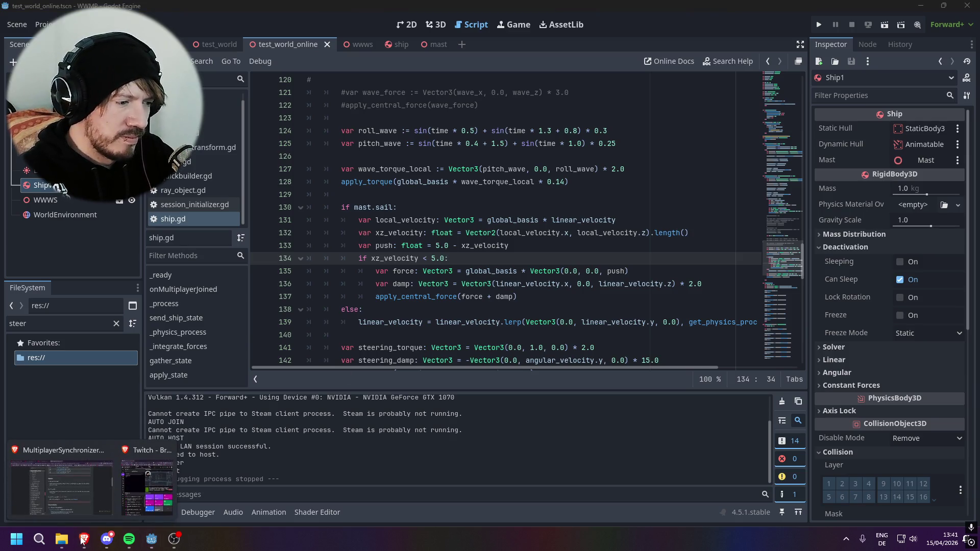
{"action": "left_click", "coordinate": [87, 488]}
{"action": "left_click", "coordinate": [312, 10]}
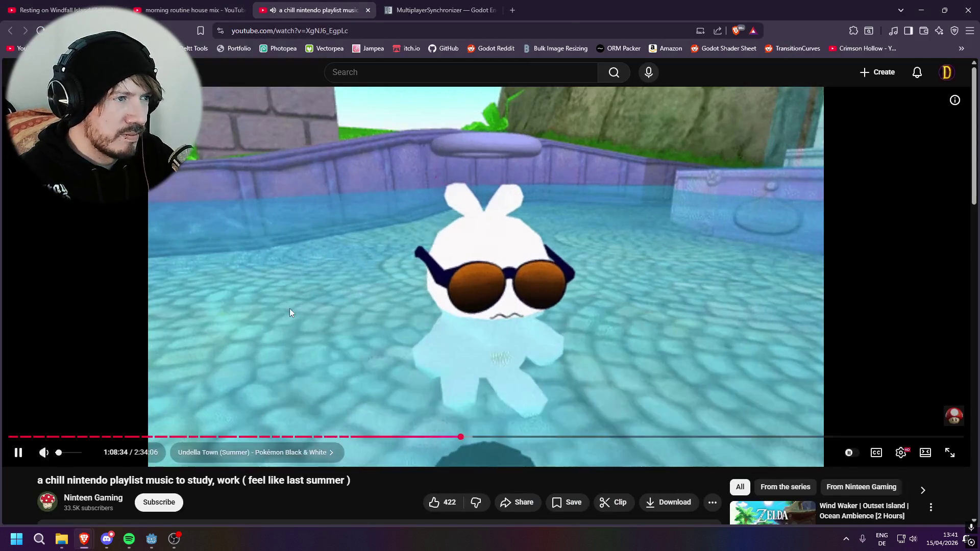
{"action": "left_click", "coordinate": [60, 453]}
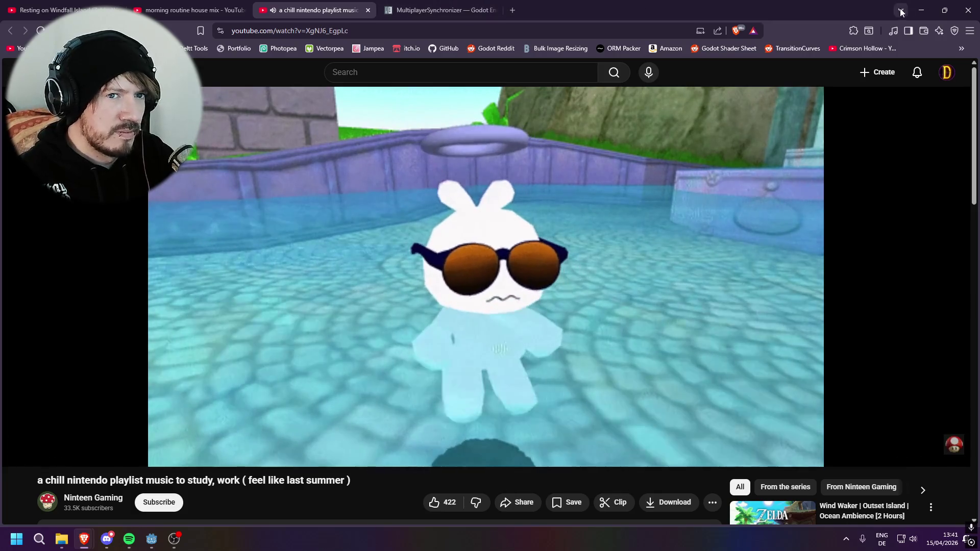
{"action": "left_click", "coordinate": [921, 10]}
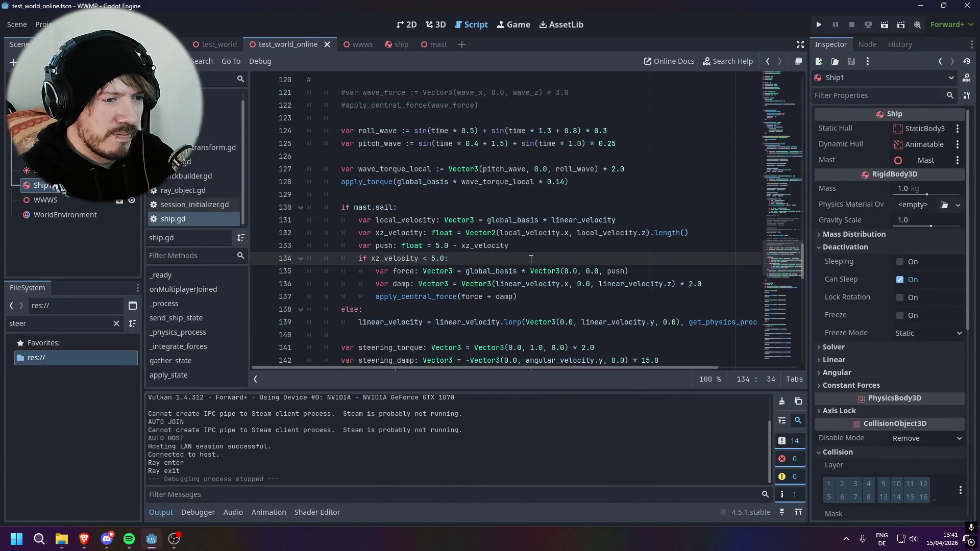
{"action": "left_click", "coordinate": [528, 295]}
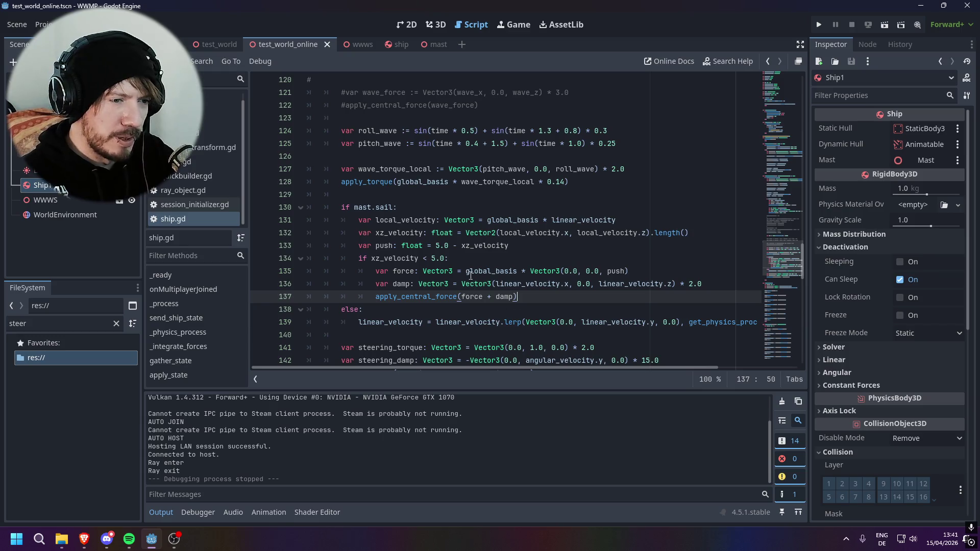
{"action": "left_click_drag", "start_coordinate": [358, 220], "coordinate": [550, 294]}
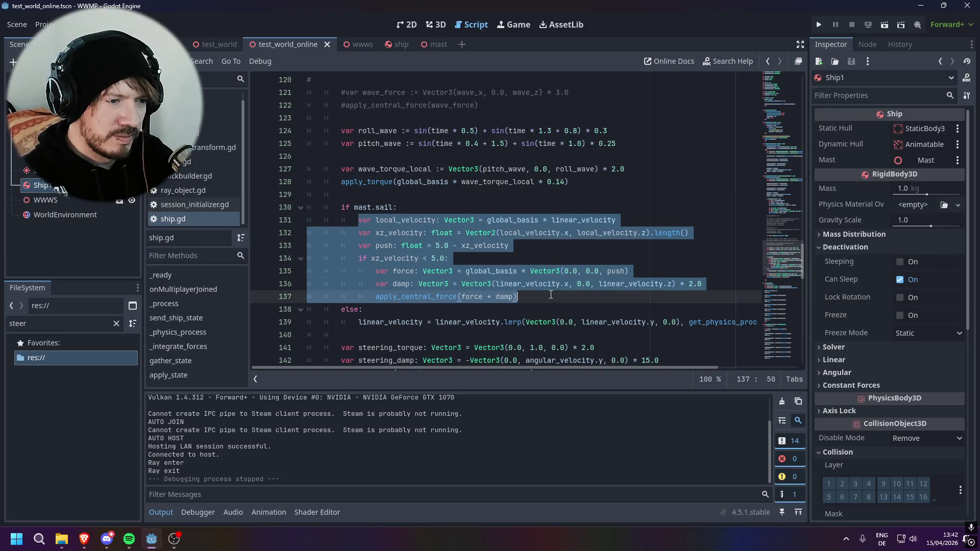
{"action": "left_click", "coordinate": [511, 254]}
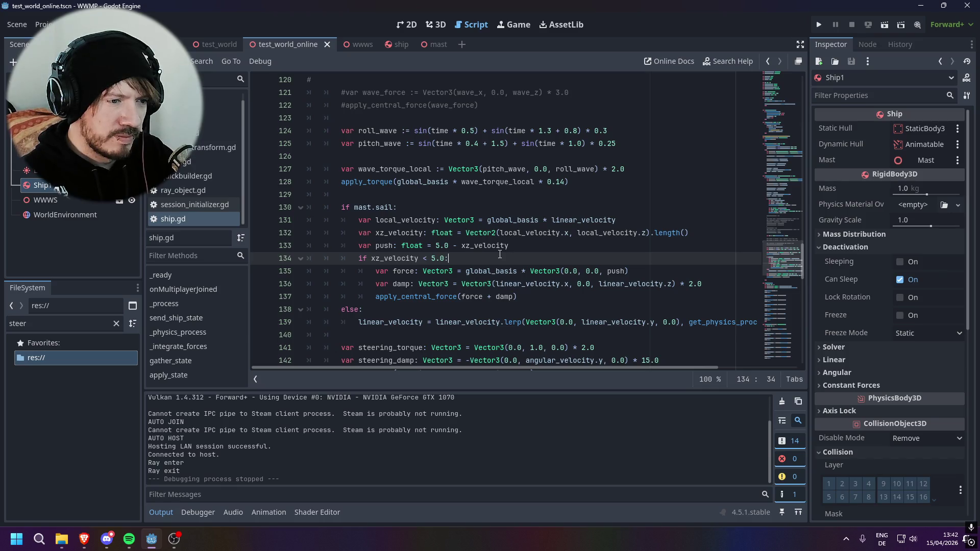
{"action": "left_click", "coordinate": [521, 246]}
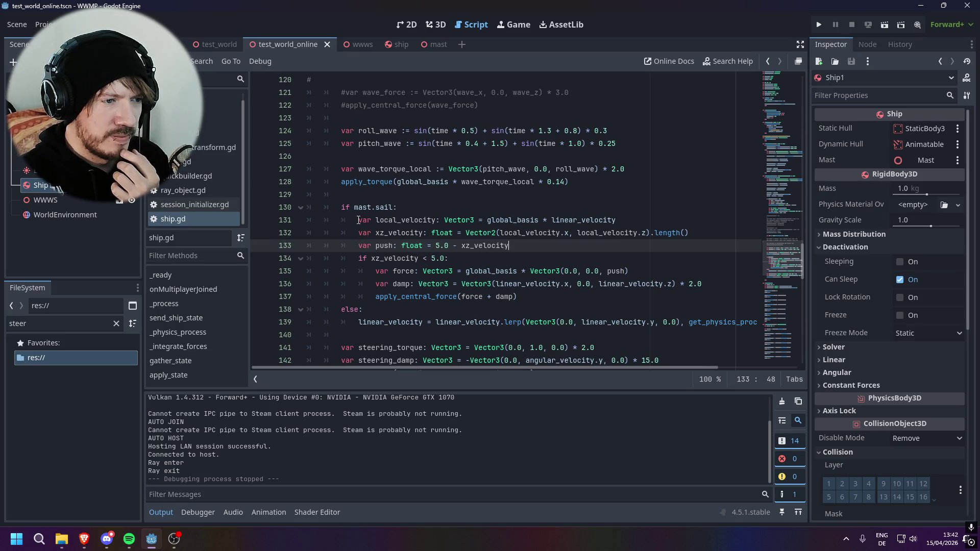
{"action": "left_click", "coordinate": [358, 220]}
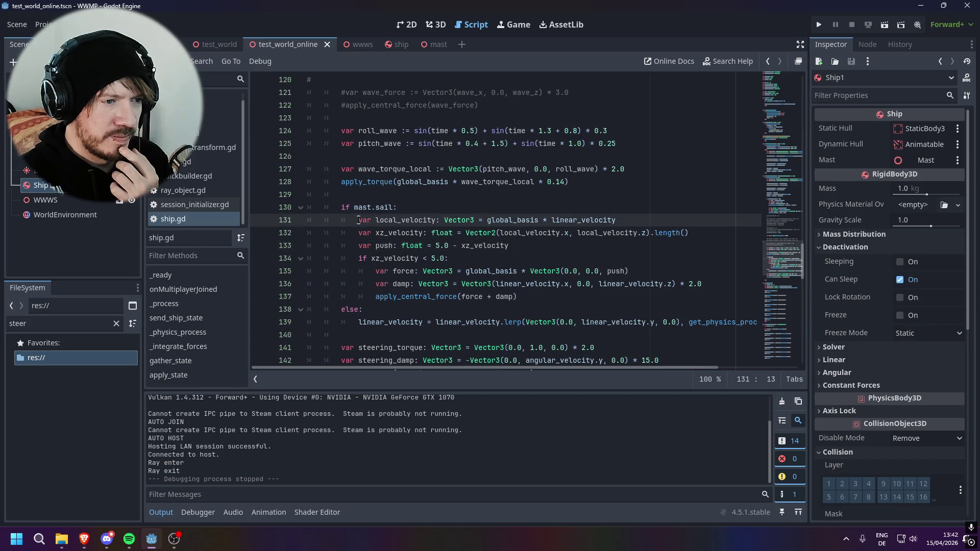
{"action": "left_click", "coordinate": [518, 245]}
{"action": "left_click", "coordinate": [359, 220]}
{"action": "mouse_move", "coordinate": [359, 220]}
{"action": "left_mouse_down"}
{"action": "mouse_move", "coordinate": [360, 255]}
{"action": "mouse_move", "coordinate": [498, 270]}
{"action": "left_mouse_up"}
{"action": "left_click", "coordinate": [508, 249]}
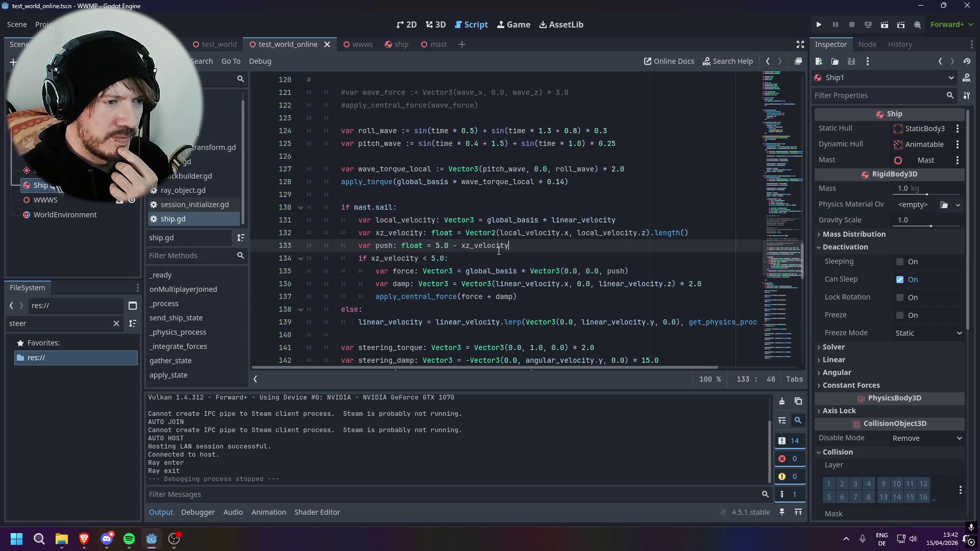
{"action": "mouse_move", "coordinate": [359, 220]}
{"action": "left_mouse_down"}
{"action": "mouse_move", "coordinate": [510, 247]}
{"action": "mouse_move", "coordinate": [536, 297]}
{"action": "left_mouse_up"}
Comment out lines 131–137 and add 'var xz: Vector3' built from linear_velocity.x, 0.0, linear_velocity.z
{"action": "key", "text": "ctrl+k"}
{"action": "left_click", "coordinate": [536, 297]}
{"action": "key", "text": "Return"}
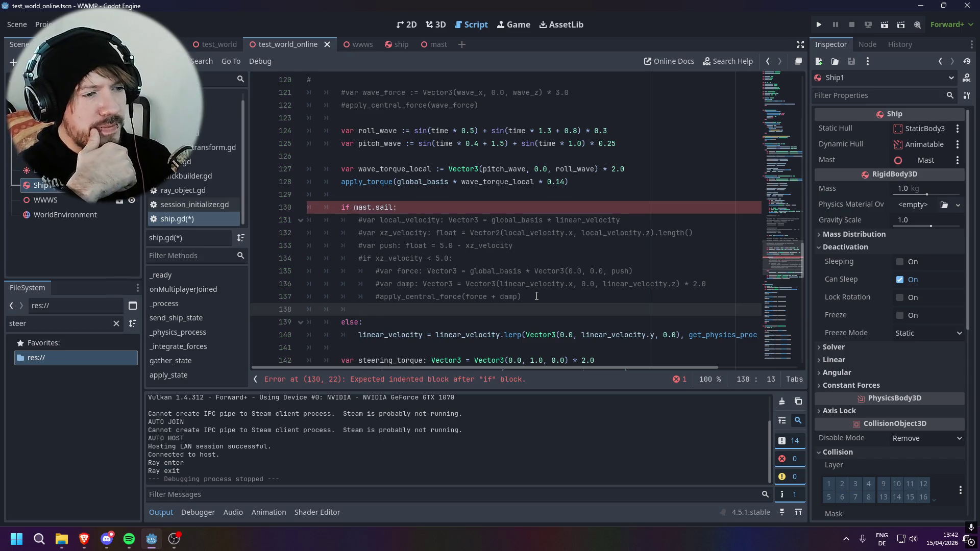
{"action": "type", "text": "var xz"}
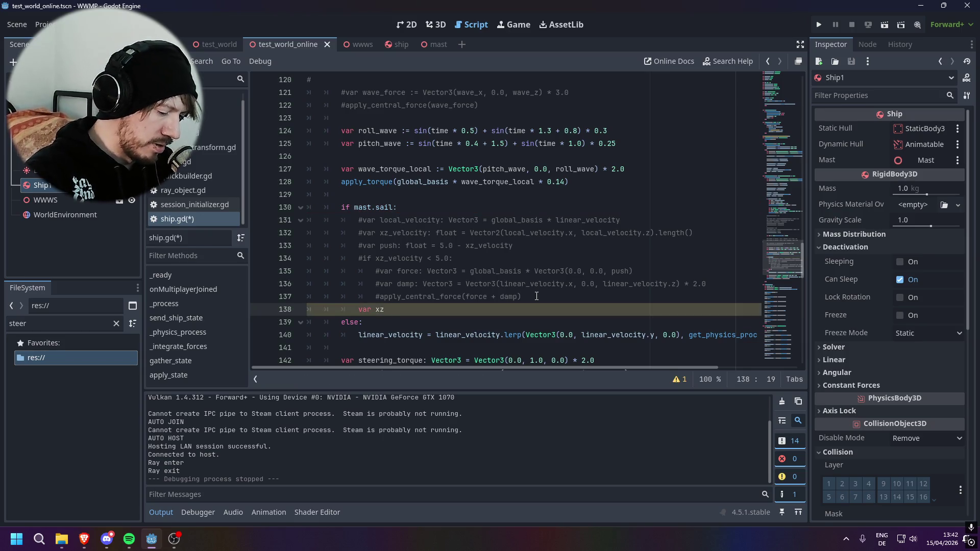
{"action": "key", "text": "BackSpace"}
{"action": "key", "text": "BackSpace"}
{"action": "type", "text": ": Vector3 = v"}
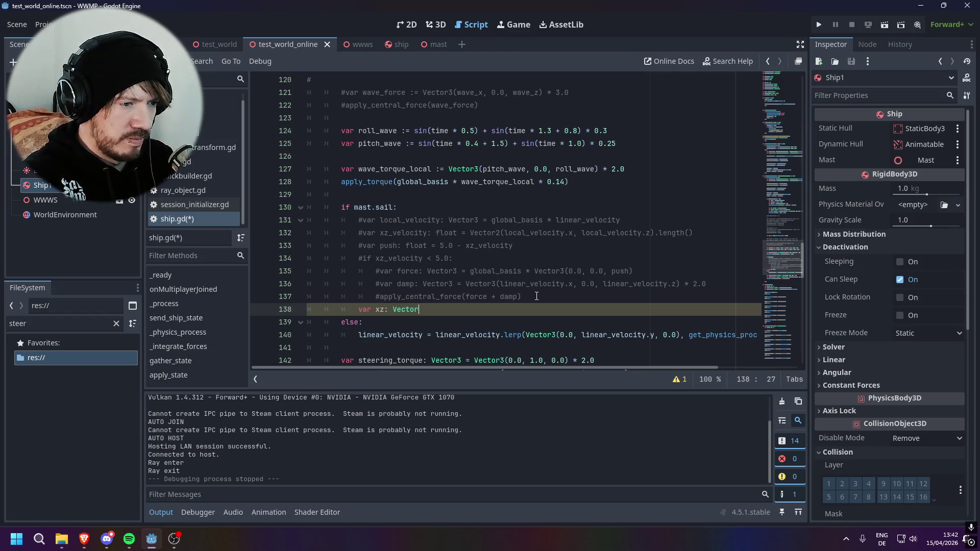
{"action": "type", "text": "ector"}
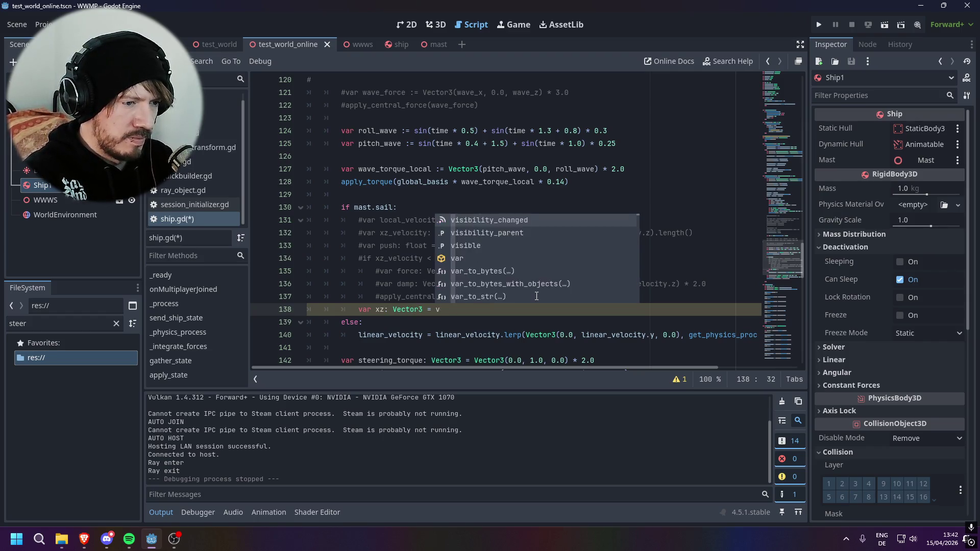
{"action": "type", "text": "3(linear_velocity."}
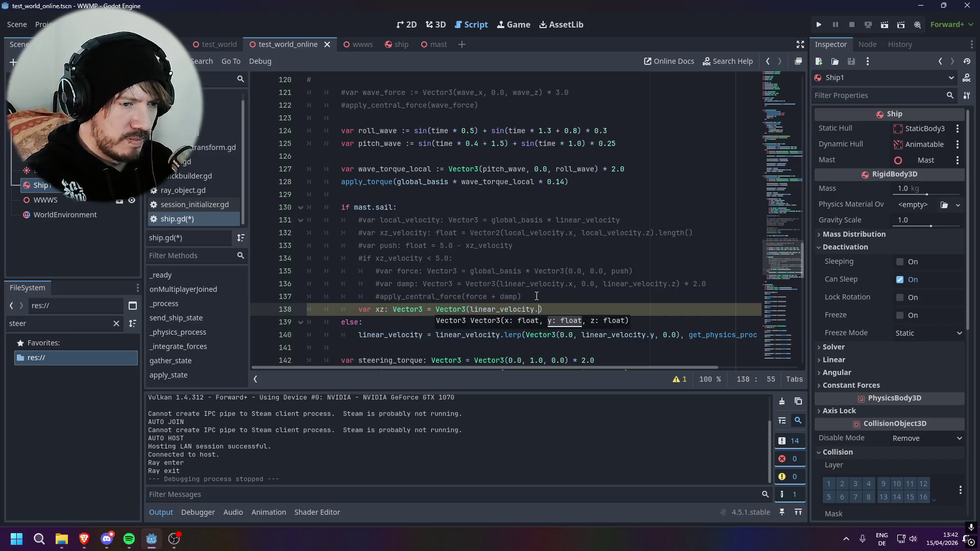
{"action": "type", "text": "x, 0"}
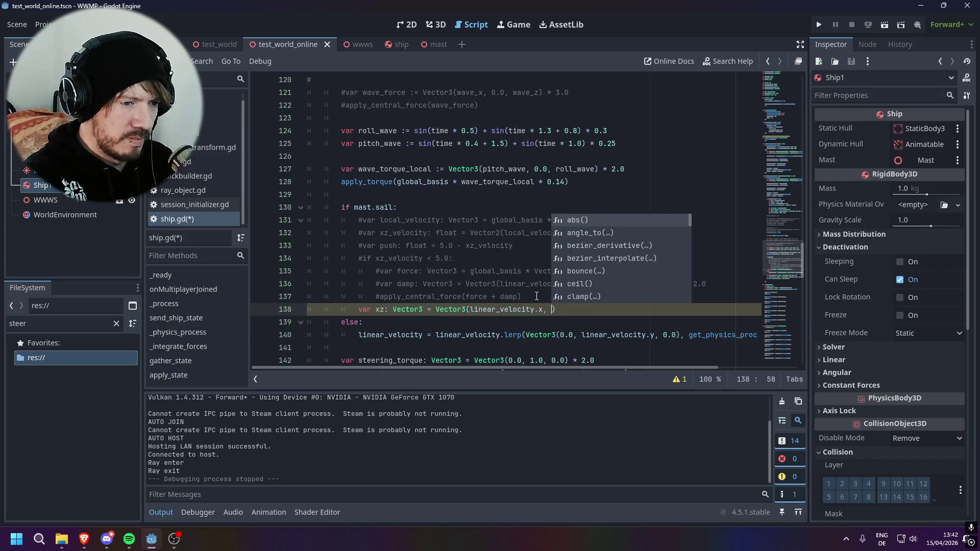
{"action": "type", "text": ".0, lin"}
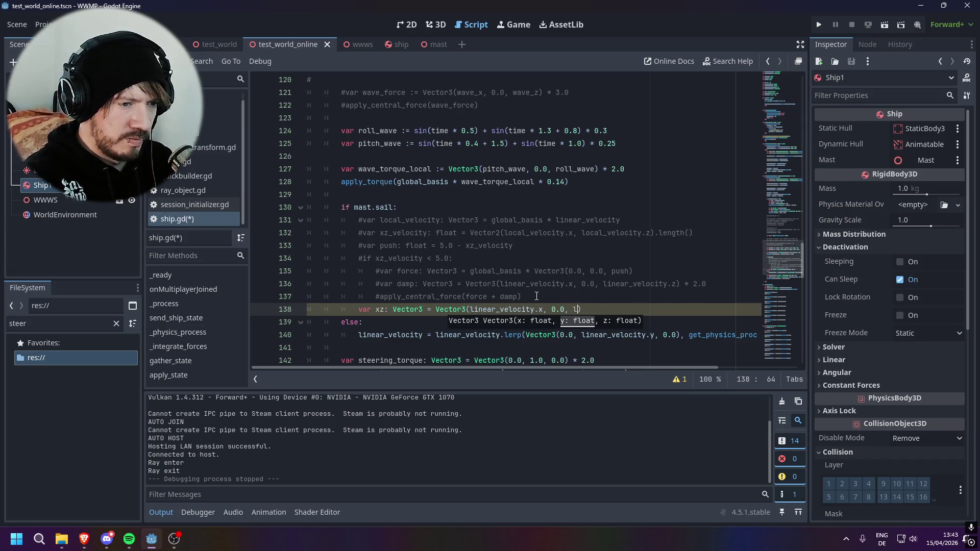
{"action": "key", "text": "Down"}
{"action": "key", "text": "Down"}
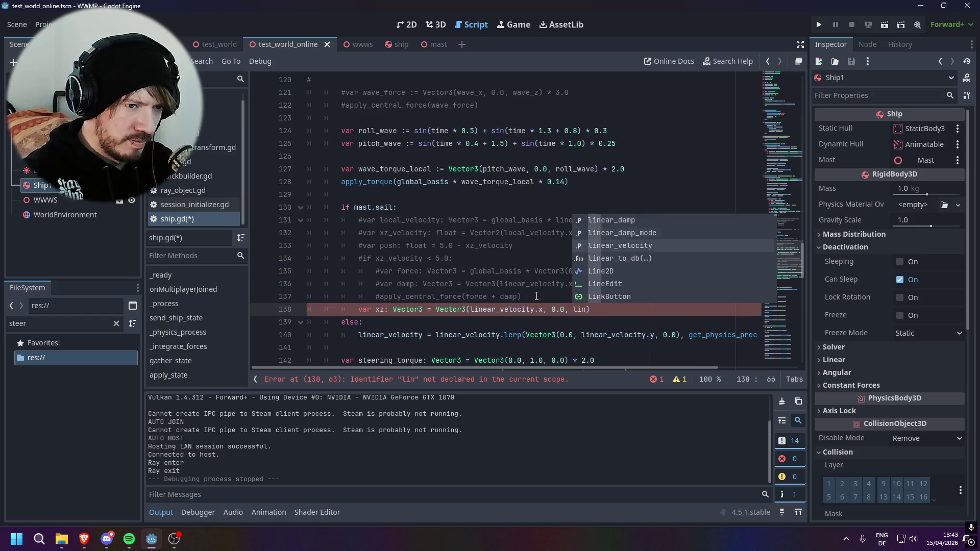
{"action": "key", "text": "Return"}
{"action": "type", "text": ".z)"}
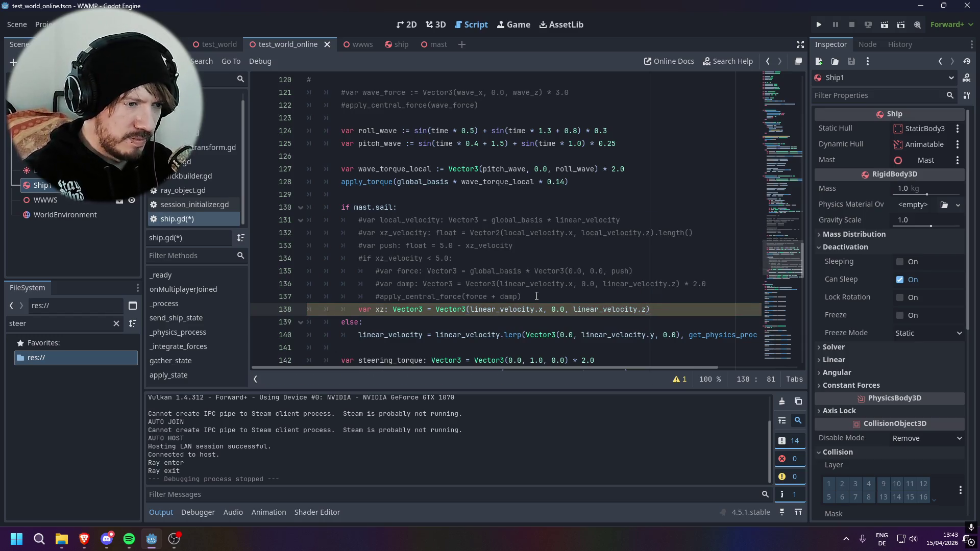
Begin a 'var redirected_velocity: Vector3 = glo…' line below the xz declaration
{"action": "key", "text": "Return"}
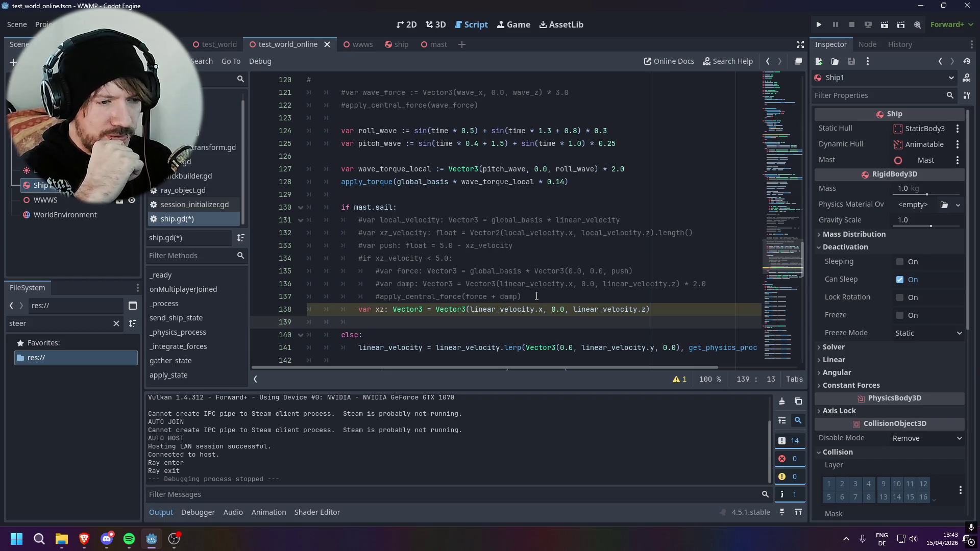
{"action": "type", "text": "var "}
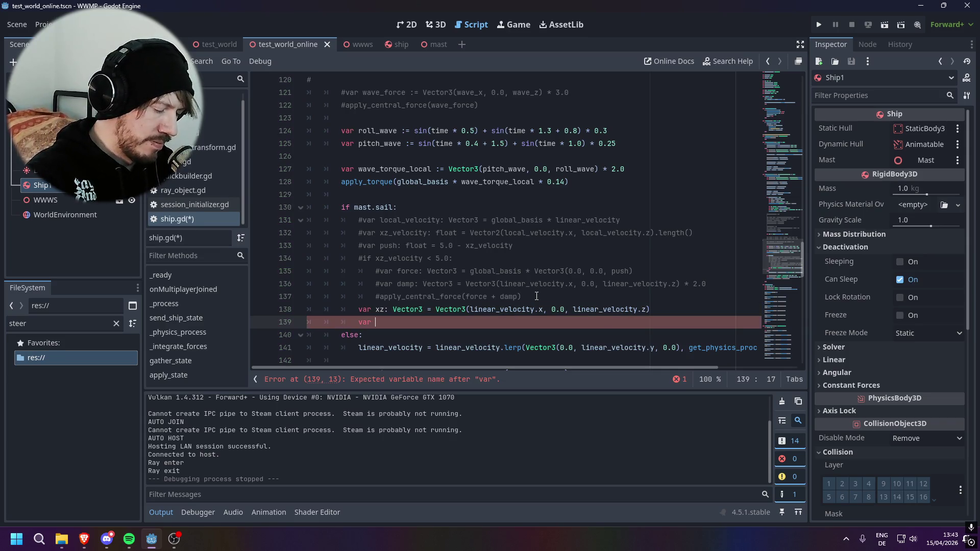
{"action": "type", "text": "redirec"}
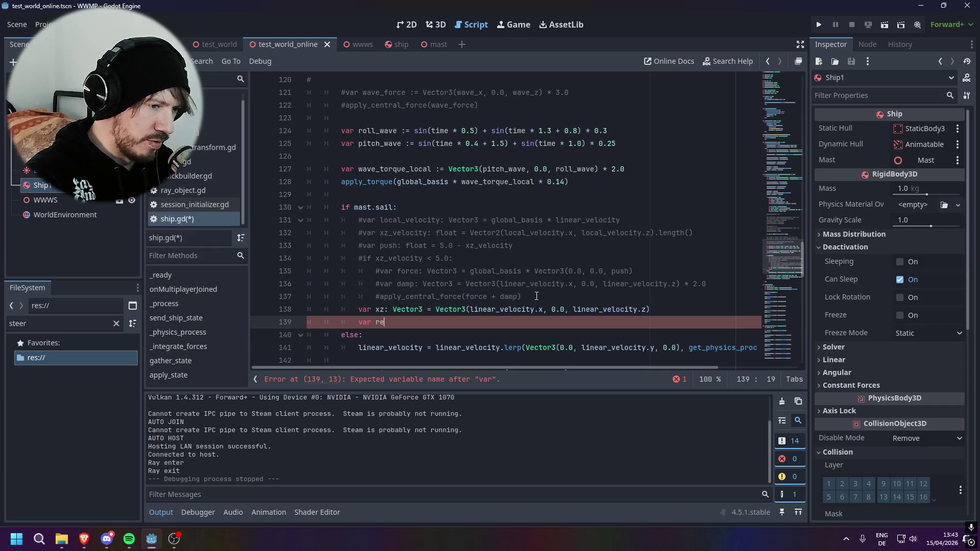
{"action": "type", "text": "ted_velocity"}
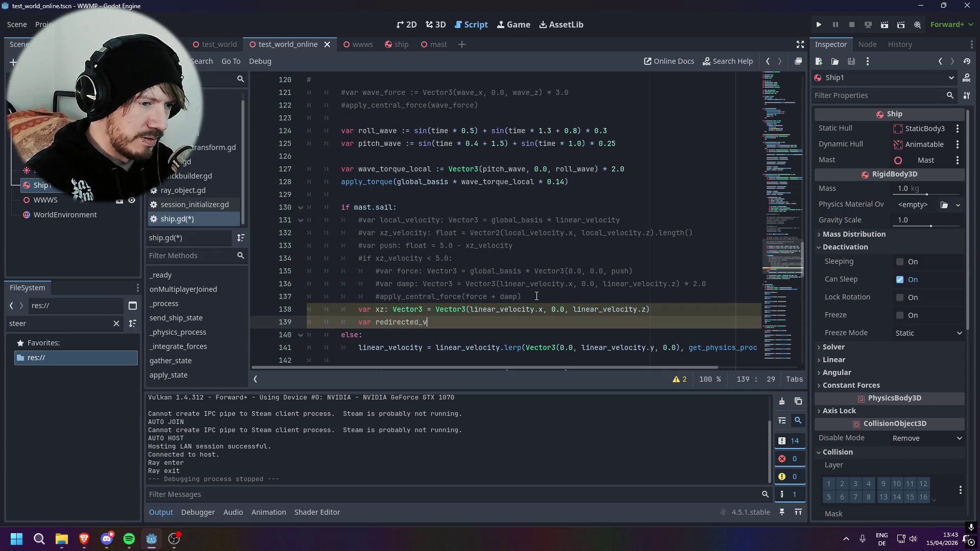
{"action": "type", "text": ": Veco"}
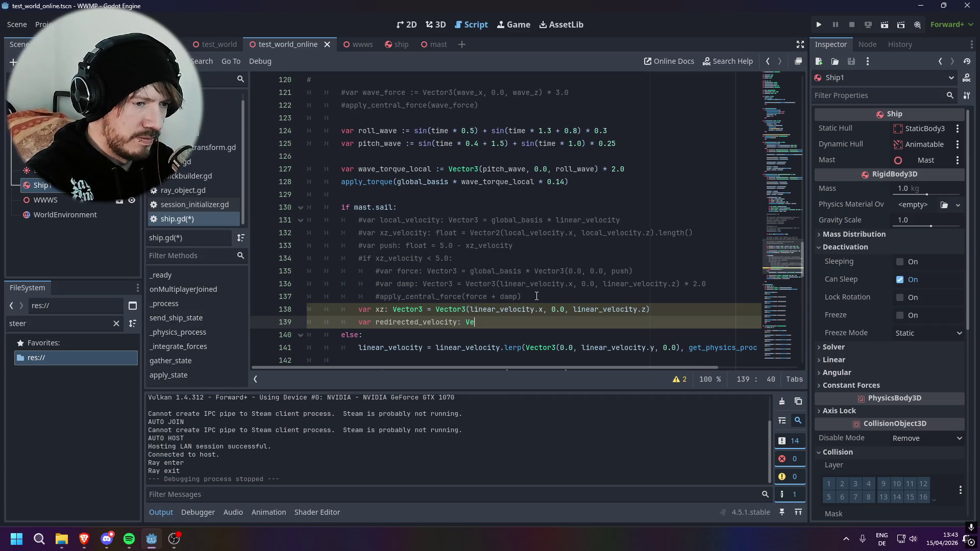
{"action": "key", "text": "BackSpace"}
{"action": "type", "text": "tor3"}
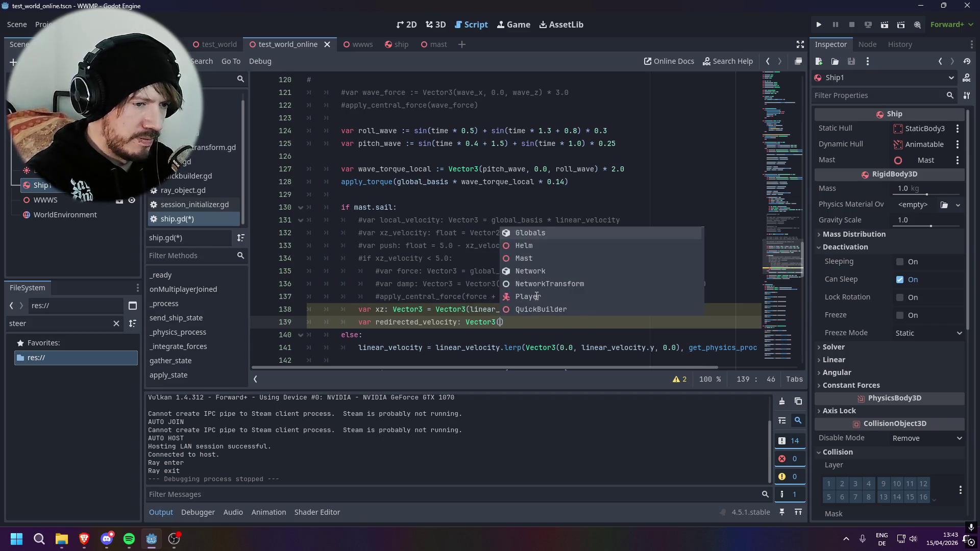
{"action": "type", "text": " = glo"}
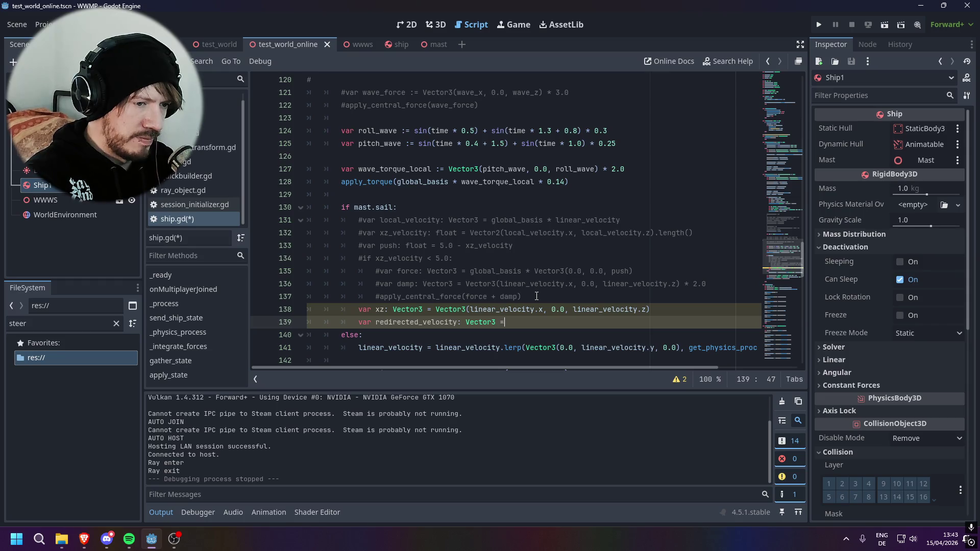
{"action": "key", "text": "Down"}
Rewrite line 139 as linear_velocity = global_basis * Vector3(xz.x, linear_velocity.y, xz.z)
{"action": "key", "text": "Up"}
{"action": "key", "text": "Return"}
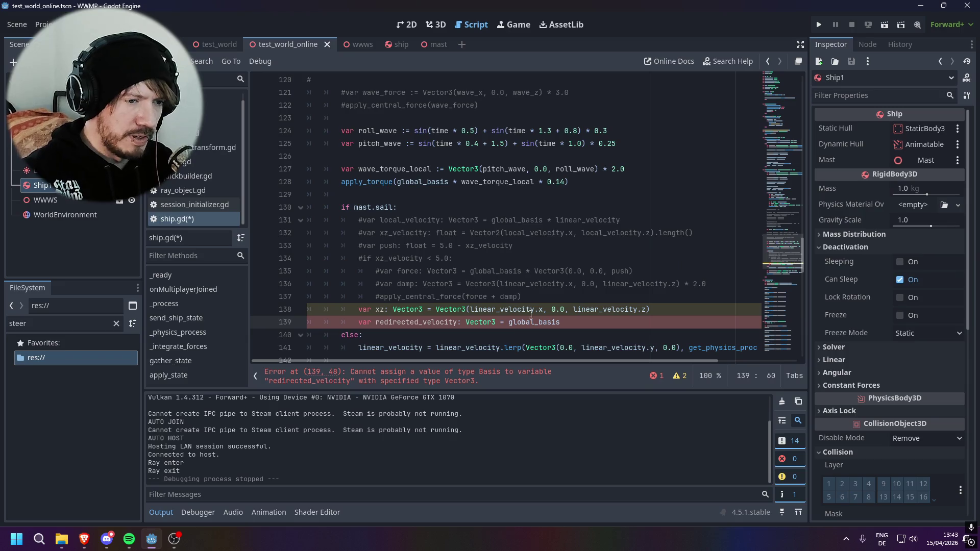
{"action": "type", "text": "* "}
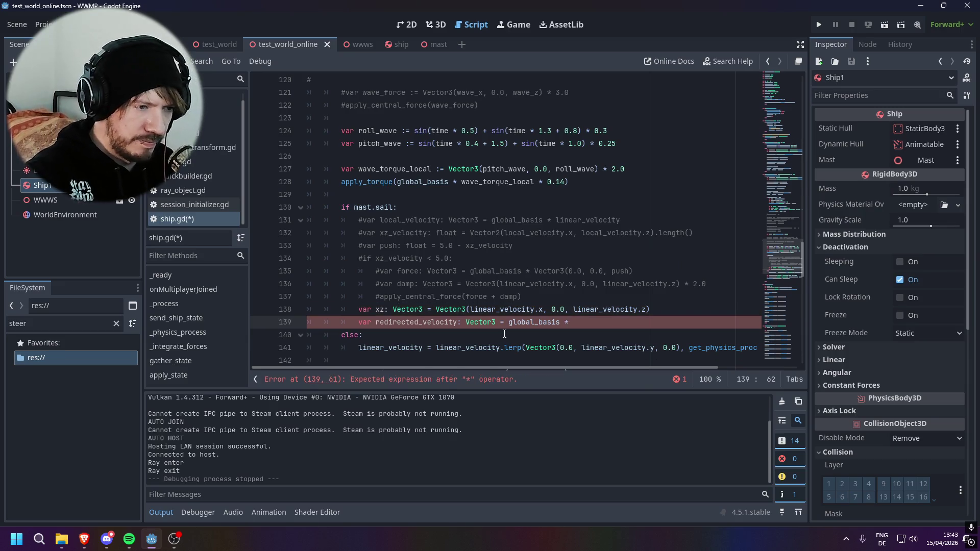
{"action": "type", "text": "Vector3"}
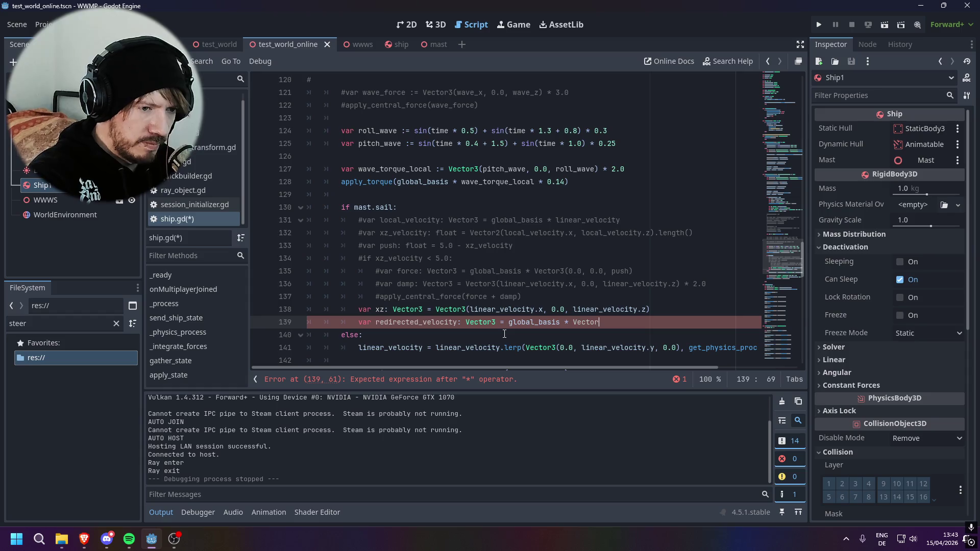
{"action": "type", "text": "("}
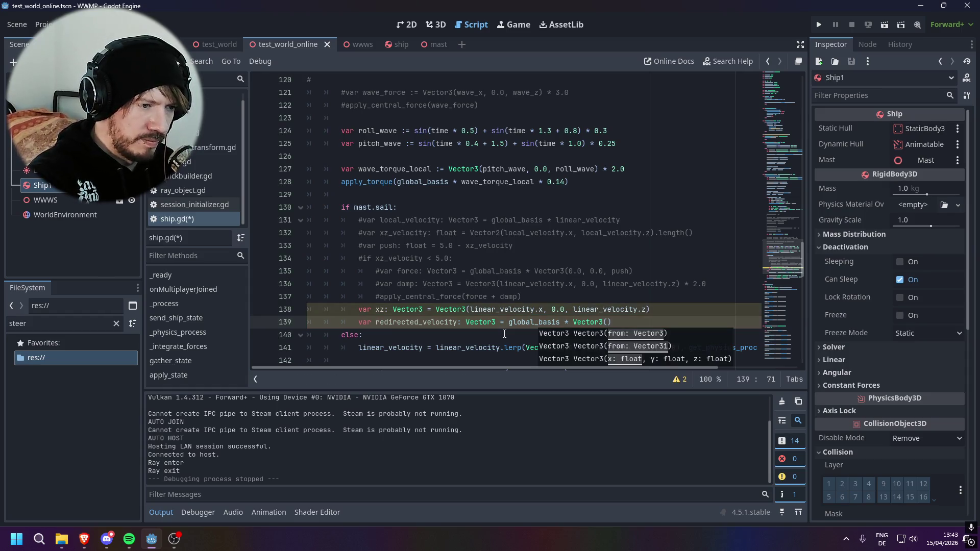
{"action": "type", "text": "xz."}
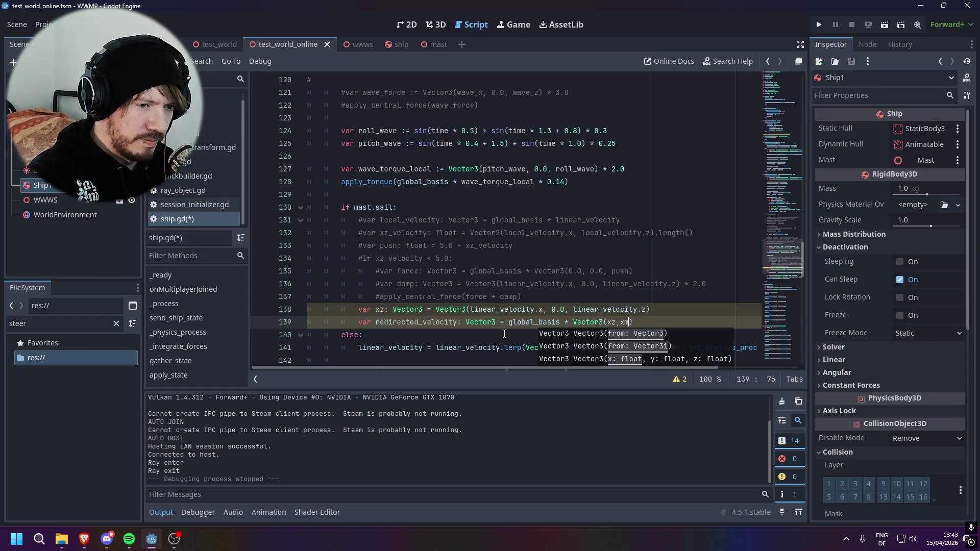
{"action": "type", "text": "x,"}
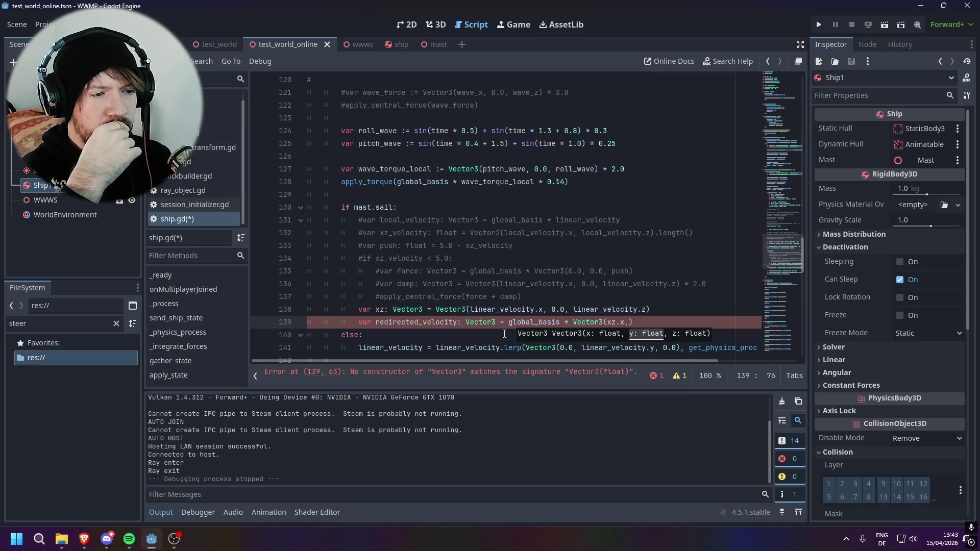
{"action": "left_click_drag", "start_coordinate": [496, 322], "coordinate": [358, 322]}
{"action": "type", "text": "lin"}
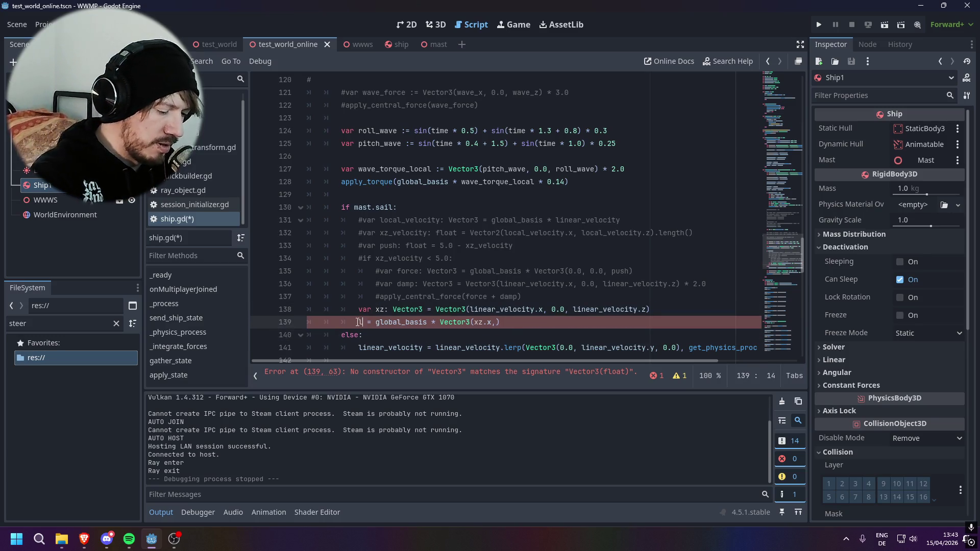
{"action": "type", "text": "ear_v"}
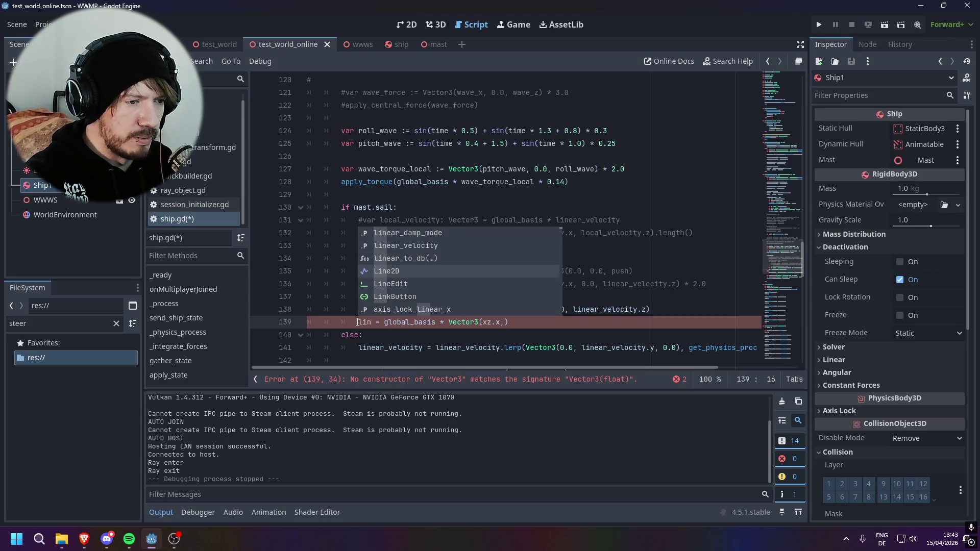
{"action": "key", "text": "Return"}
{"action": "left_click", "coordinate": [555, 322]}
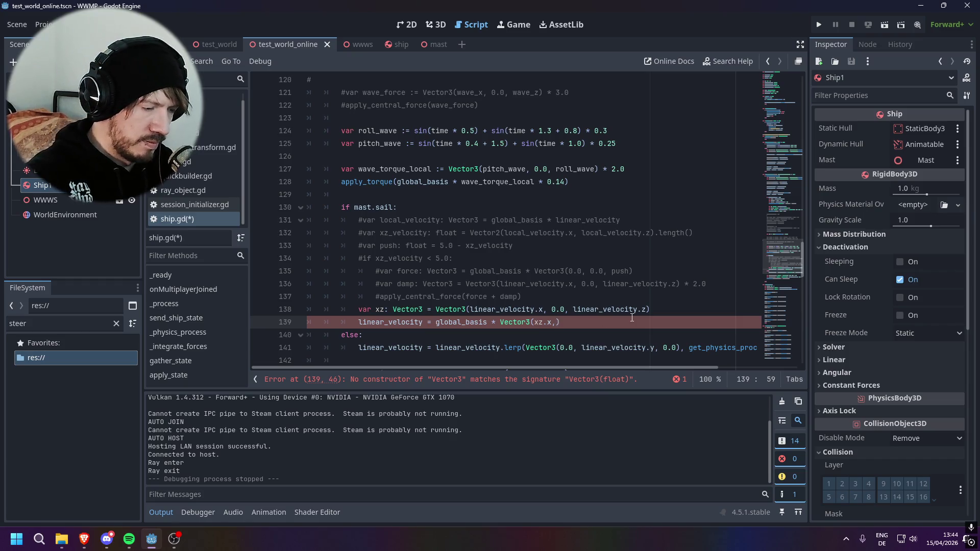
{"action": "type", "text": "lin"}
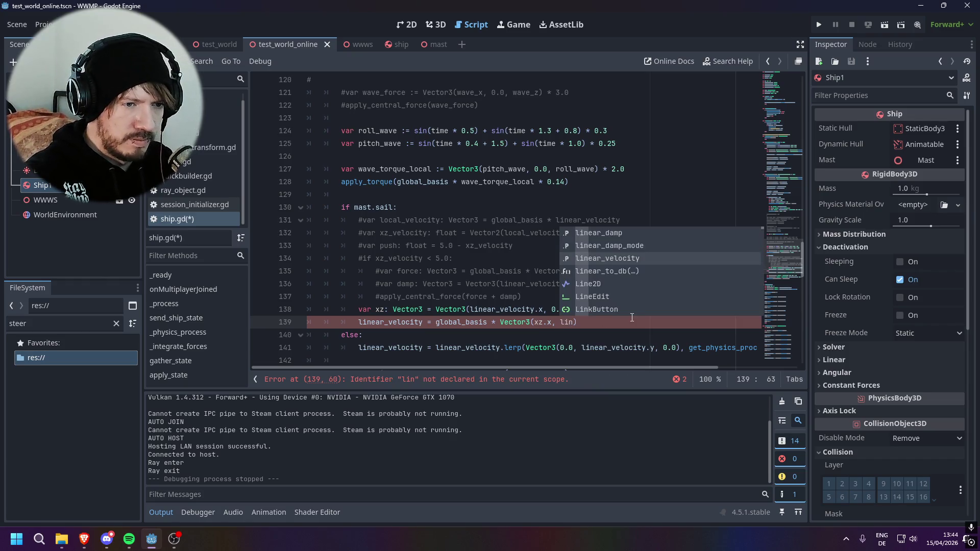
{"action": "key", "text": "Return"}
{"action": "type", "text": ".ym"}
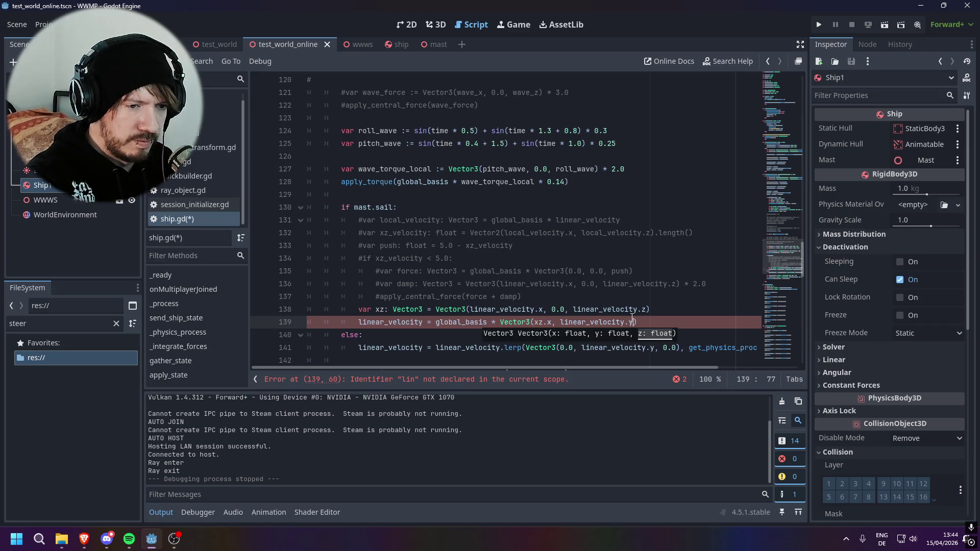
{"action": "key", "text": "BackSpace"}
{"action": "type", "text": ", xz"}
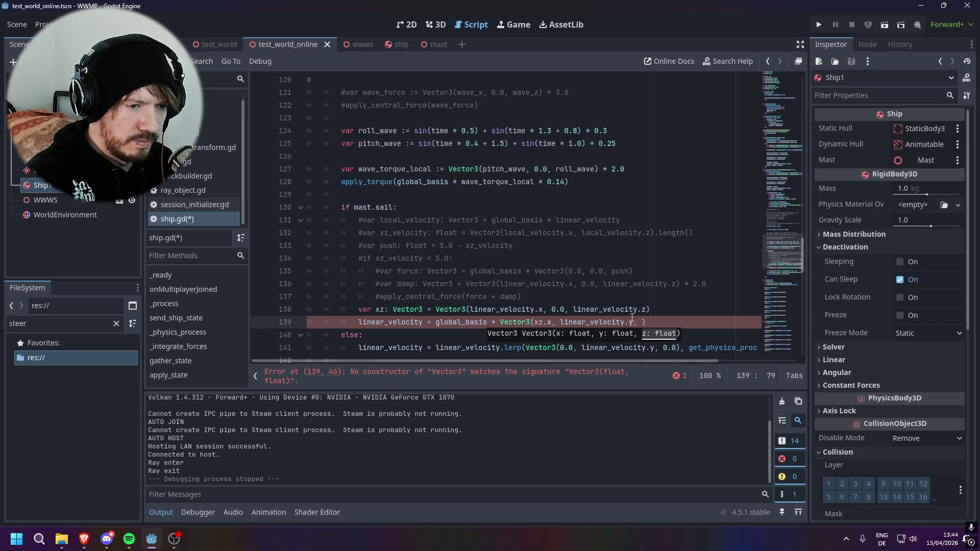
{"action": "type", "text": ".z"}
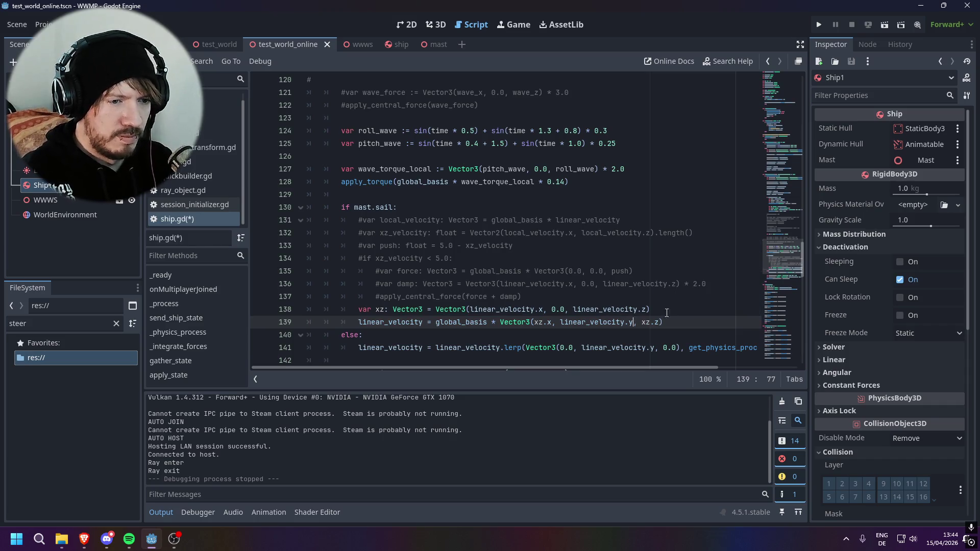
Save ship.gd with the rewritten line 139
{"action": "left_click", "coordinate": [675, 311]}
{"action": "scroll", "coordinate": [671, 301], "scroll_direction": "down", "scroll_amount": 1}
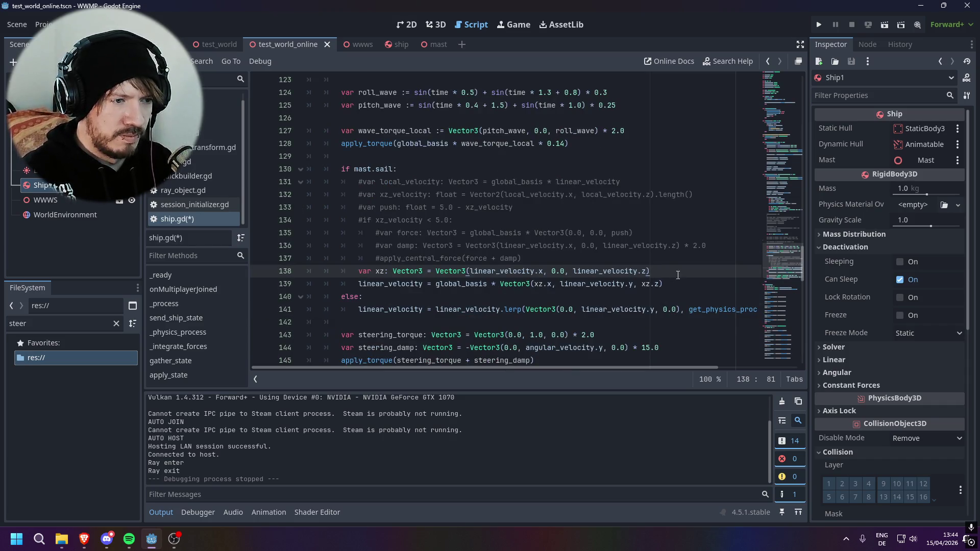
{"action": "left_click", "coordinate": [663, 257]}
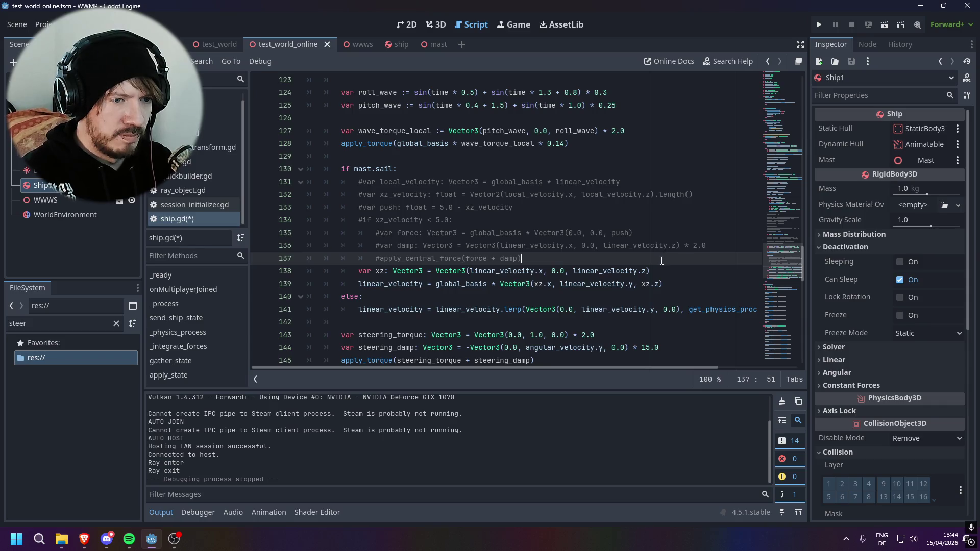
{"action": "left_click", "coordinate": [659, 271]}
{"action": "key", "text": "ctrl+s"}
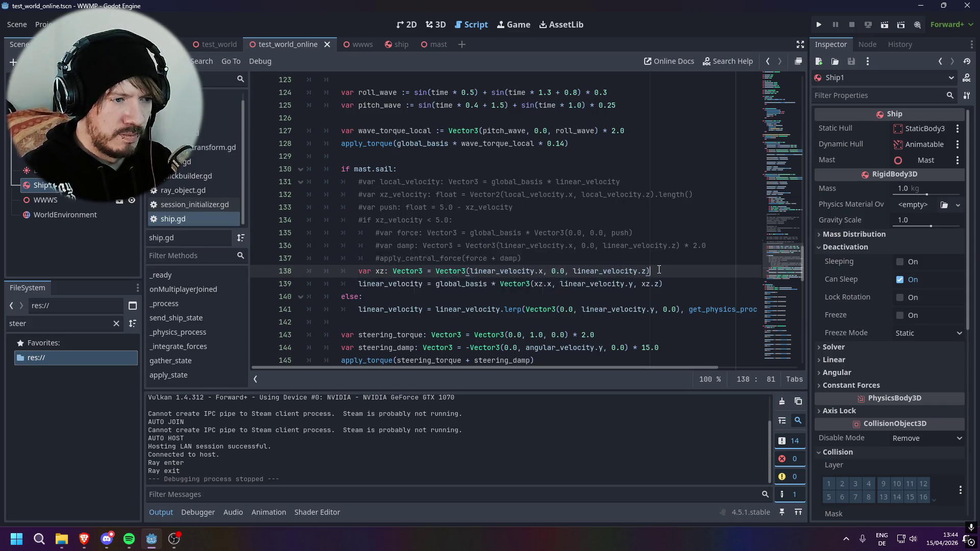
{"action": "scroll", "coordinate": [659, 270], "scroll_direction": "up", "scroll_amount": 1}
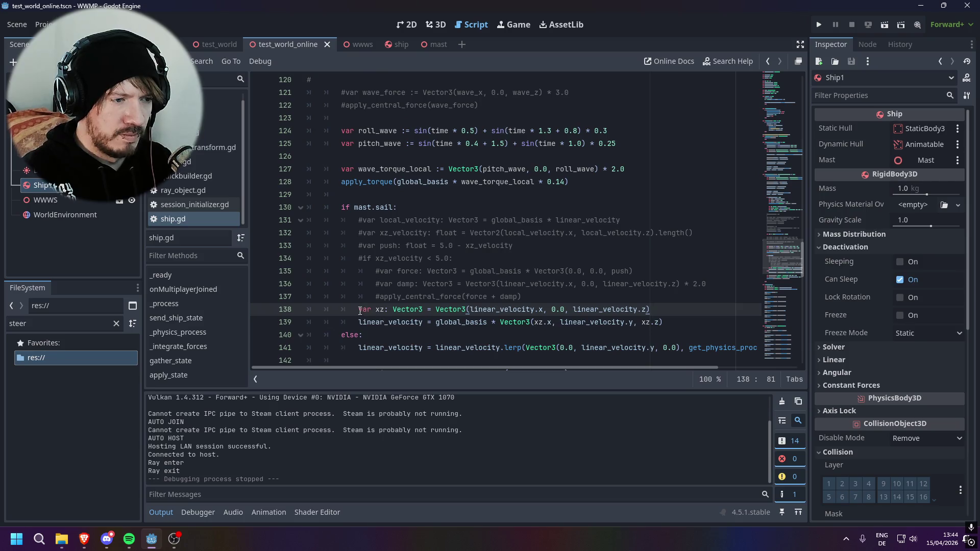
{"action": "left_click", "coordinate": [682, 321]}
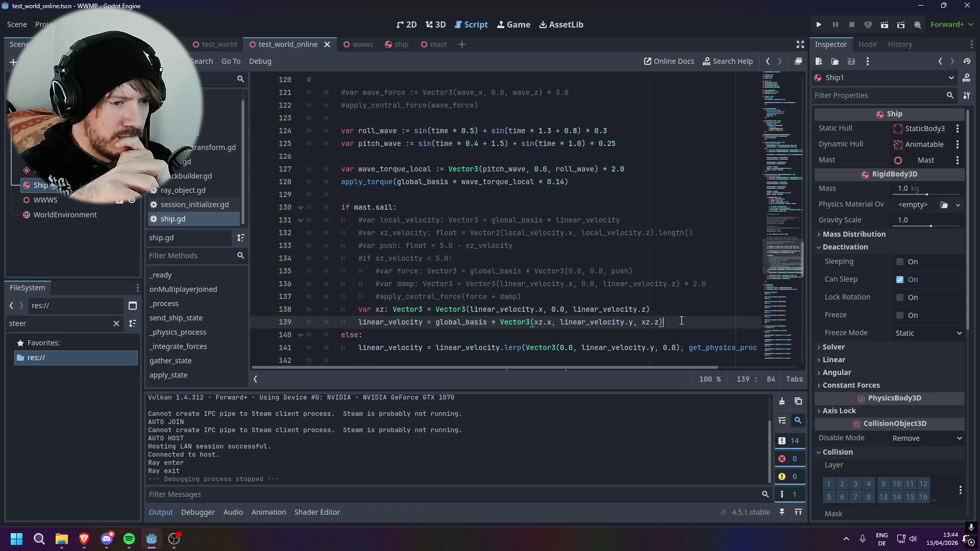
Uncomment the push-force block on lines 131–137, save, and run the game
{"action": "mouse_move", "coordinate": [521, 296]}
{"action": "left_mouse_down"}
{"action": "mouse_move", "coordinate": [536, 297]}
{"action": "mouse_move", "coordinate": [449, 284]}
{"action": "mouse_move", "coordinate": [388, 220]}
{"action": "mouse_move", "coordinate": [359, 218]}
{"action": "left_mouse_up"}
{"action": "key", "text": "ctrl+k"}
{"action": "key", "text": "ctrl+s"}
{"action": "left_click", "coordinate": [508, 246]}
{"action": "left_click", "coordinate": [884, 24]}
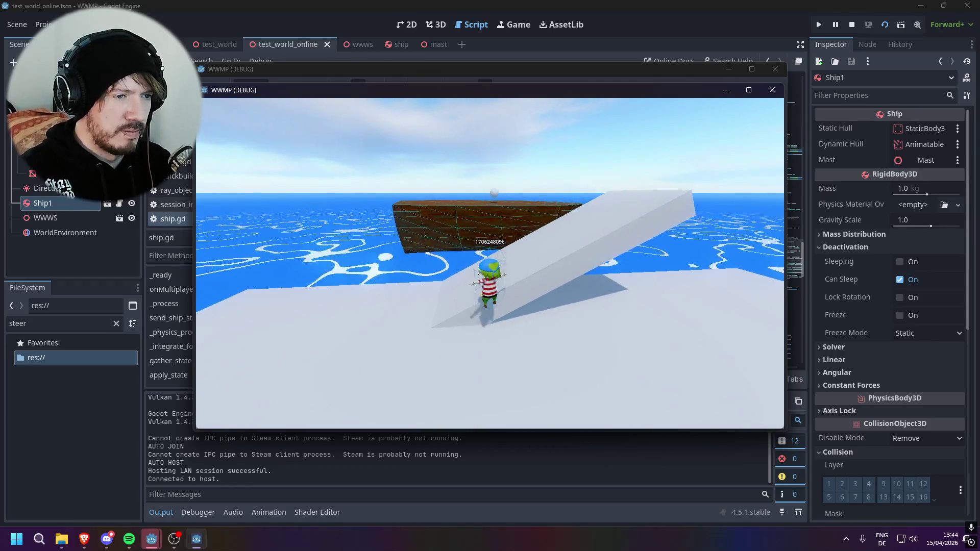
Stop the game and turn the ship along the X axis beside the white platform
{"action": "left_click", "coordinate": [852, 26]}
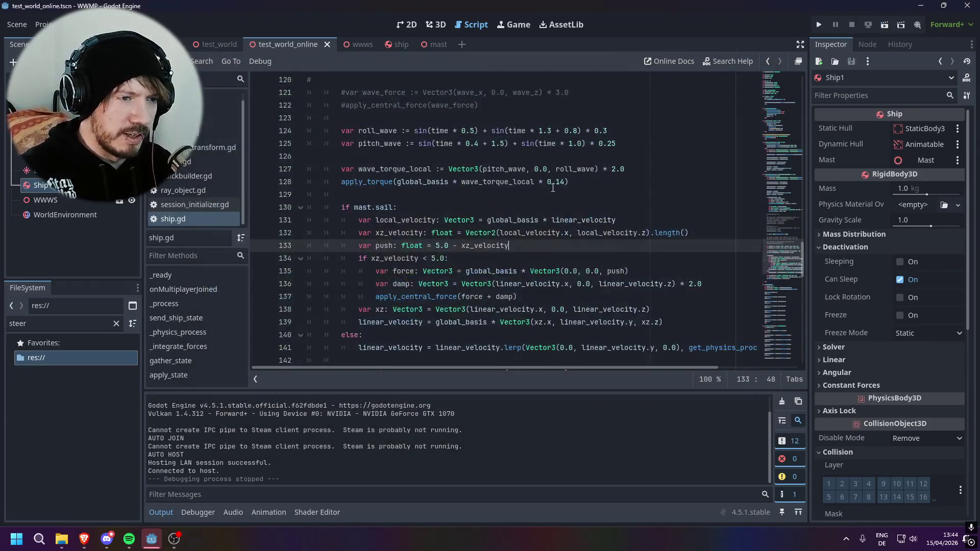
{"action": "left_click", "coordinate": [430, 27]}
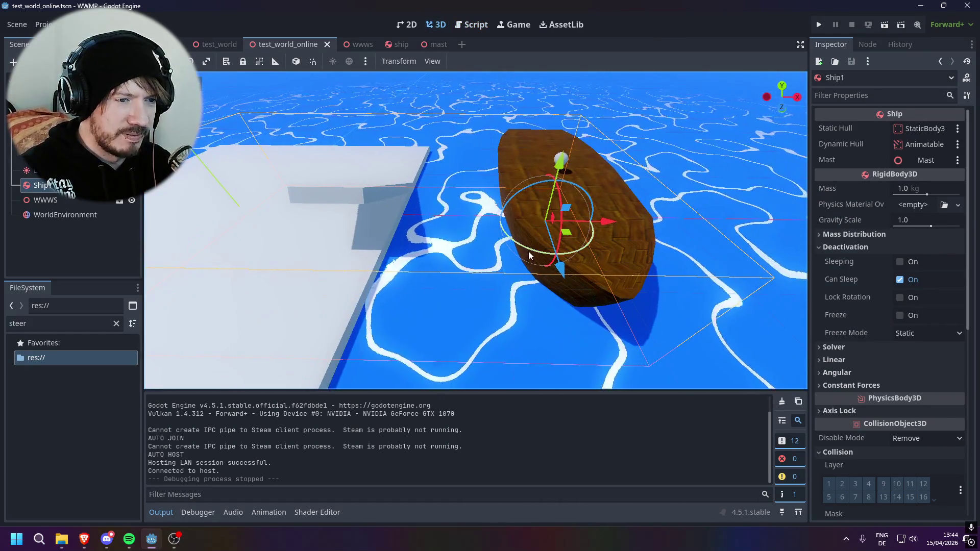
{"action": "left_click_drag", "start_coordinate": [528, 251], "coordinate": [557, 261]}
{"action": "left_click_drag", "start_coordinate": [613, 222], "coordinate": [589, 225]}
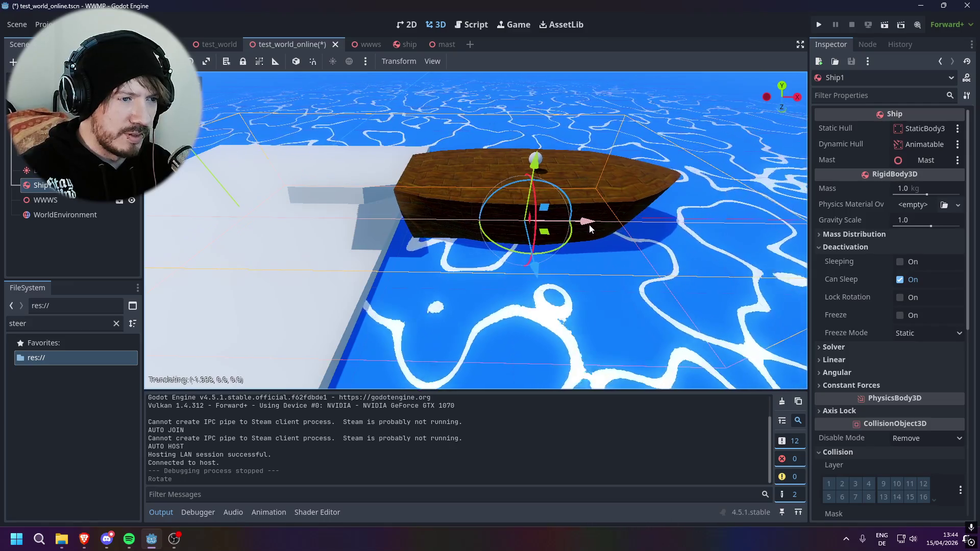
Test-run the game with the moved ship, then return to ship.gd
{"action": "left_click", "coordinate": [886, 26]}
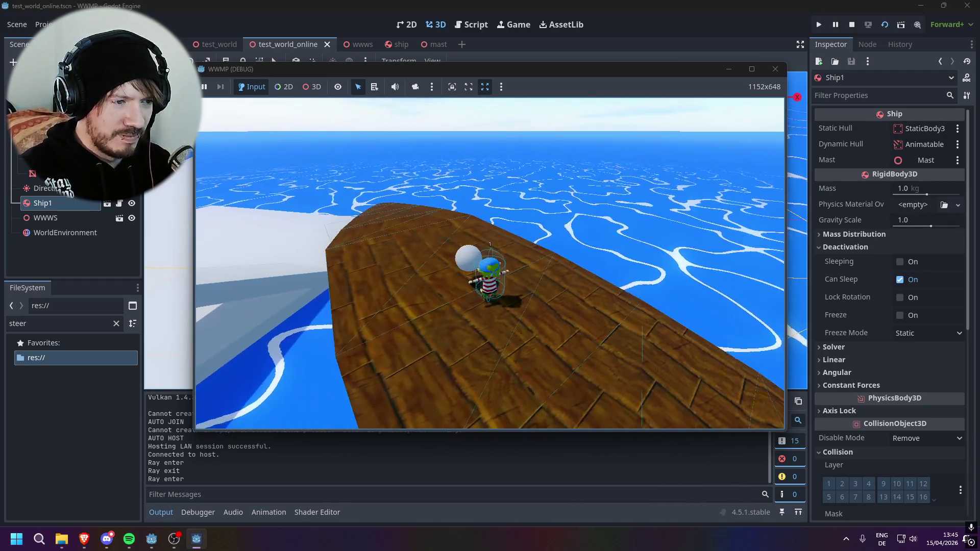
{"action": "left_click", "coordinate": [851, 24]}
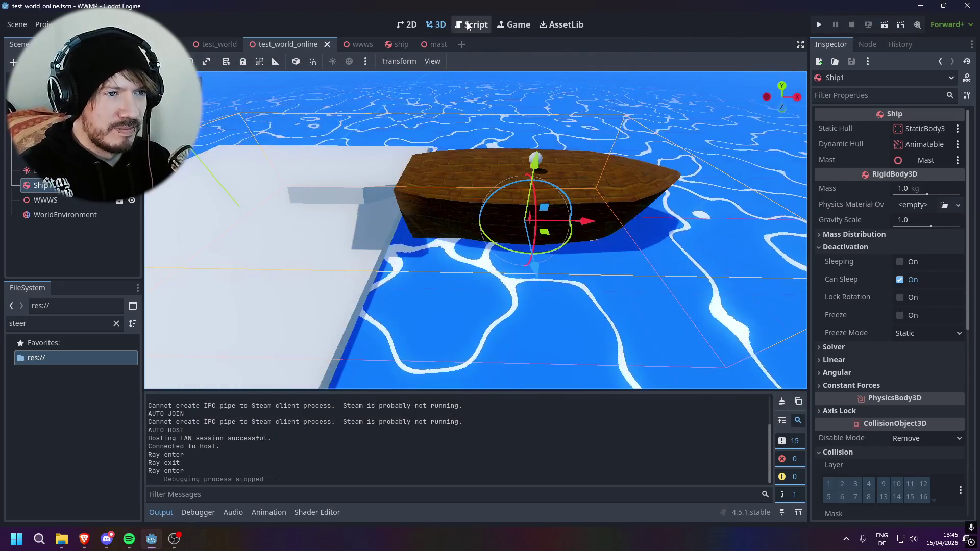
{"action": "left_click", "coordinate": [471, 24]}
{"action": "scroll", "coordinate": [521, 302], "scroll_direction": "down", "scroll_amount": 1}
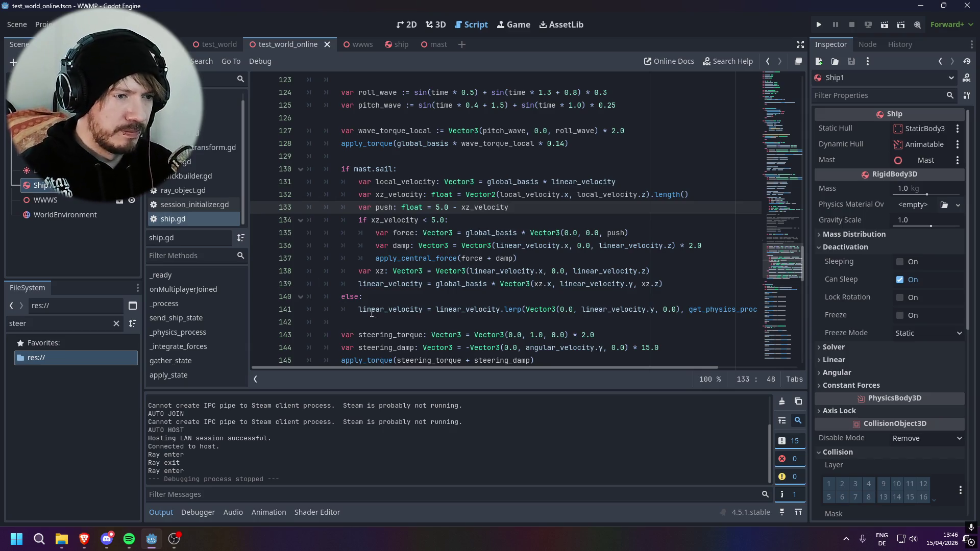
Try replacing local_velocity with linear_velocity on lines 131–132, then undo those renames
{"action": "left_click", "coordinate": [480, 219]}
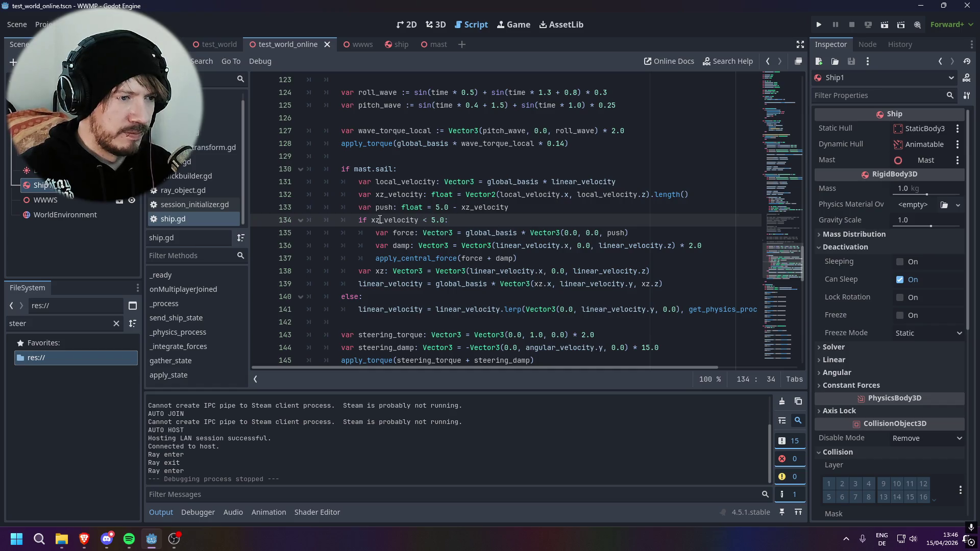
{"action": "left_click", "coordinate": [525, 209]}
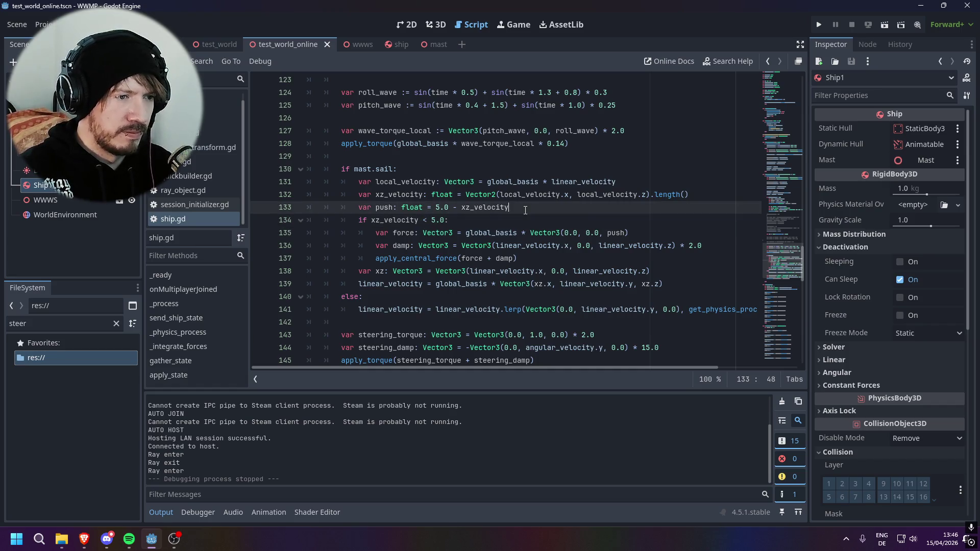
{"action": "left_click", "coordinate": [407, 173]}
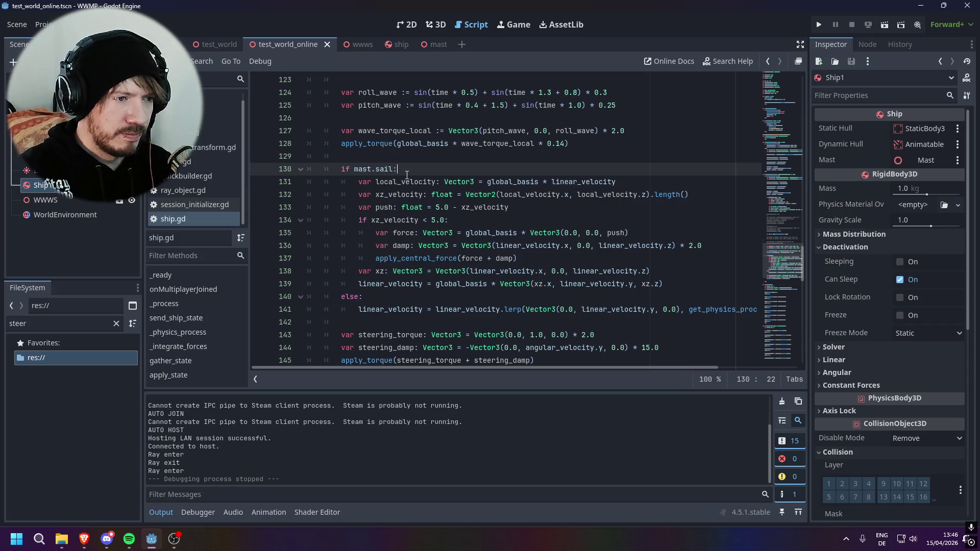
{"action": "left_click", "coordinate": [516, 207]}
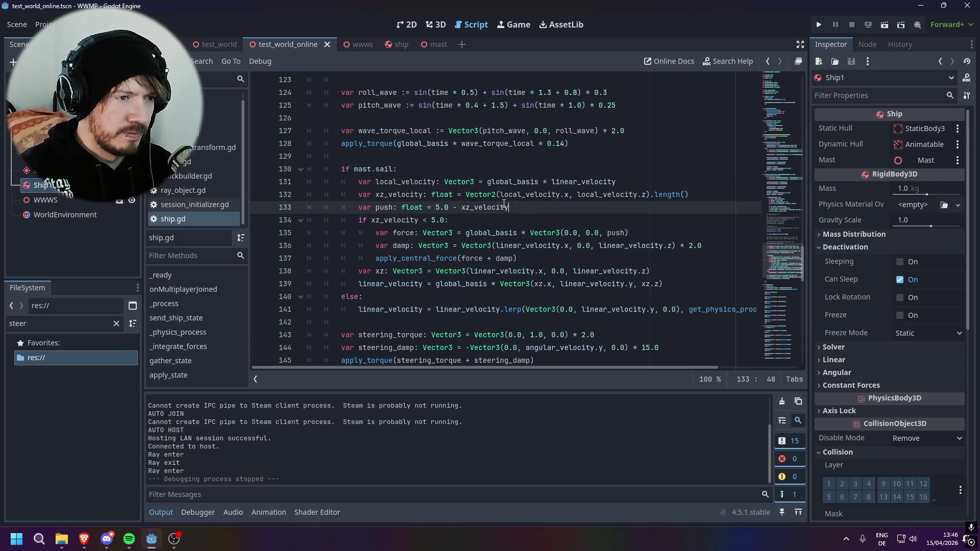
{"action": "double_click", "coordinate": [397, 284]}
{"action": "key", "text": "ctrl+c"}
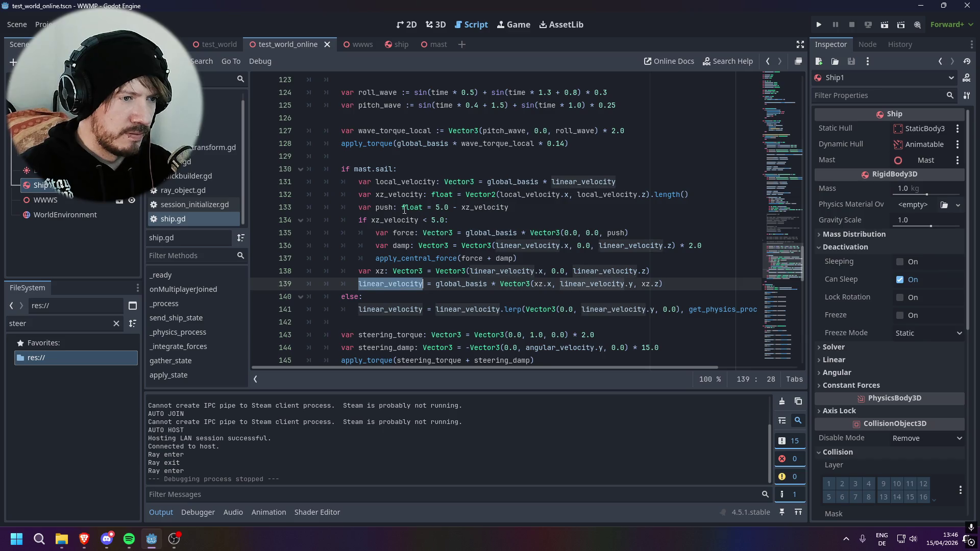
{"action": "double_click", "coordinate": [411, 183]}
{"action": "key", "text": "ctrl+v"}
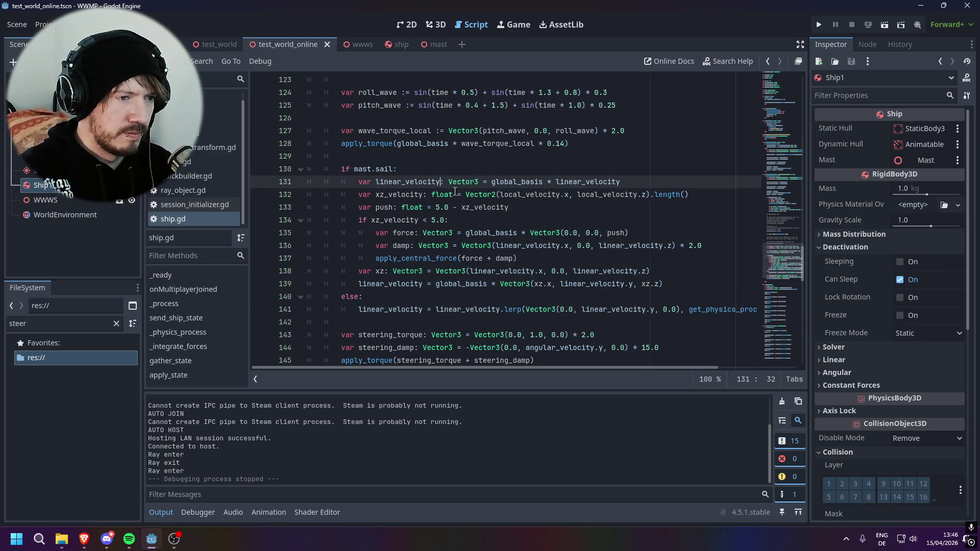
{"action": "double_click", "coordinate": [530, 195]}
{"action": "key", "text": "ctrl+v"}
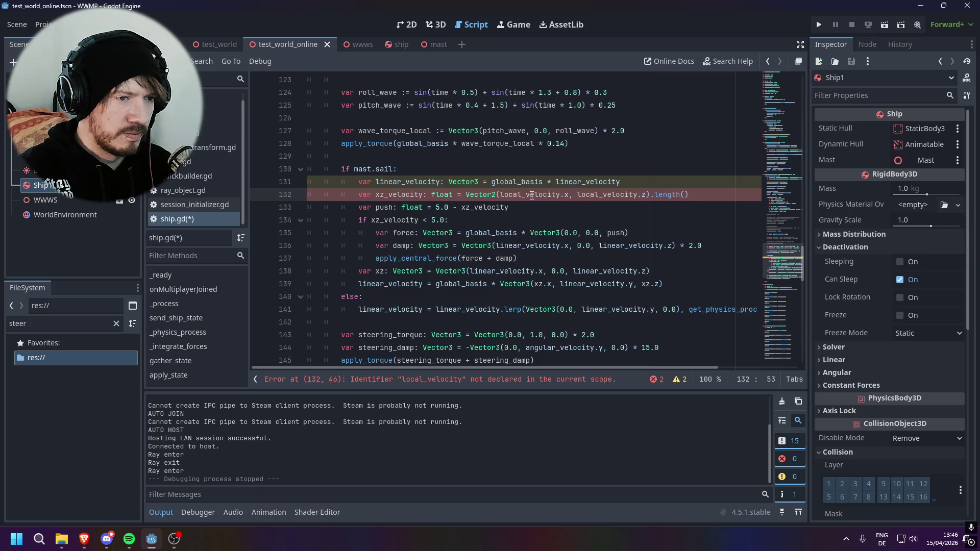
{"action": "double_click", "coordinate": [620, 195]}
{"action": "key", "text": "ctrl+v"}
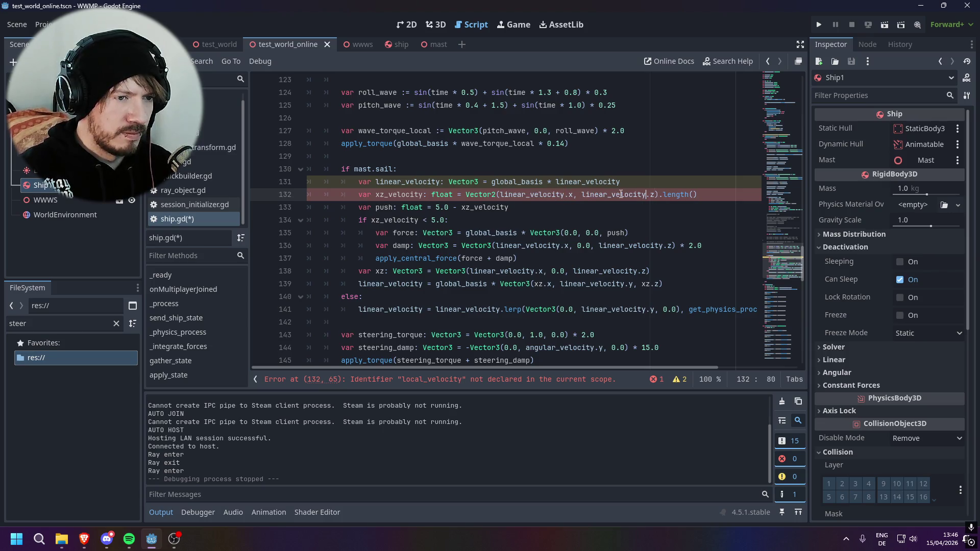
{"action": "mouse_move", "coordinate": [594, 182]}
{"action": "left_mouse_down"}
{"action": "mouse_move", "coordinate": [620, 181]}
{"action": "mouse_move", "coordinate": [242, 182]}
{"action": "left_mouse_up"}
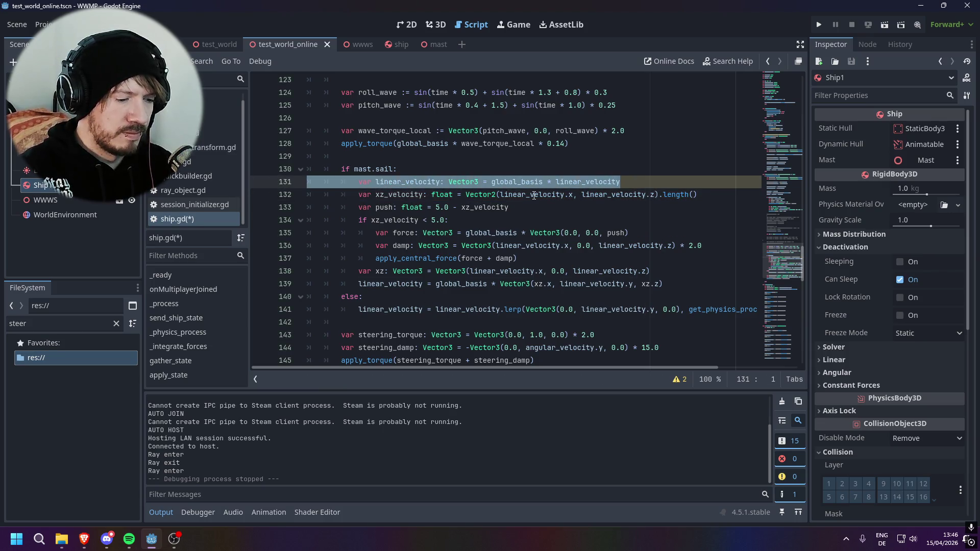
{"action": "key", "text": "ctrl+z"}
{"action": "key", "text": "ctrl+z"}
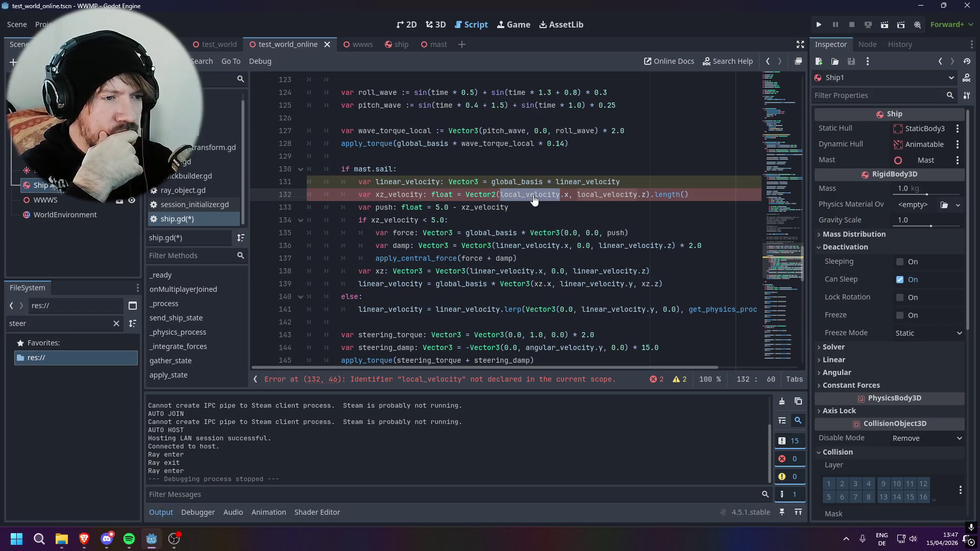
{"action": "key", "text": "ctrl+z"}
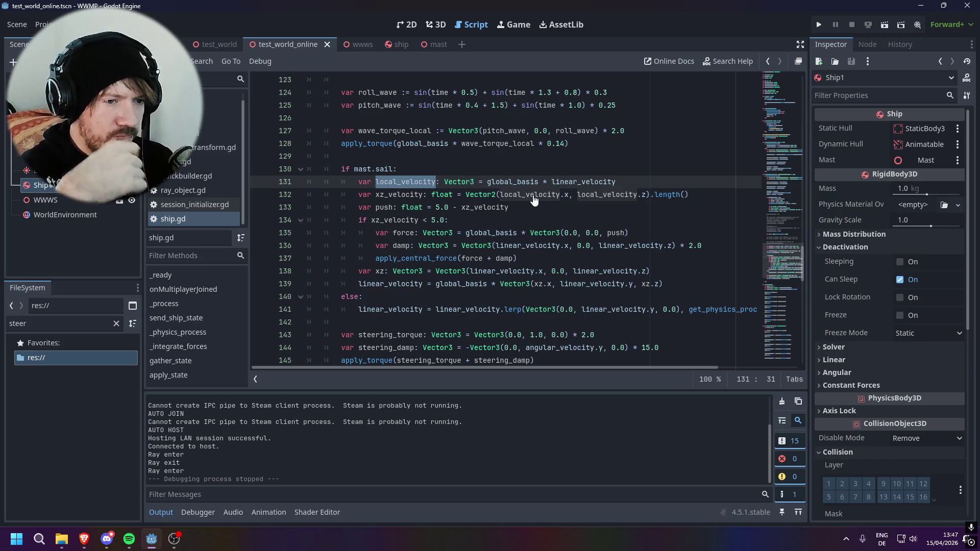
Comment out the velocity-redirect lines 138–139 and run the current scene
{"action": "mouse_move", "coordinate": [672, 283]}
{"action": "left_mouse_down"}
{"action": "mouse_move", "coordinate": [341, 272]}
{"action": "mouse_move", "coordinate": [359, 273]}
{"action": "left_mouse_up"}
{"action": "key", "text": "ctrl+k"}
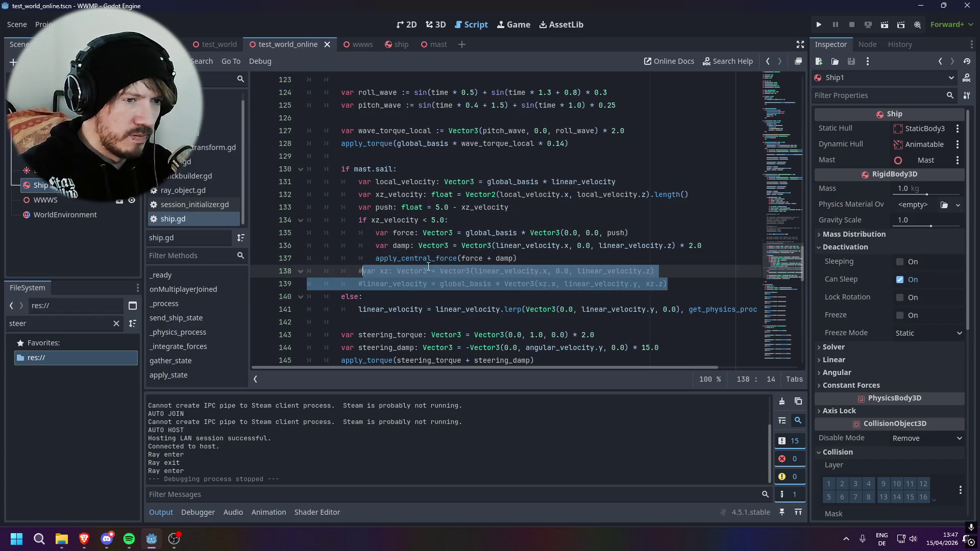
{"action": "left_click", "coordinate": [617, 213]}
{"action": "left_click", "coordinate": [886, 26]}
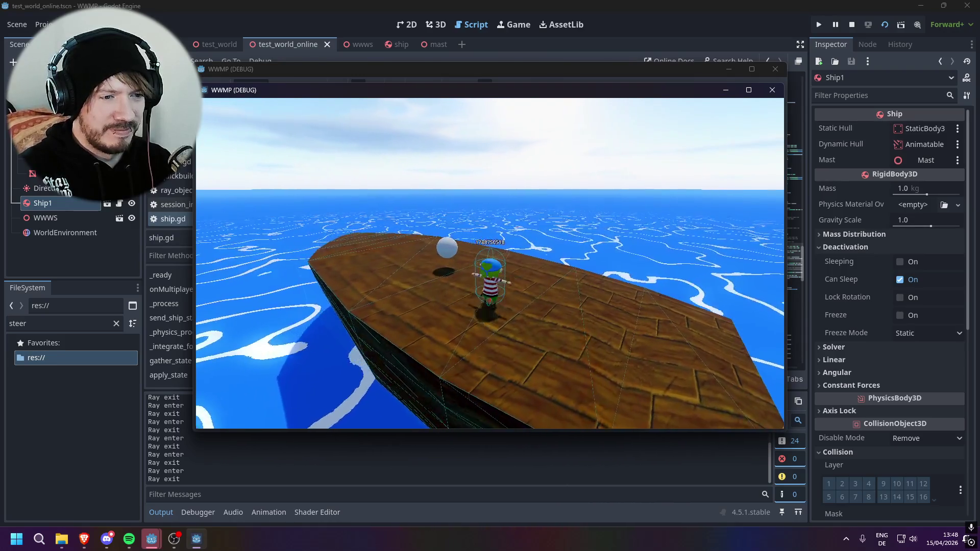
Stop the test run, move to line 134 in ship.gd, and bring Brave forward
{"action": "left_click", "coordinate": [851, 25]}
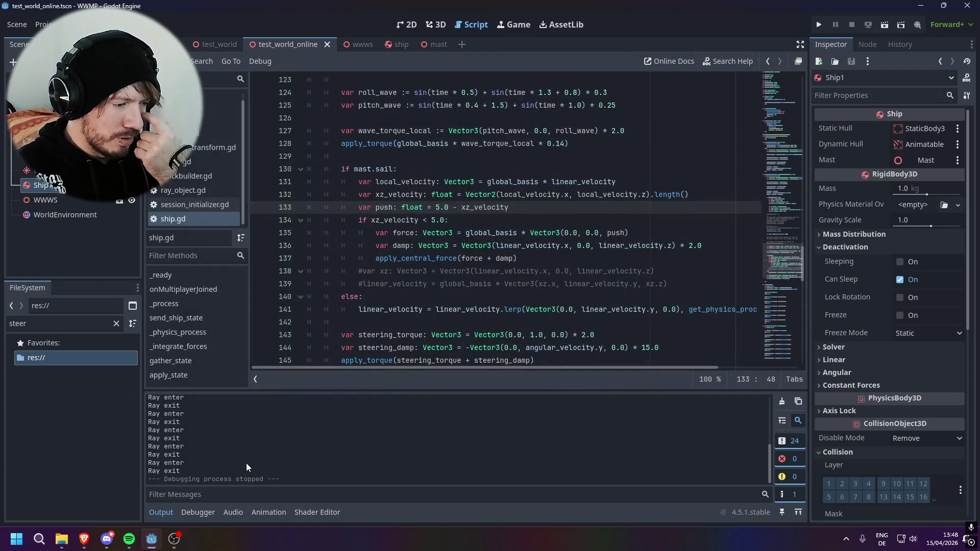
{"action": "key", "text": "Down"}
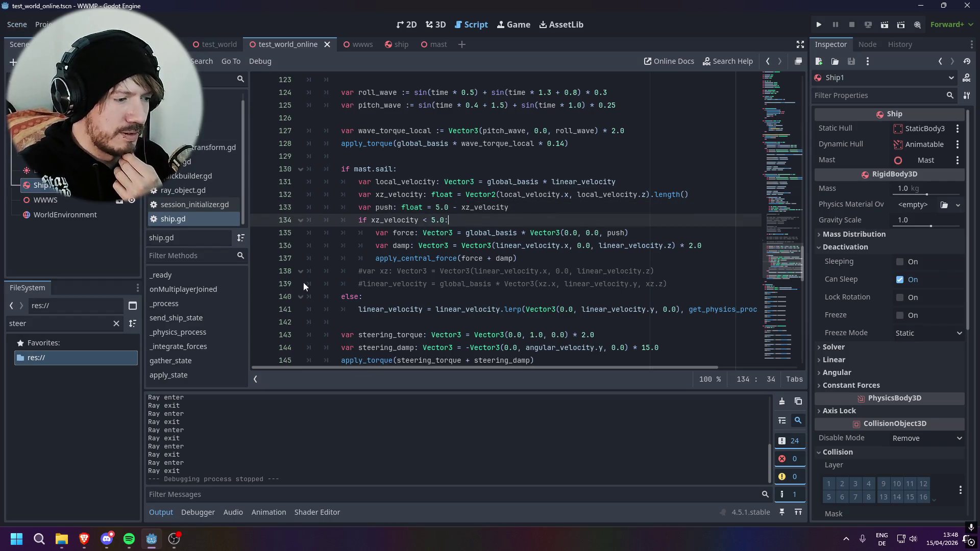
{"action": "mouse_move", "coordinate": [84, 539]}
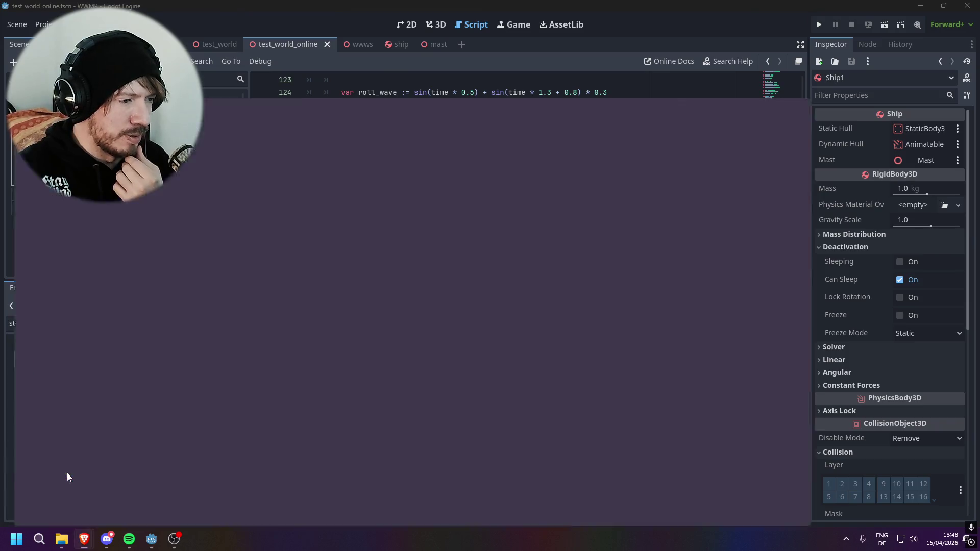
{"action": "left_click", "coordinate": [66, 473]}
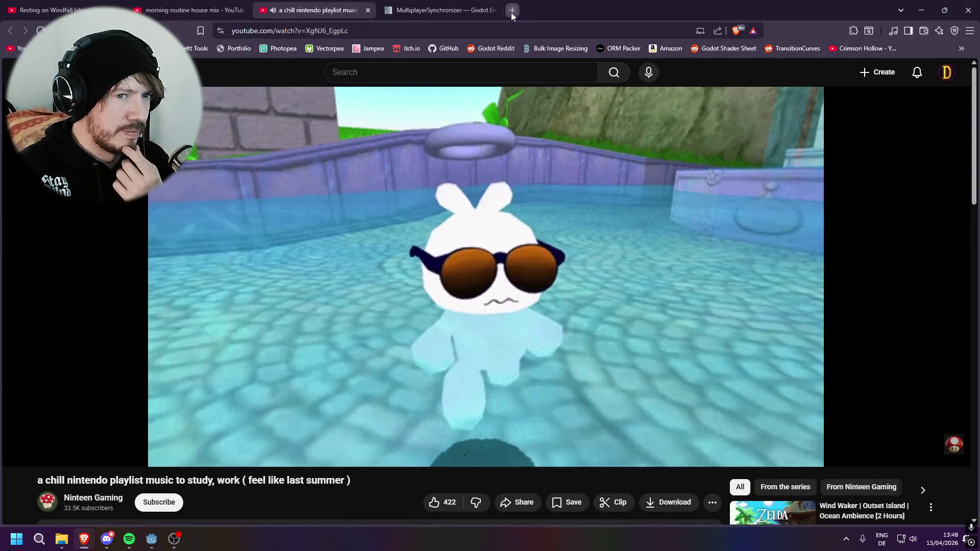
Open YouTube in a new tab and begin typing a 'spring damper' search
{"action": "left_click", "coordinate": [512, 10]}
{"action": "left_click", "coordinate": [18, 48]}
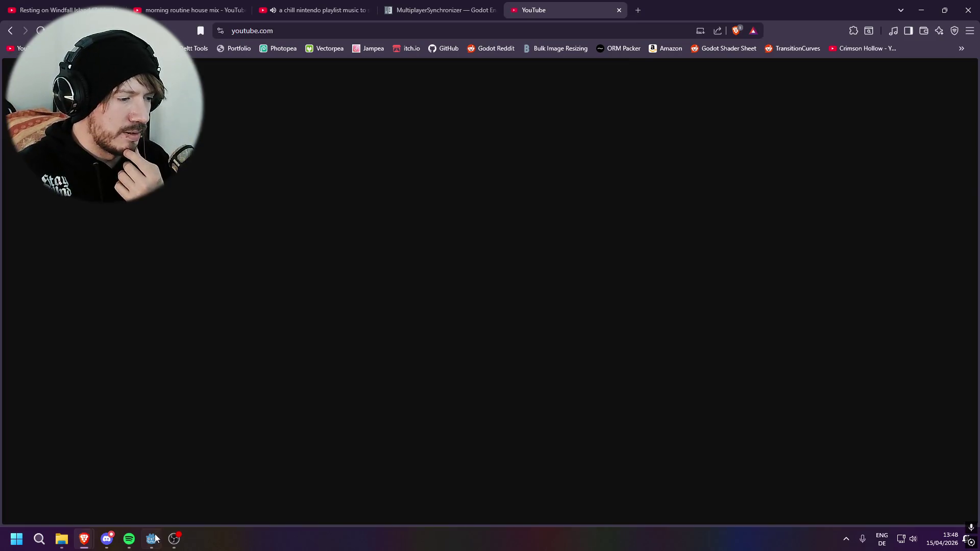
{"action": "mouse_move", "coordinate": [153, 538]}
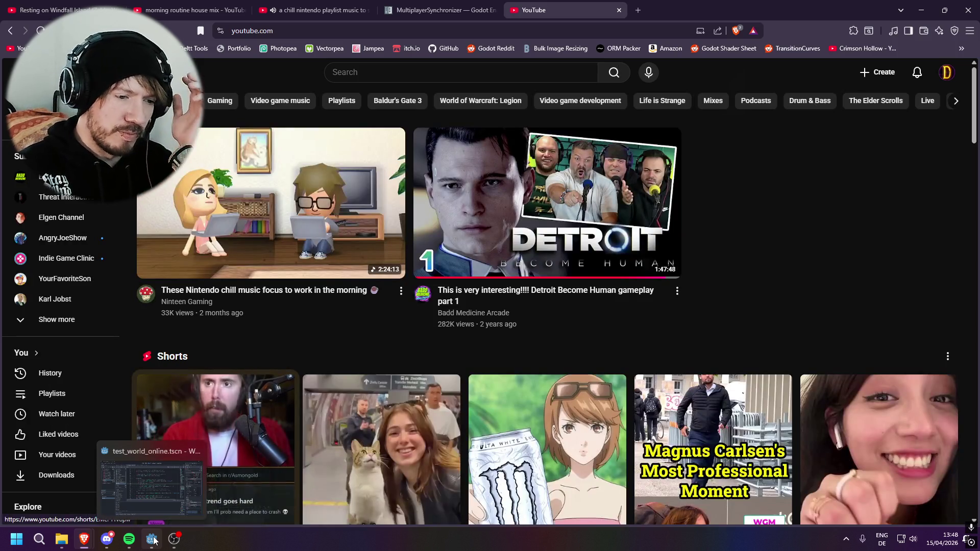
{"action": "left_click", "coordinate": [402, 72]}
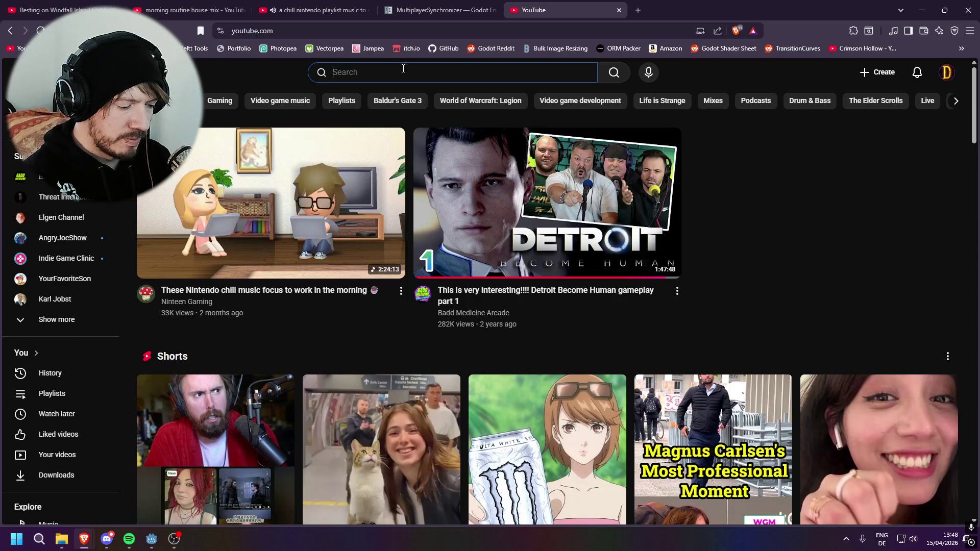
{"action": "type", "text": "pring dampe"}
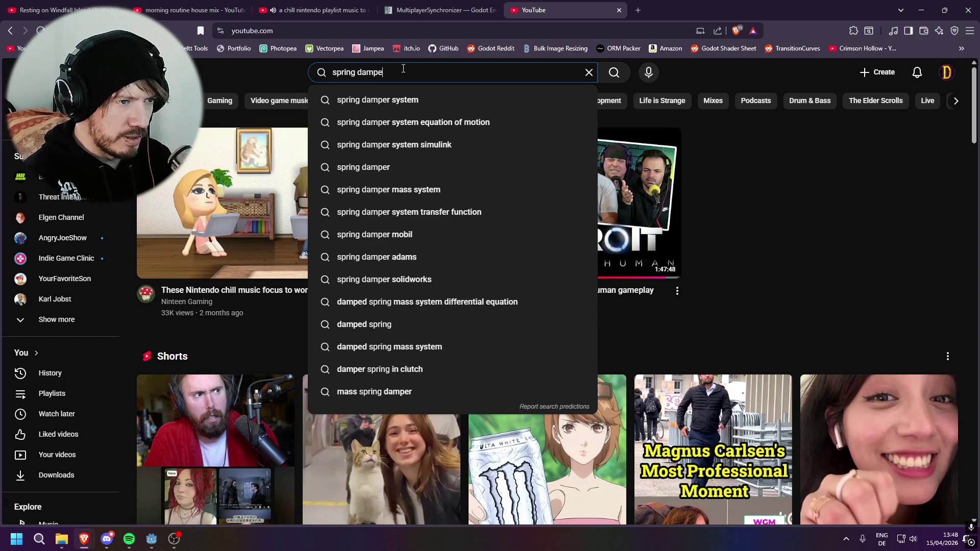
{"action": "type", "text": "torial"}
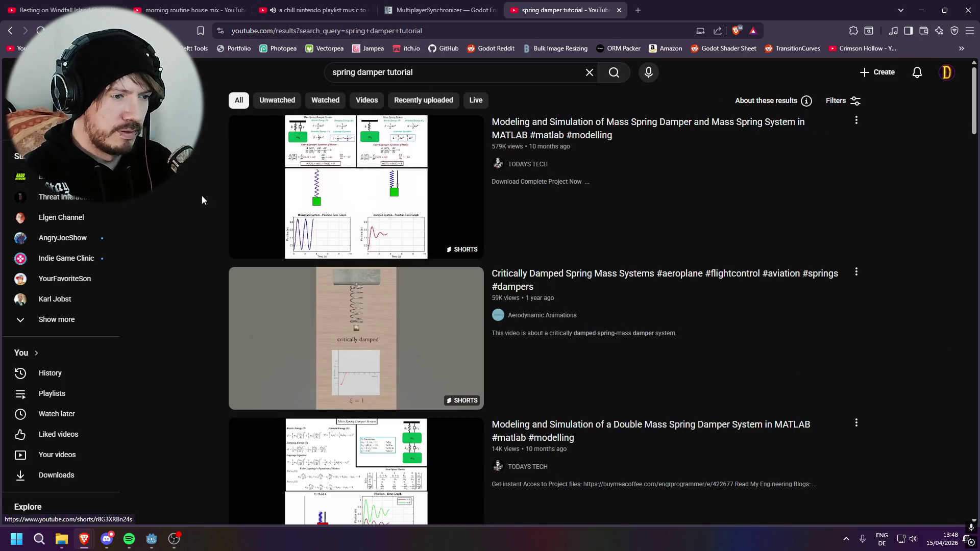
Open the Toyful Games channel from the results and pause its autoplaying trailer
{"action": "scroll", "coordinate": [201, 198], "scroll_direction": "down", "scroll_amount": 12}
{"action": "scroll", "coordinate": [199, 216], "scroll_direction": "down", "scroll_amount": 5}
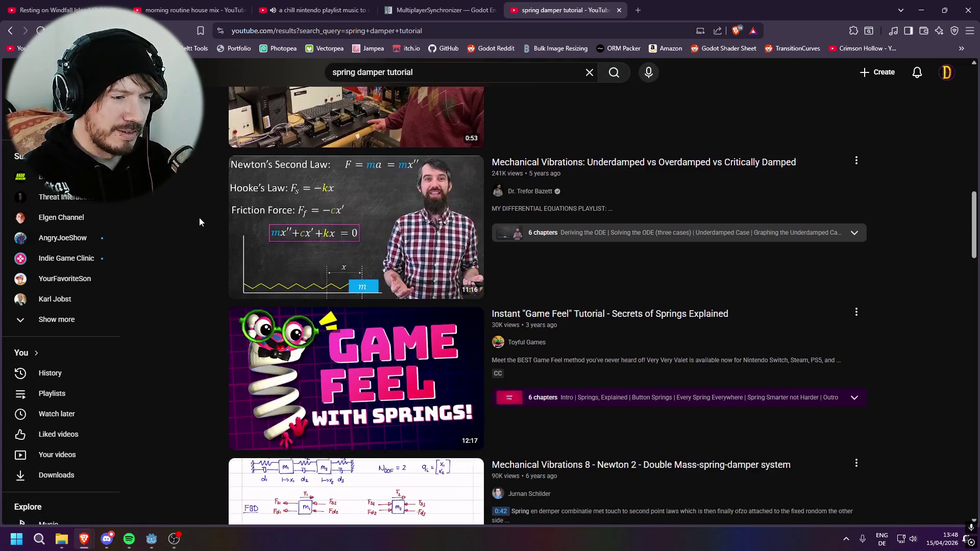
{"action": "scroll", "coordinate": [199, 219], "scroll_direction": "down", "scroll_amount": 8}
{"action": "scroll", "coordinate": [199, 219], "scroll_direction": "up", "scroll_amount": 7}
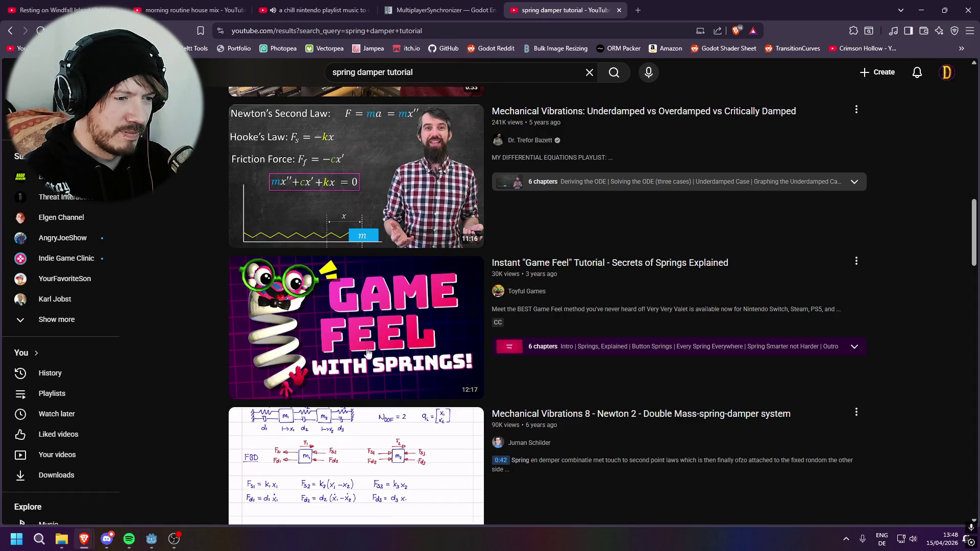
{"action": "mouse_move", "coordinate": [463, 312]}
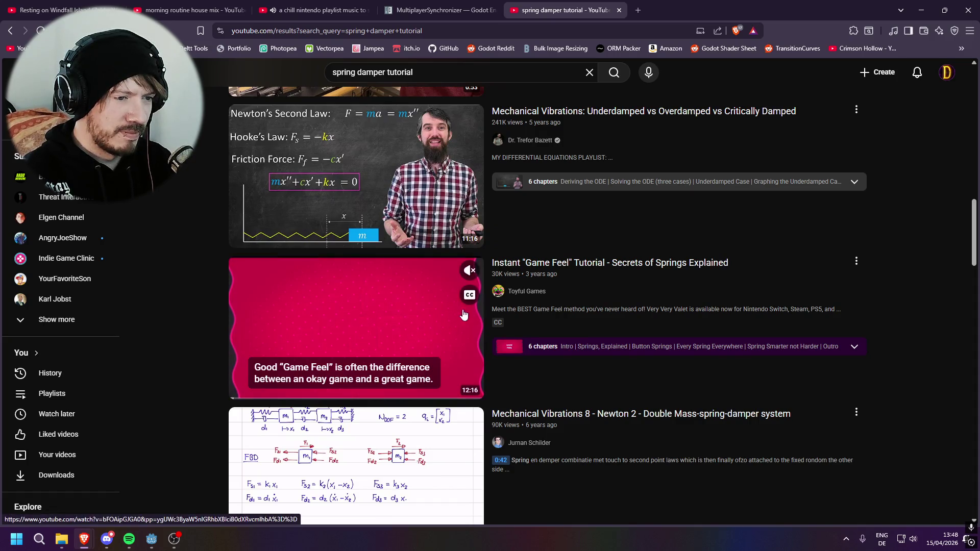
{"action": "left_click", "coordinate": [534, 298]}
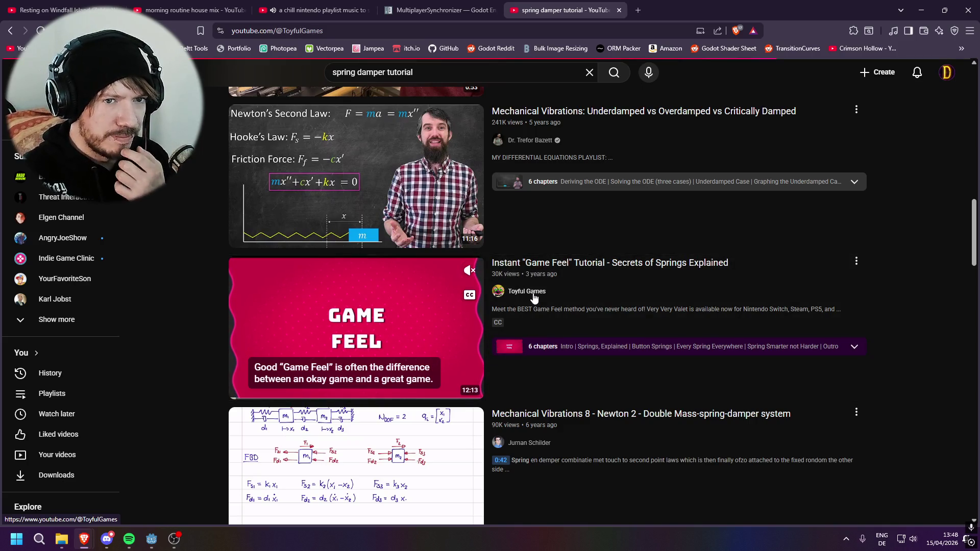
{"action": "scroll", "coordinate": [534, 260], "scroll_direction": "down", "scroll_amount": 3}
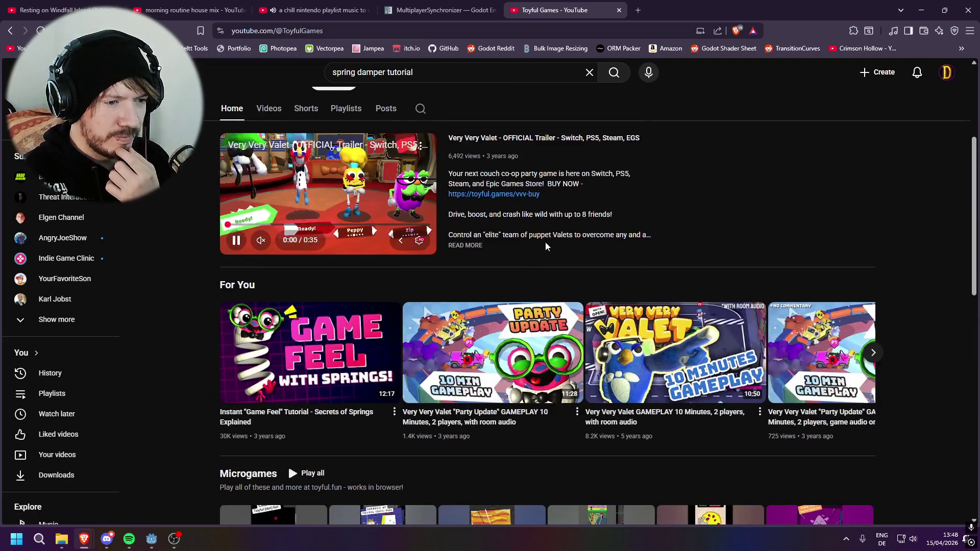
{"action": "left_click", "coordinate": [313, 195]}
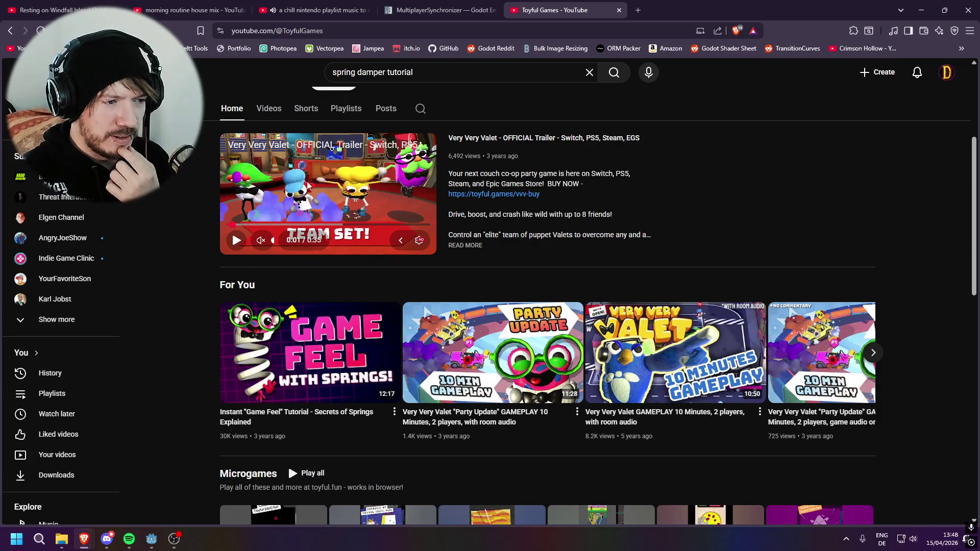
Open 'Making Custom Car Physics in Unity' from the channel's Videos list
{"action": "scroll", "coordinate": [288, 198], "scroll_direction": "down", "scroll_amount": 4}
{"action": "scroll", "coordinate": [269, 269], "scroll_direction": "up", "scroll_amount": 7}
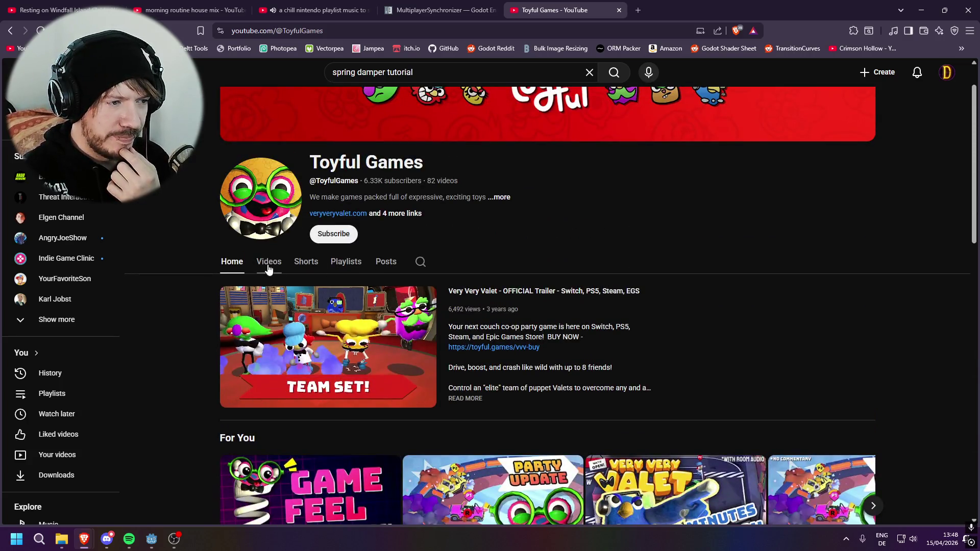
{"action": "left_click", "coordinate": [268, 269]}
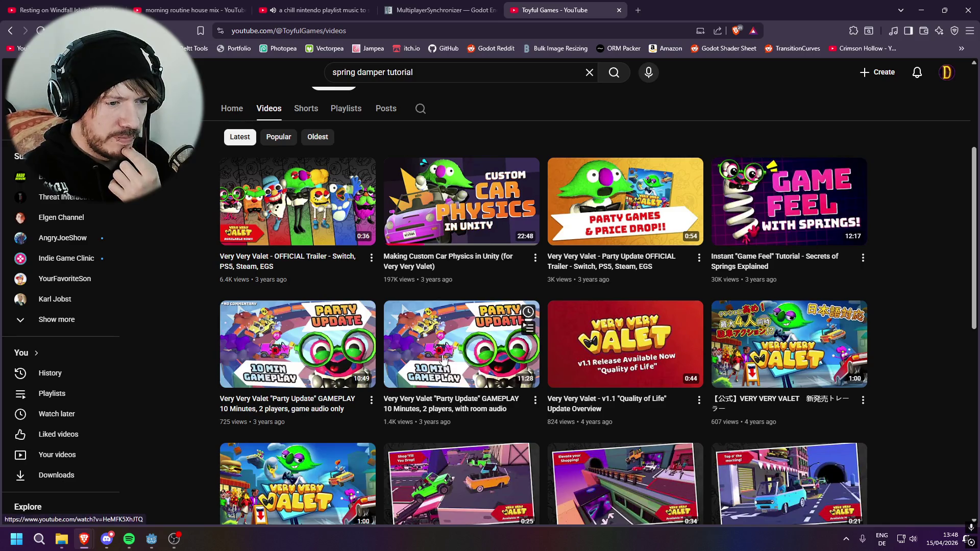
{"action": "scroll", "coordinate": [443, 360], "scroll_direction": "down", "scroll_amount": 2}
{"action": "scroll", "coordinate": [439, 360], "scroll_direction": "up", "scroll_amount": 4}
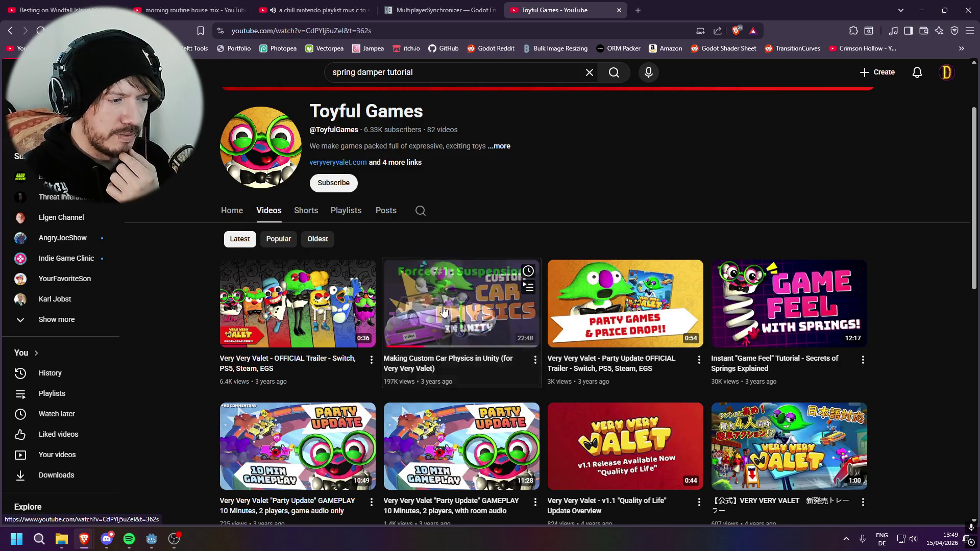
{"action": "left_click", "coordinate": [428, 323]}
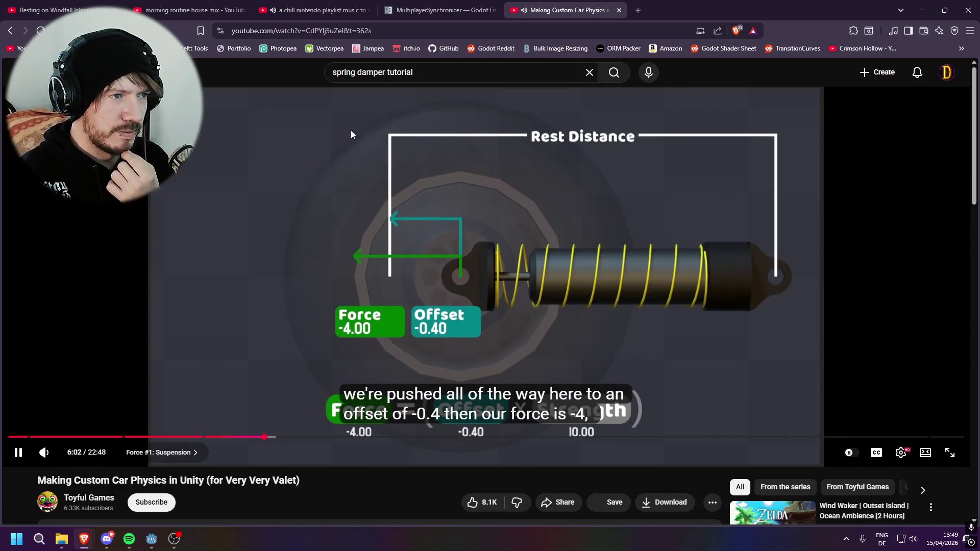
Pause the background music, rewind the car physics video near its start, and play it full screen
{"action": "left_click", "coordinate": [316, 10]}
{"action": "left_click", "coordinate": [339, 254]}
{"action": "left_click", "coordinate": [512, 6]}
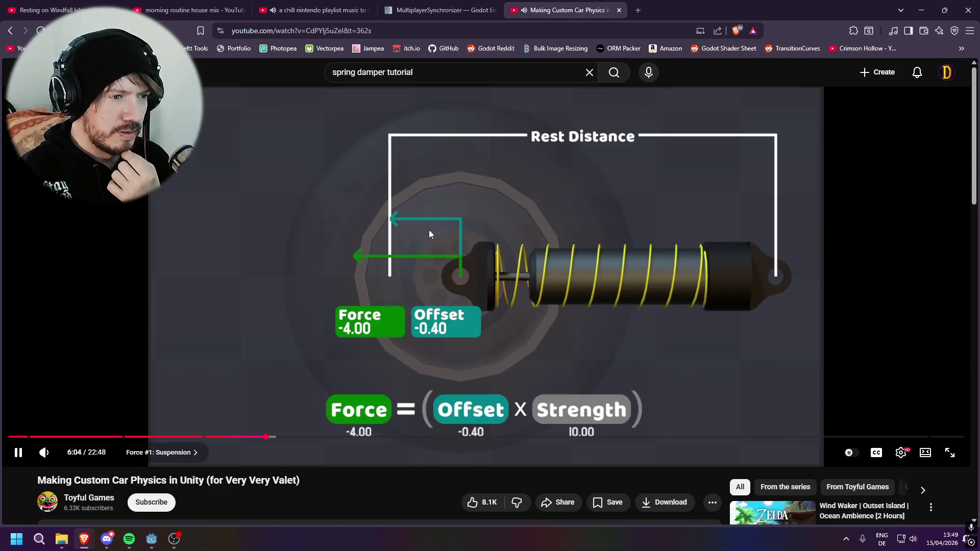
{"action": "mouse_move", "coordinate": [22, 437]}
{"action": "left_mouse_down"}
{"action": "mouse_move", "coordinate": [14, 436]}
{"action": "mouse_move", "coordinate": [31, 444]}
{"action": "left_mouse_up"}
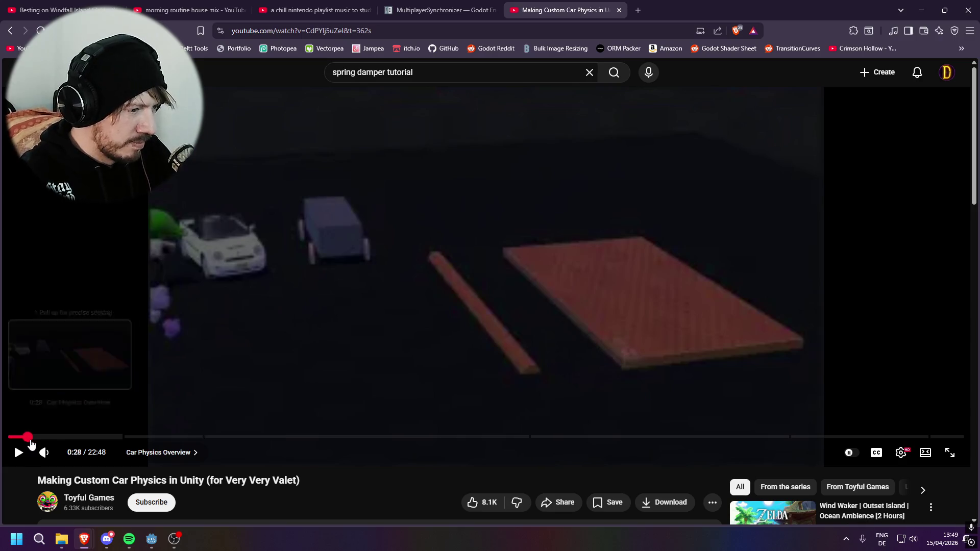
{"action": "mouse_move", "coordinate": [59, 455]}
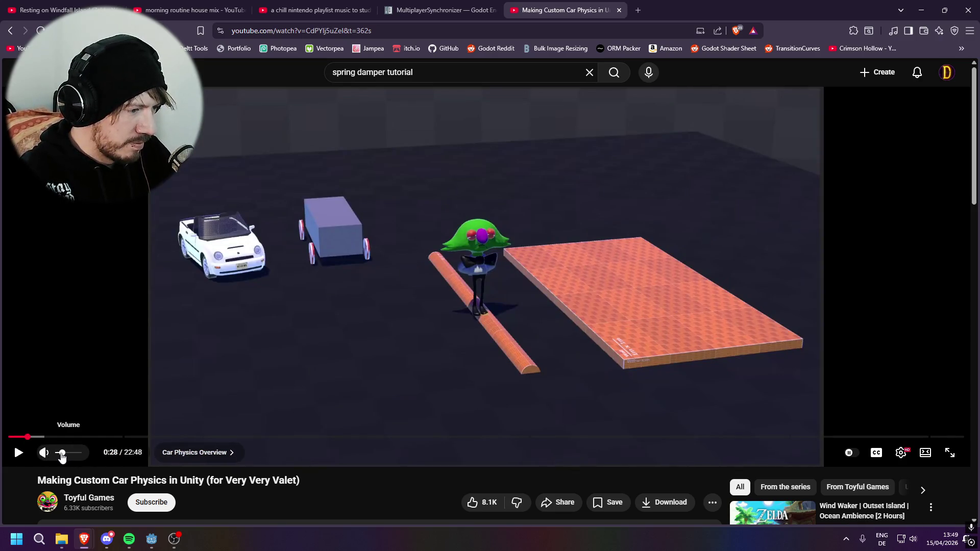
{"action": "left_click", "coordinate": [256, 299]}
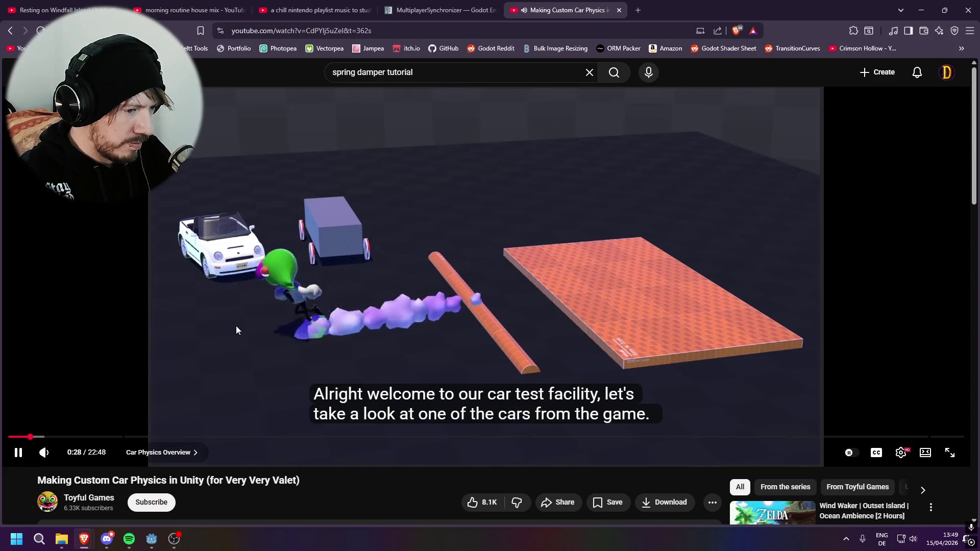
{"action": "double_click", "coordinate": [444, 332]}
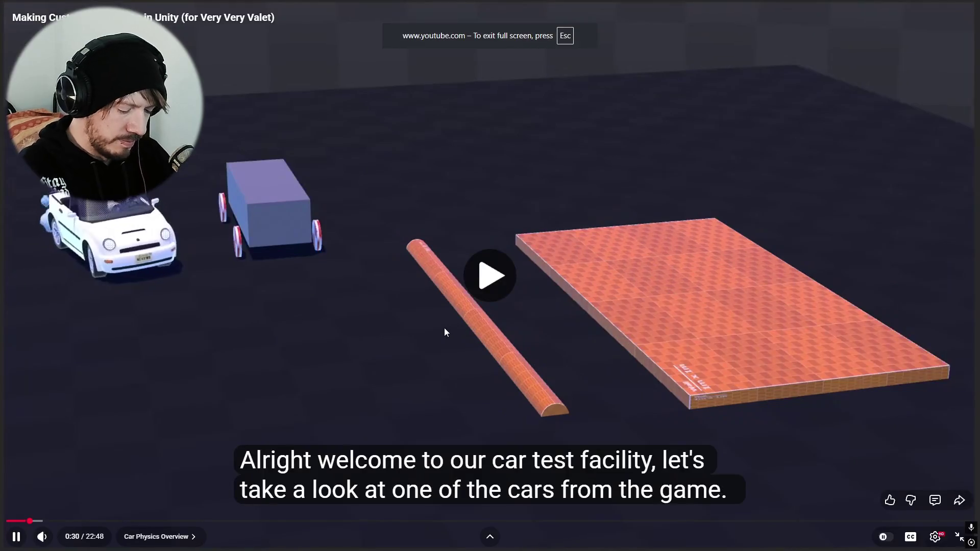
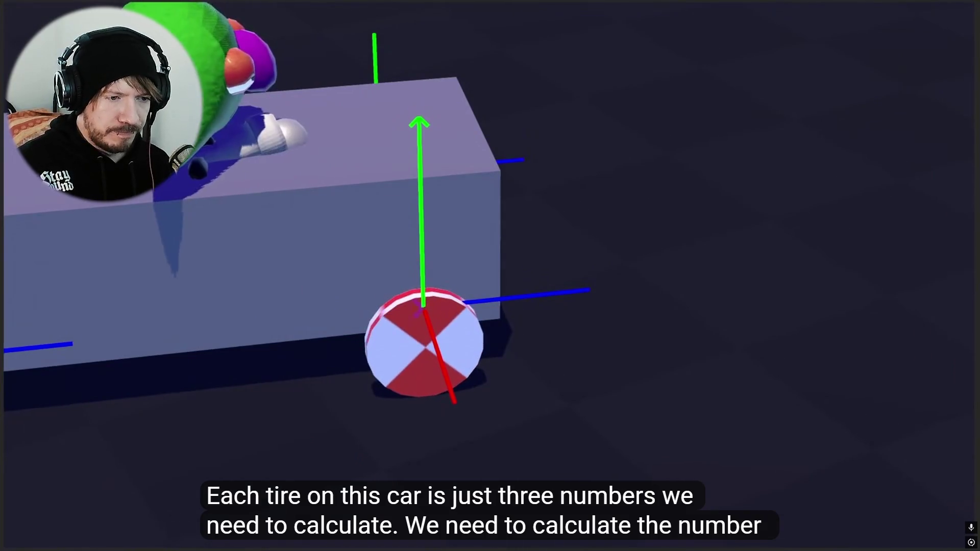
Pause the car-physics tutorial at 4:38, in the Force #1: Suspension chapter
{"action": "left_click", "coordinate": [660, 236]}
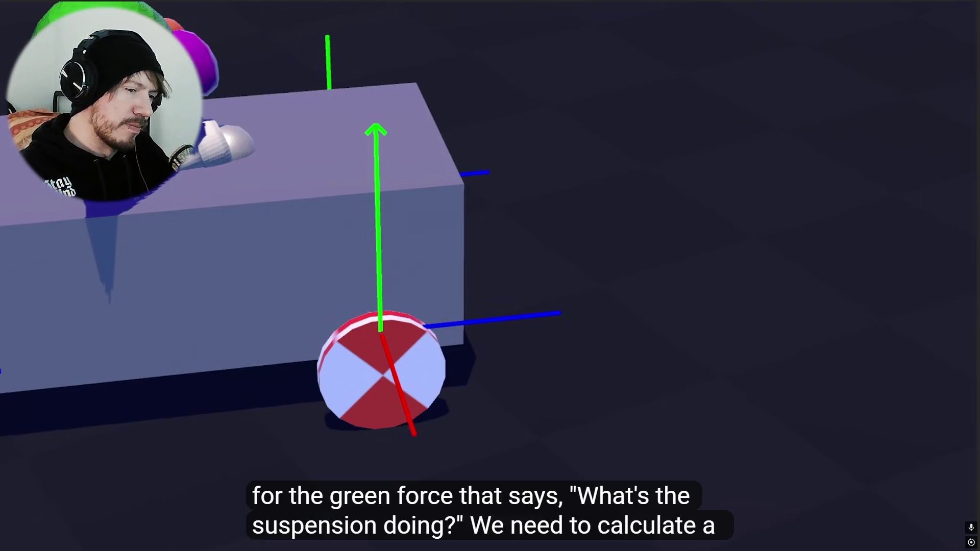
{"action": "left_click", "coordinate": [654, 162]}
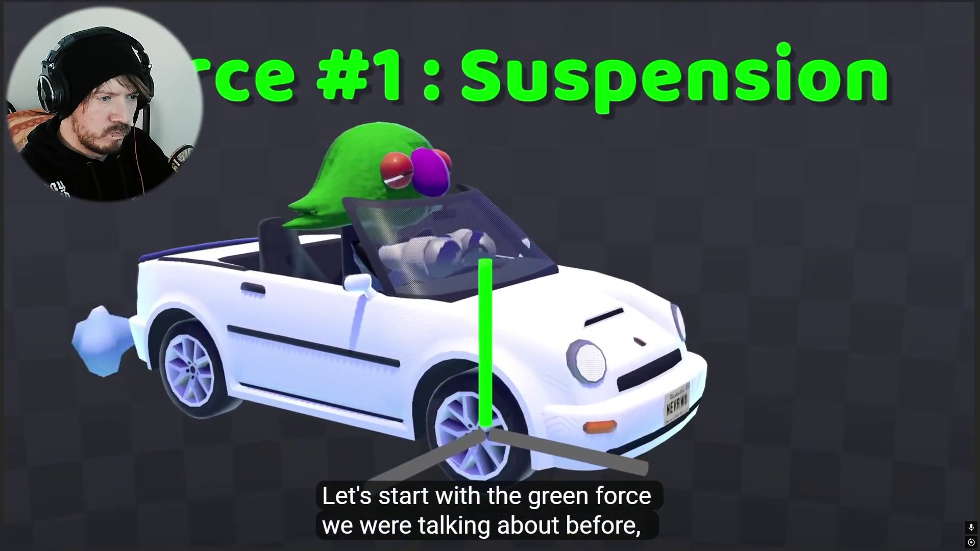
{"action": "left_click", "coordinate": [601, 308]}
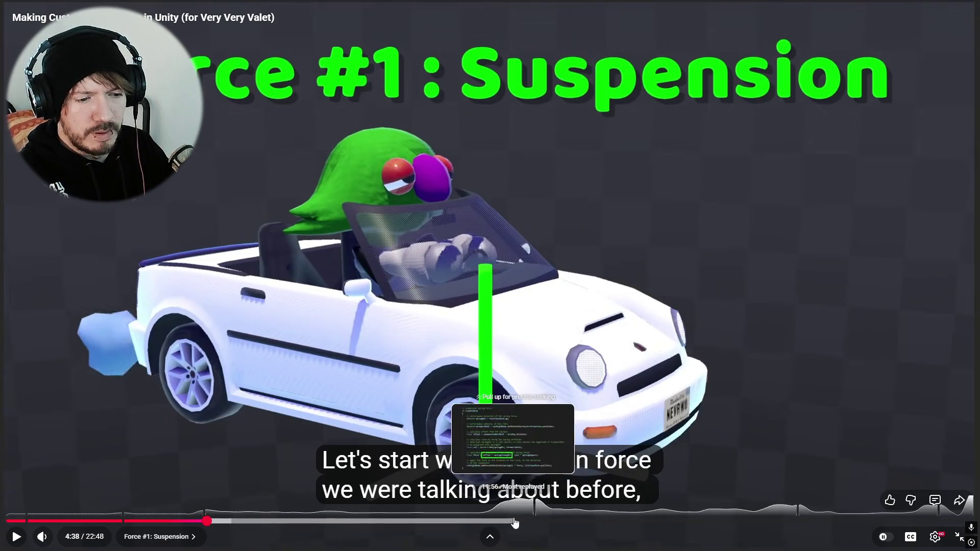
Skip to about 18:48 in the Acceleration/Braking chapter and keep it playing into the torque-curve part
{"action": "left_click", "coordinate": [799, 523]}
{"action": "left_click", "coordinate": [805, 522]}
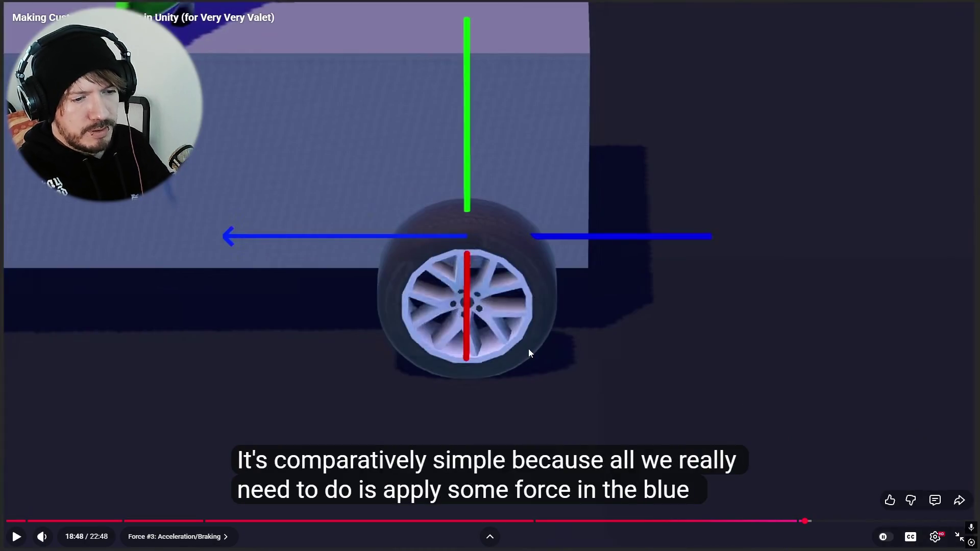
{"action": "left_click", "coordinate": [558, 347]}
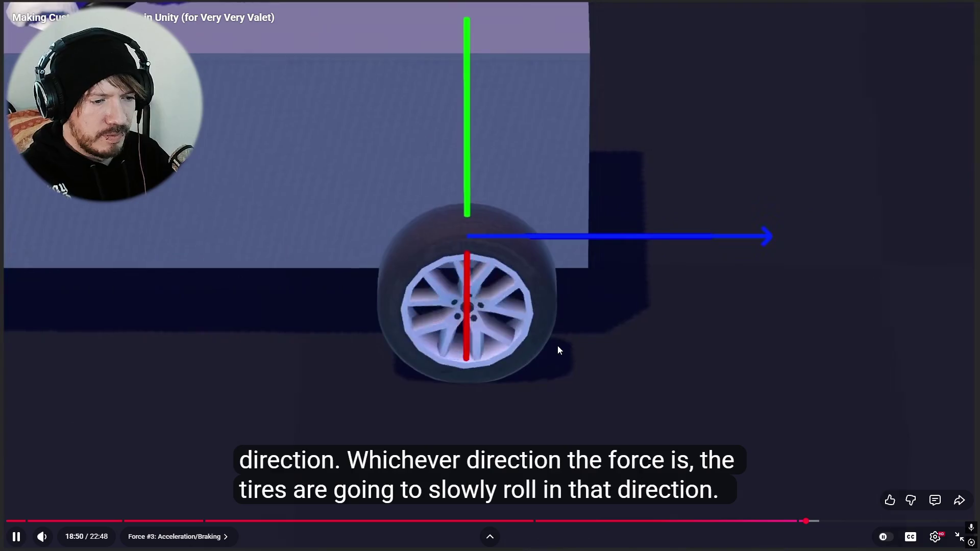
{"action": "left_click", "coordinate": [551, 343]}
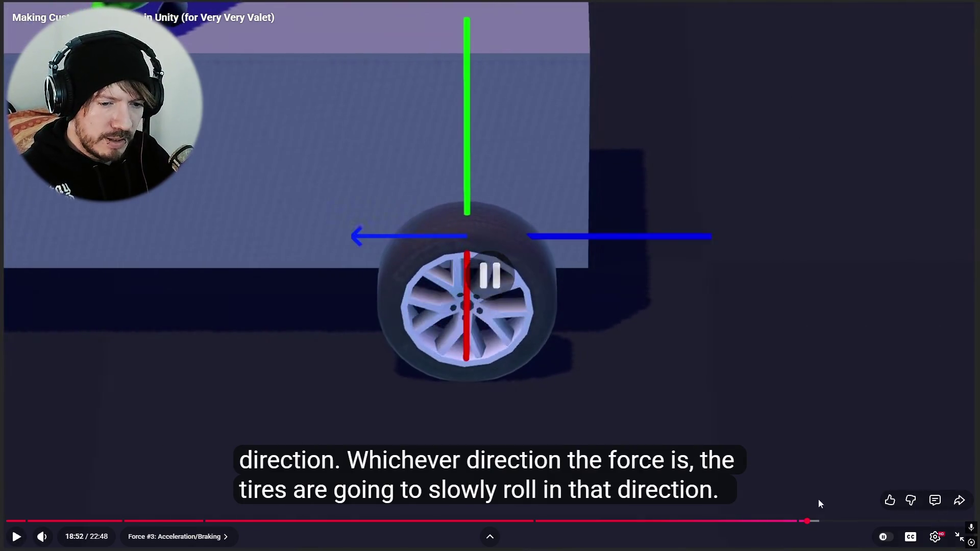
{"action": "left_click", "coordinate": [599, 327]}
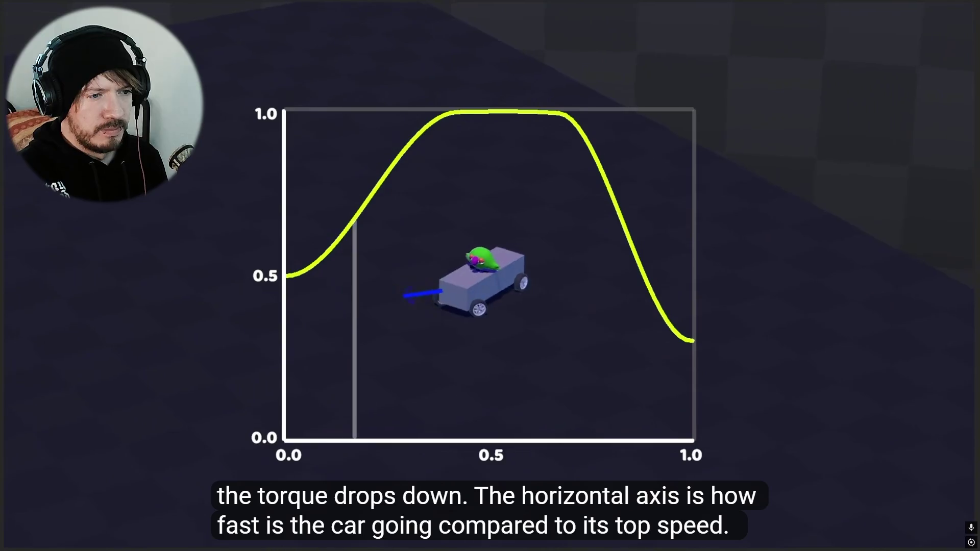
Play past the torque-curve graph, briefly pausing on it, until 20:56 where steering is introduced
{"action": "mouse_move", "coordinate": [607, 232]}
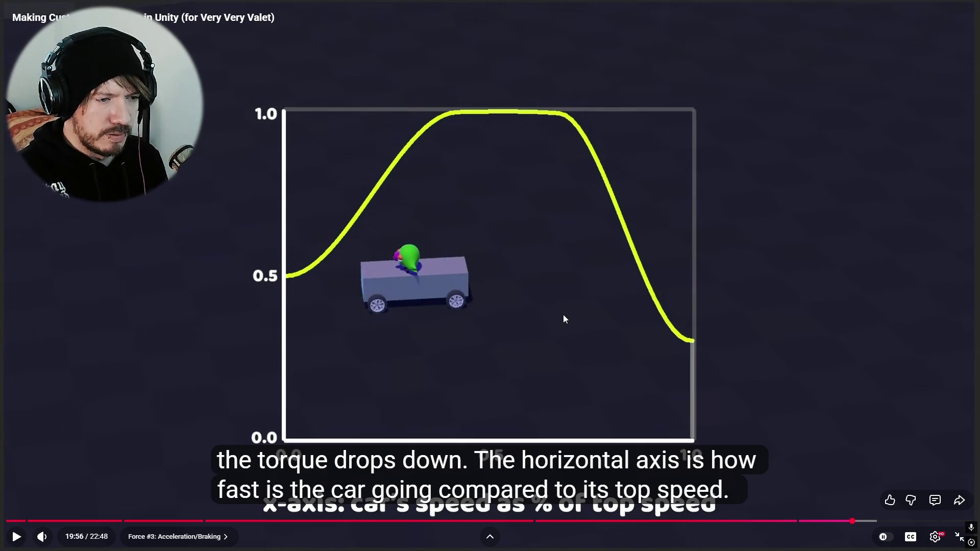
{"action": "left_click", "coordinate": [564, 378]}
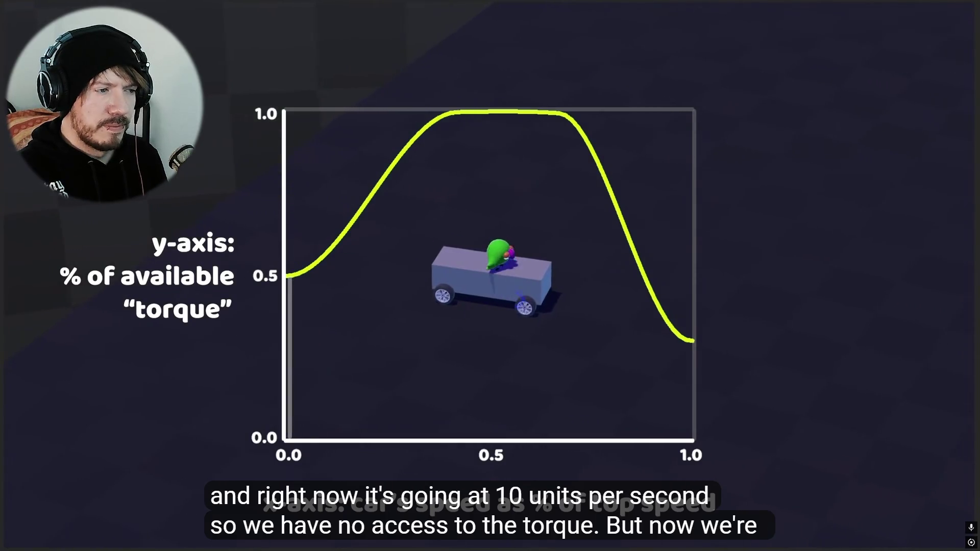
{"action": "mouse_move", "coordinate": [542, 332]}
{"action": "left_click", "coordinate": [518, 352]}
{"action": "left_click", "coordinate": [518, 353]}
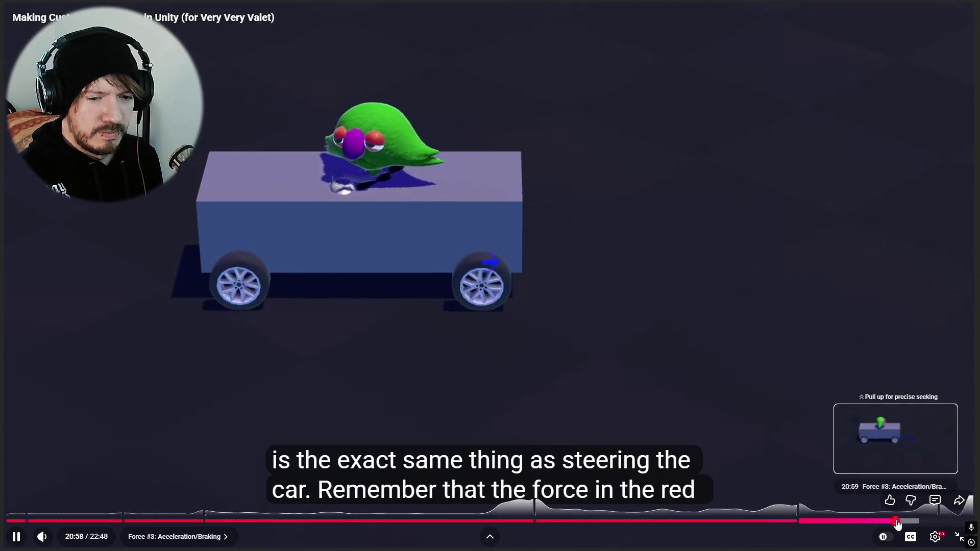
Scrub to about 21:27, pause on the Clamp01 normalized-speed code line, and leave fullscreen
{"action": "left_click", "coordinate": [903, 521]}
{"action": "left_click_drag", "start_coordinate": [903, 522], "coordinate": [933, 526]}
{"action": "left_click", "coordinate": [711, 382]}
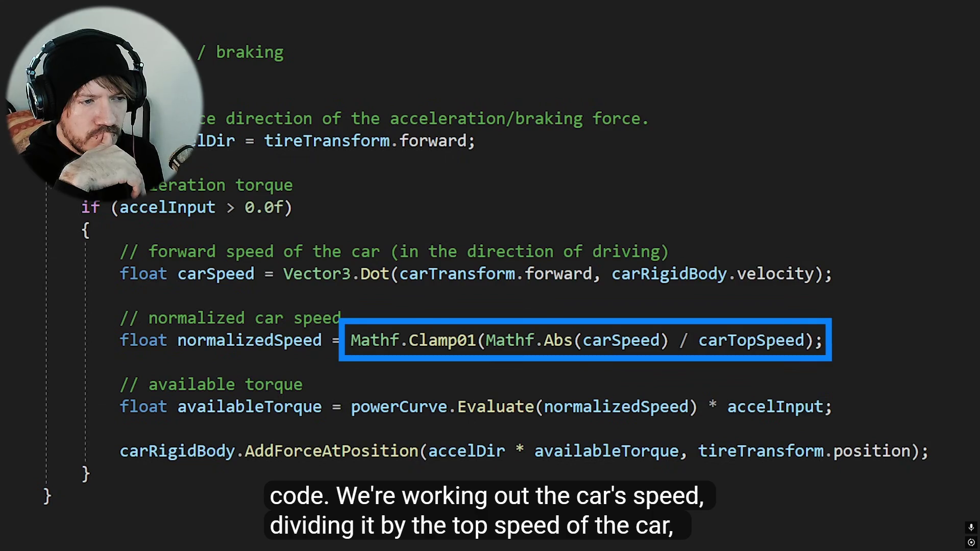
{"action": "key", "text": "Escape"}
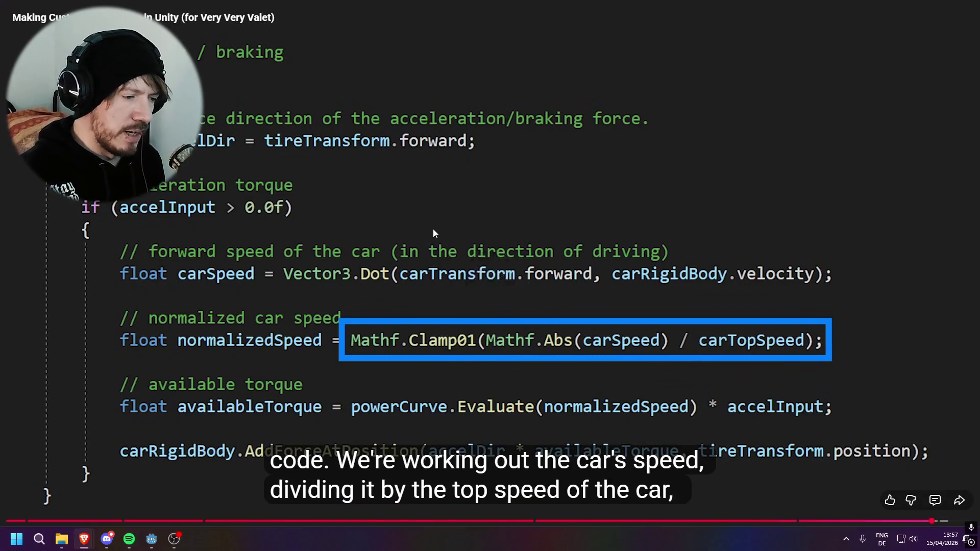
Delete the old sail block code on lines 131–139 of ship.gd
{"action": "left_click", "coordinate": [153, 540]}
{"action": "left_click", "coordinate": [358, 309]}
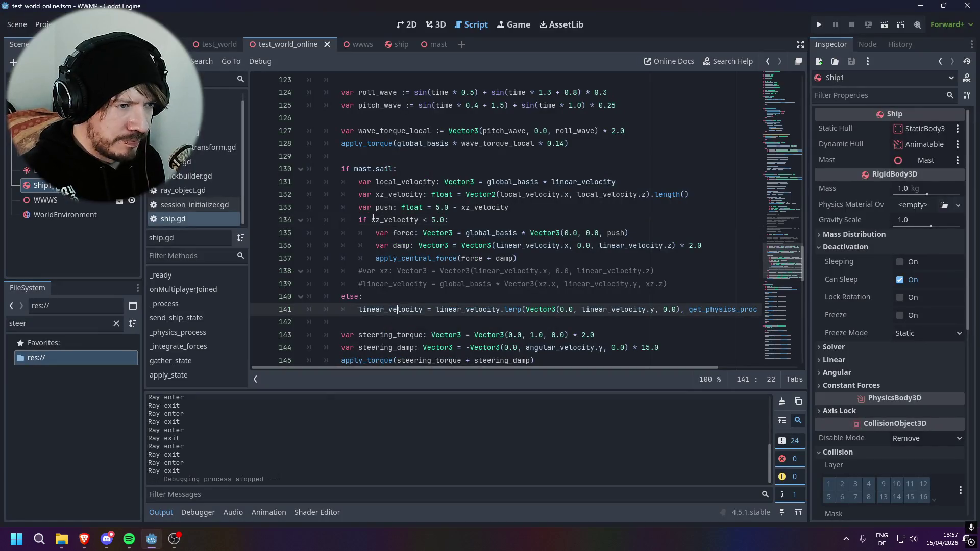
{"action": "left_click", "coordinate": [358, 181]}
{"action": "mouse_move", "coordinate": [359, 181]}
{"action": "left_mouse_down"}
{"action": "mouse_move", "coordinate": [735, 246]}
{"action": "mouse_move", "coordinate": [672, 286]}
{"action": "left_mouse_up"}
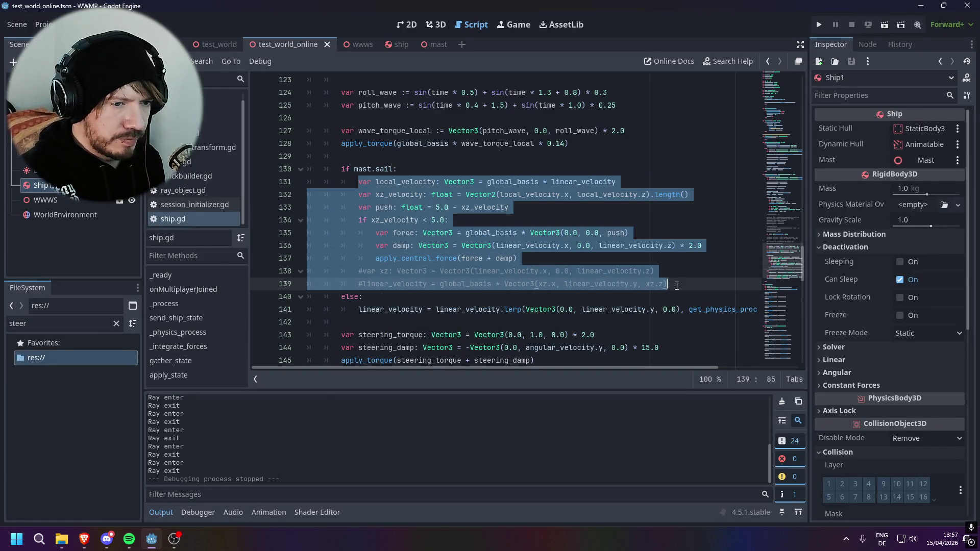
{"action": "key", "text": "Delete"}
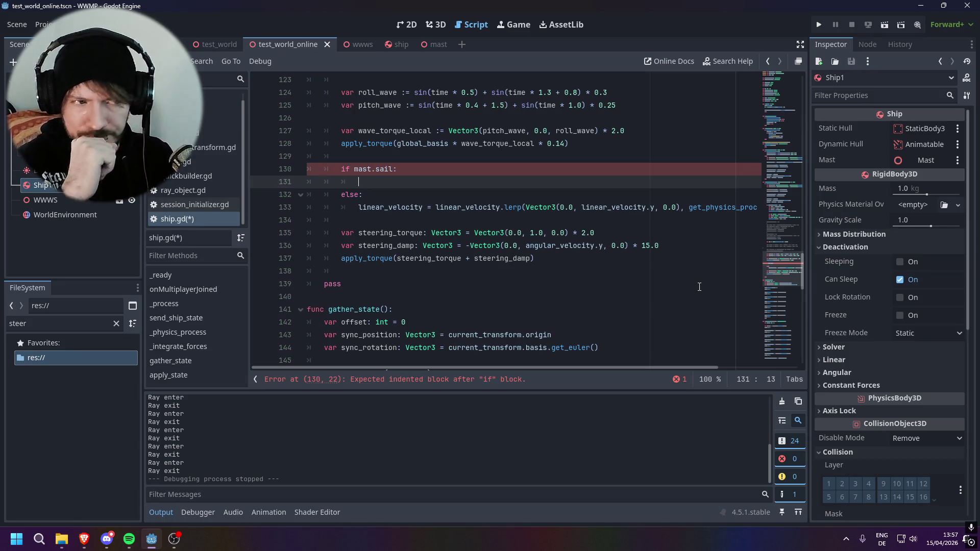
Declare var local_velocity: Vector3 = global_basis * linear_velocity in the sail block
{"action": "type", "text": "var l"}
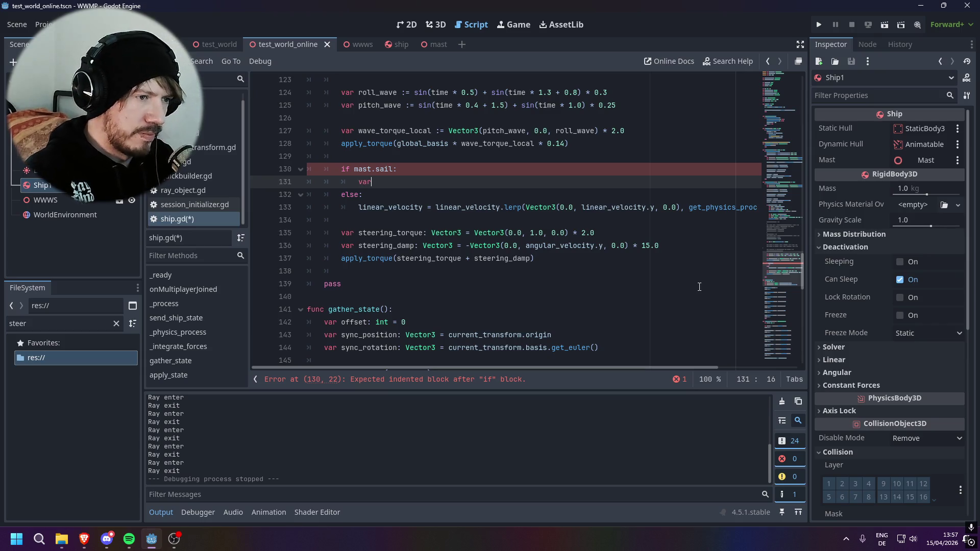
{"action": "type", "text": "ocal_velocity: V"}
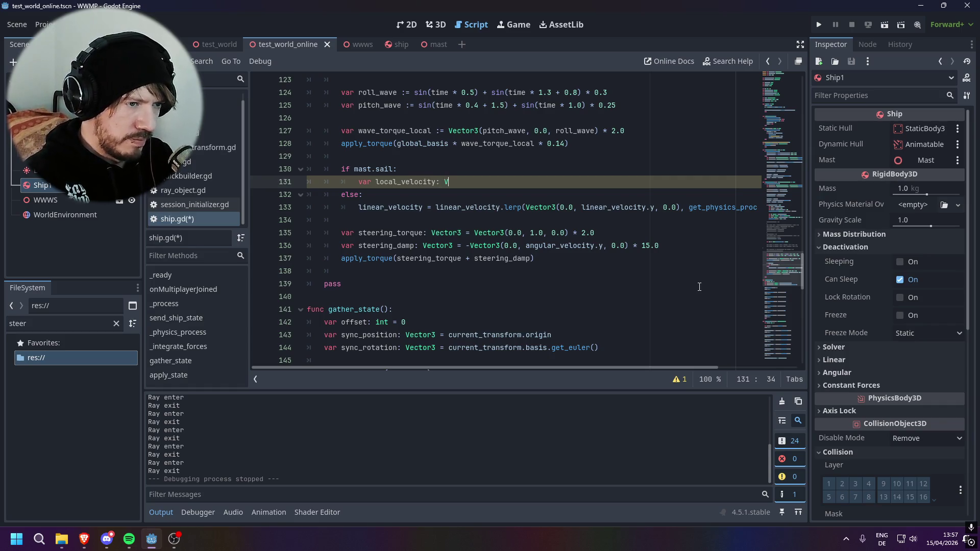
{"action": "type", "text": "ector3 glo"}
{"action": "key", "text": "BackSpace"}
{"action": "key", "text": "BackSpace"}
{"action": "key", "text": "BackSpace"}
{"action": "type", "text": "= glo"}
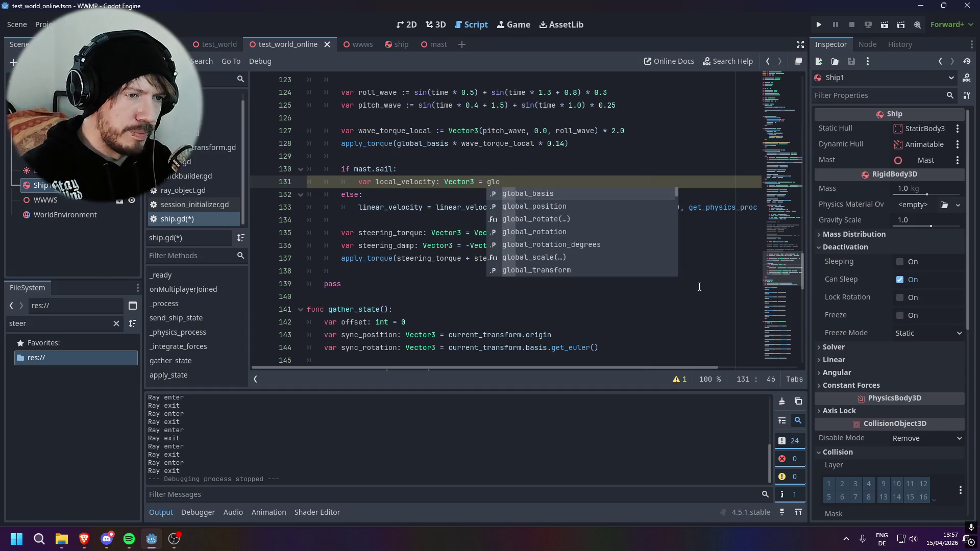
{"action": "key", "text": "Return"}
{"action": "mouse_move", "coordinate": [85, 539]}
{"action": "left_click", "coordinate": [62, 493]}
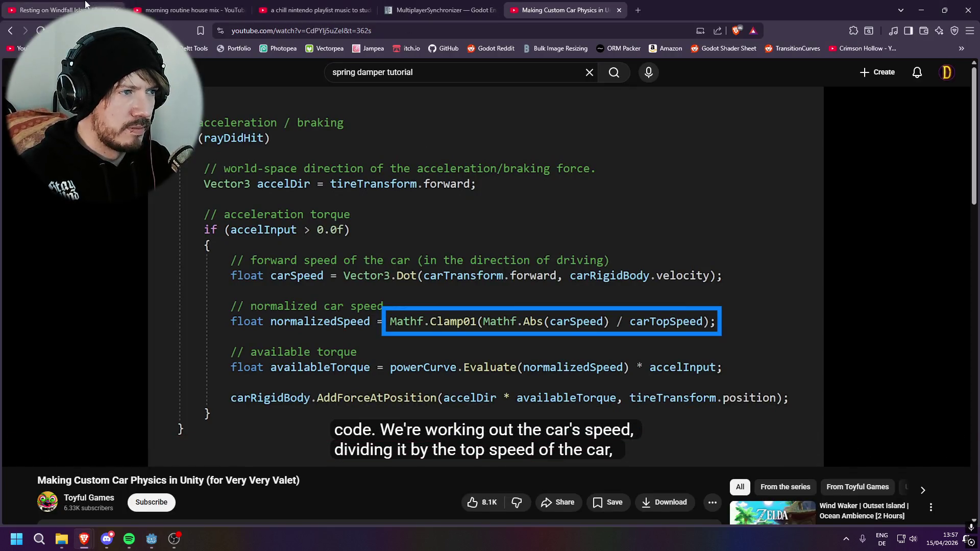
{"action": "left_click", "coordinate": [314, 10]}
{"action": "key", "text": "alt+Tab"}
{"action": "type", "text": "* "}
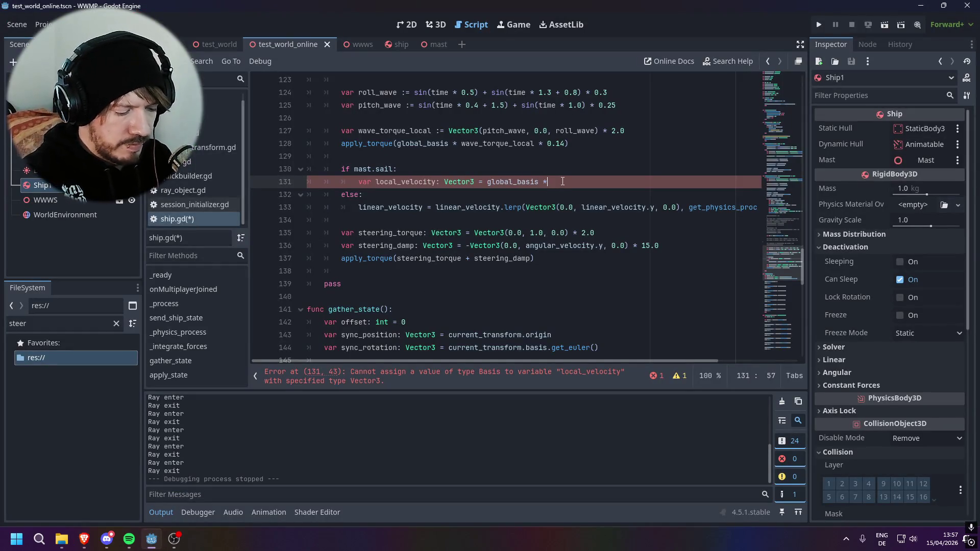
{"action": "type", "text": "lin"}
{"action": "key", "text": "Down"}
{"action": "key", "text": "Down"}
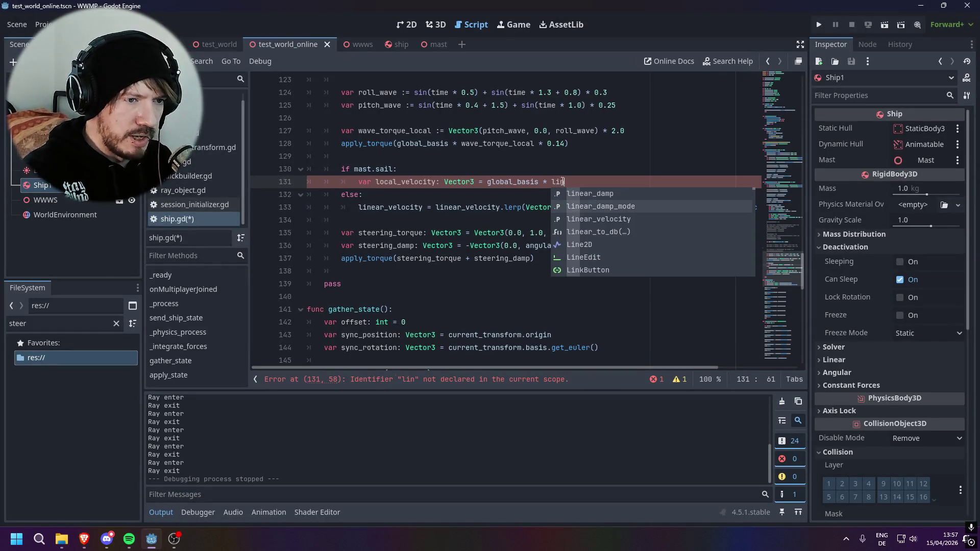
{"action": "key", "text": "Return"}
Review the wave torque code above and open a new line after local_velocity
{"action": "left_click", "coordinate": [539, 169]}
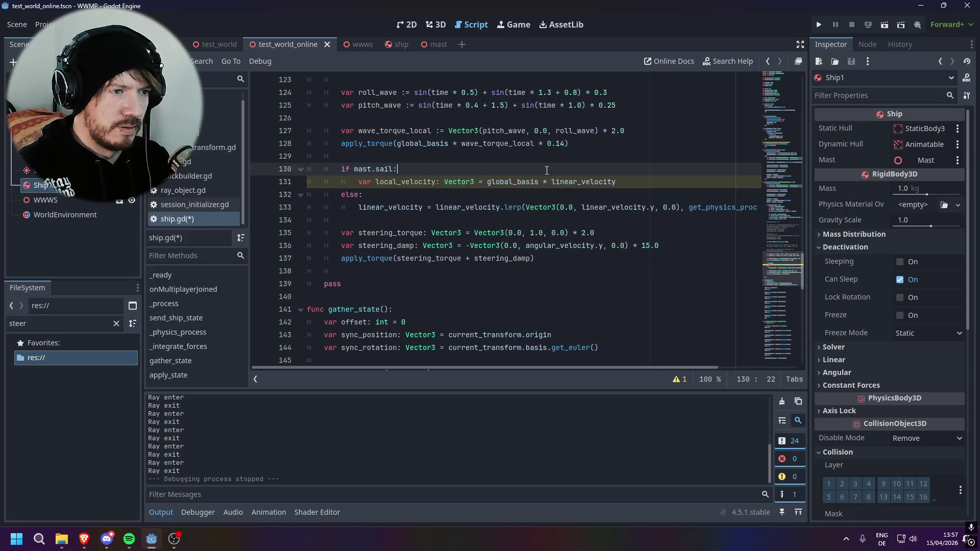
{"action": "scroll", "coordinate": [539, 166], "scroll_direction": "up", "scroll_amount": 1}
{"action": "left_click", "coordinate": [584, 173]}
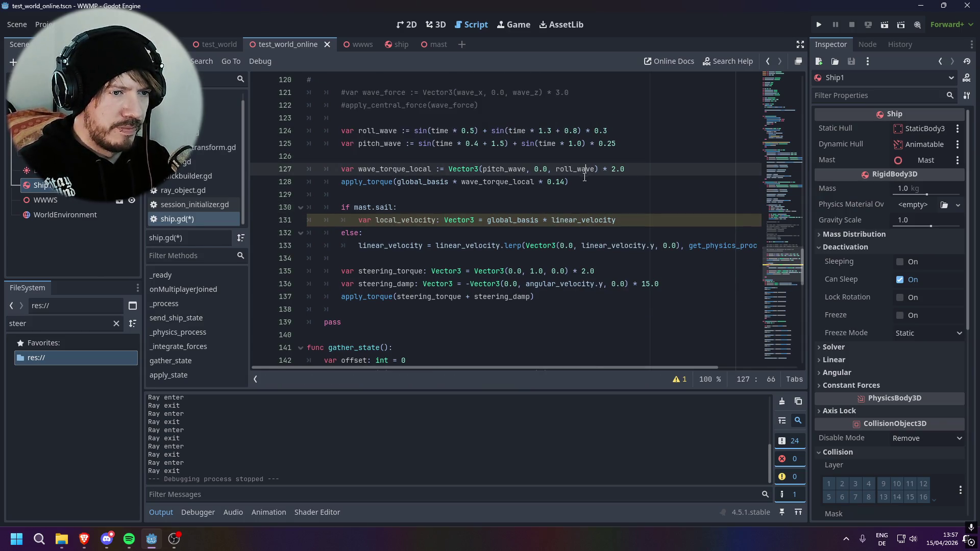
{"action": "left_click", "coordinate": [581, 182]}
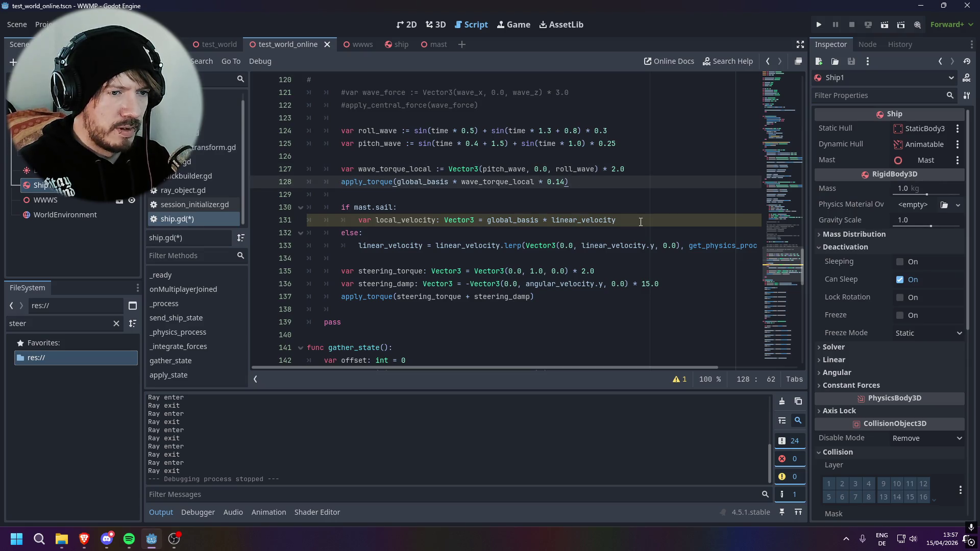
{"action": "left_click", "coordinate": [641, 221]}
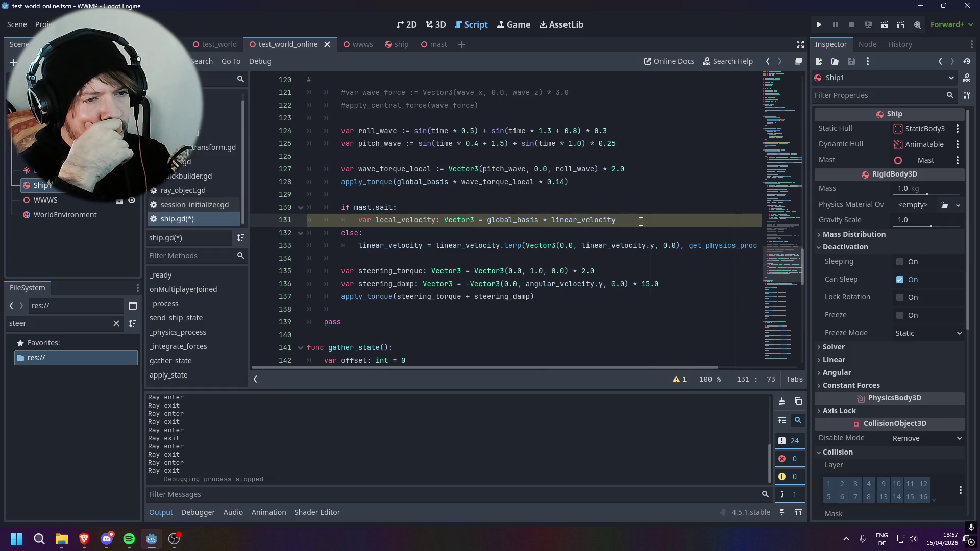
{"action": "key", "text": "Return"}
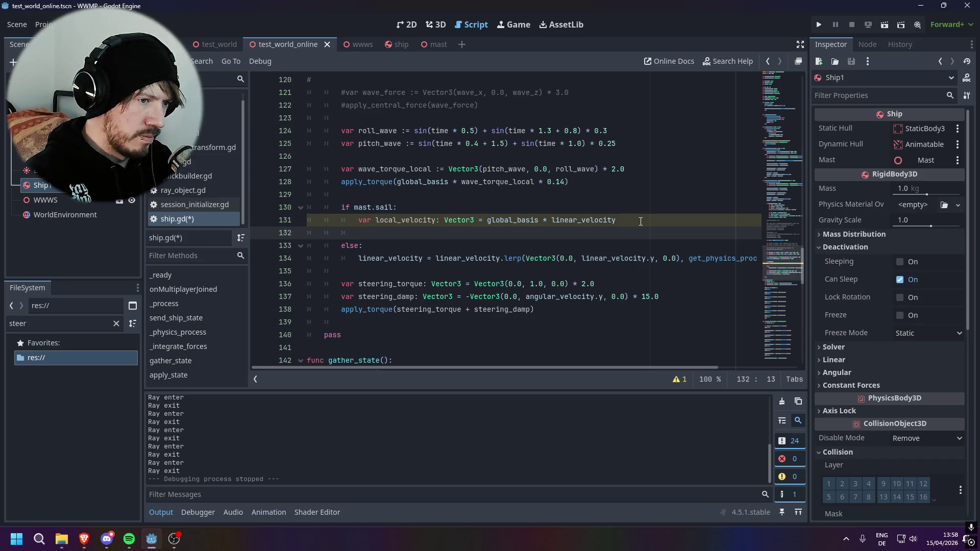
Add var accelration: float = 10.0 - local_velocity.z as the next sail-block line
{"action": "type", "text": "ap"}
{"action": "key", "text": "BackSpace"}
{"action": "key", "text": "BackSpace"}
{"action": "key", "text": "BackSpace"}
{"action": "key", "text": "Tab"}
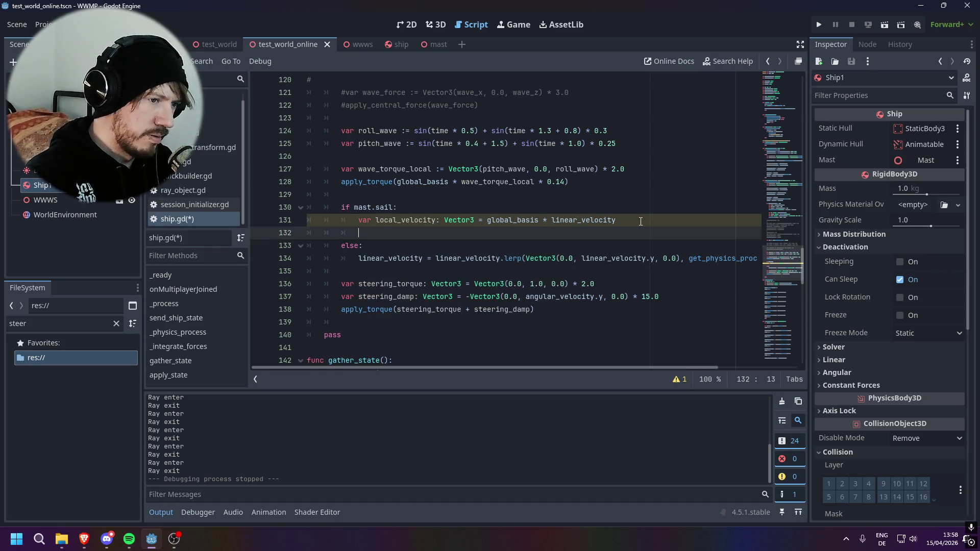
{"action": "type", "text": "var "}
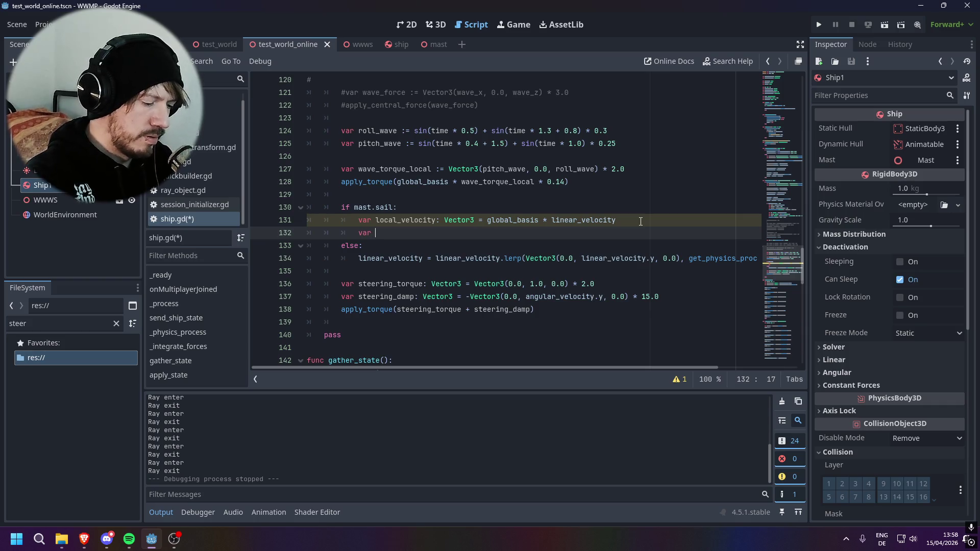
{"action": "type", "text": "accelration: float = lo"}
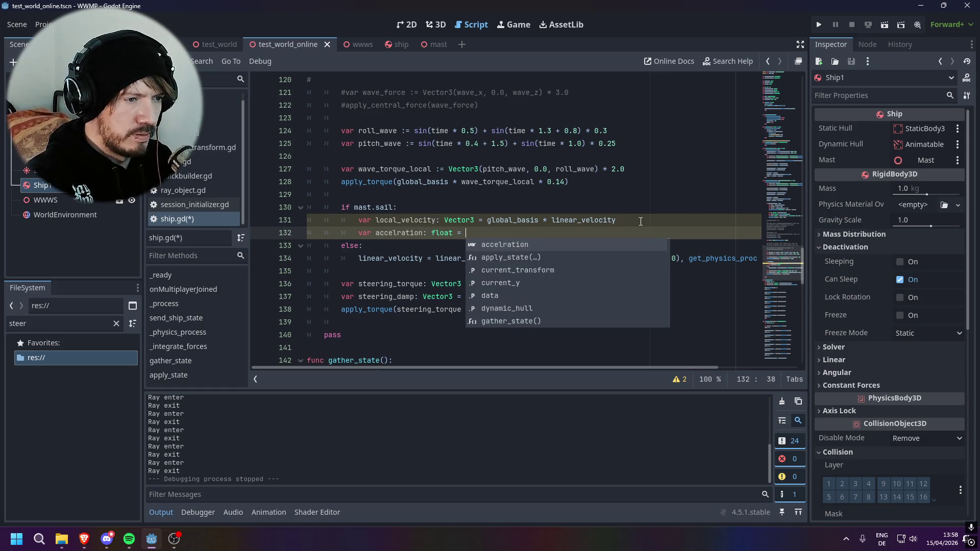
{"action": "key", "text": "Return"}
{"action": "type", "text": ".z"}
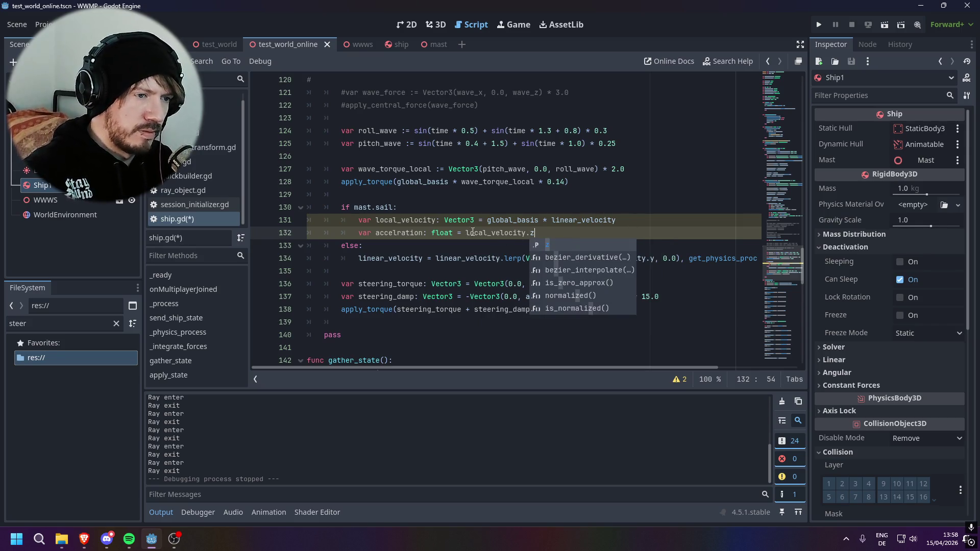
{"action": "left_click", "coordinate": [467, 233]}
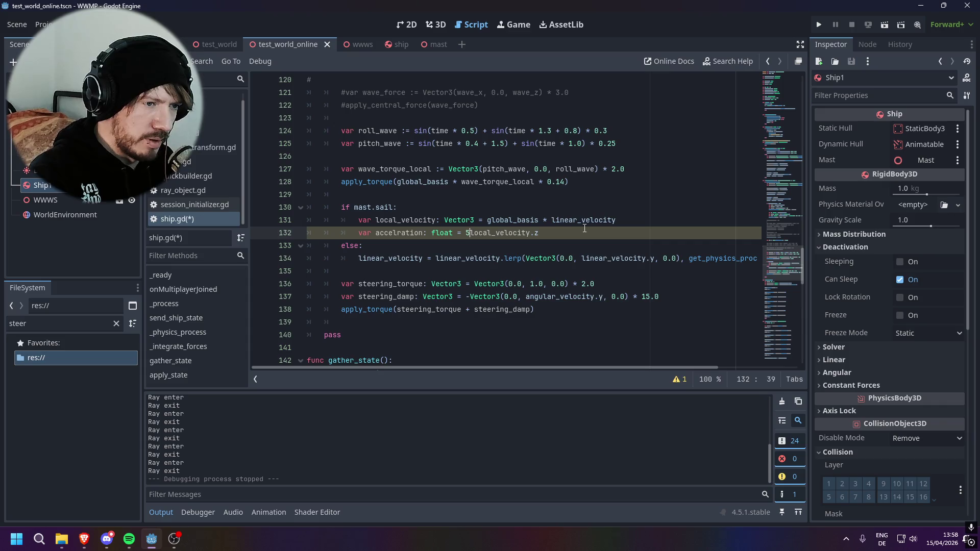
{"action": "type", "text": "10.0"}
{"action": "type", "text": "-"}
{"action": "key", "text": "End"}
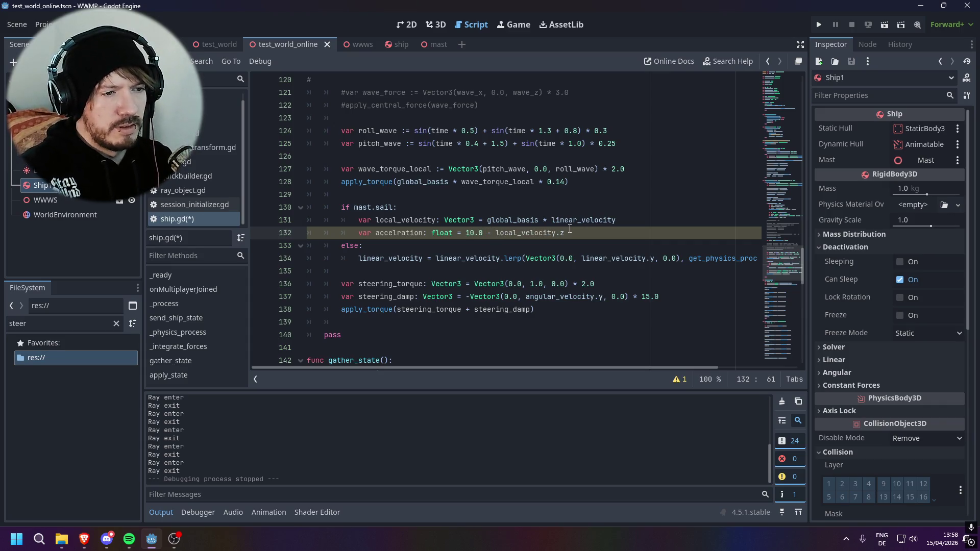
Fix the variable's spelling to 'acceleration'
{"action": "mouse_move", "coordinate": [503, 238]}
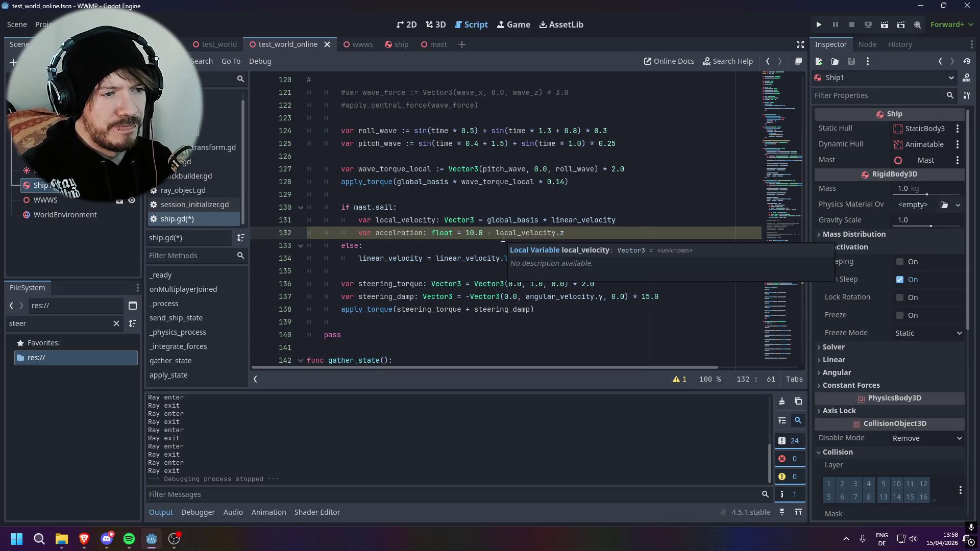
{"action": "left_click", "coordinate": [397, 234]}
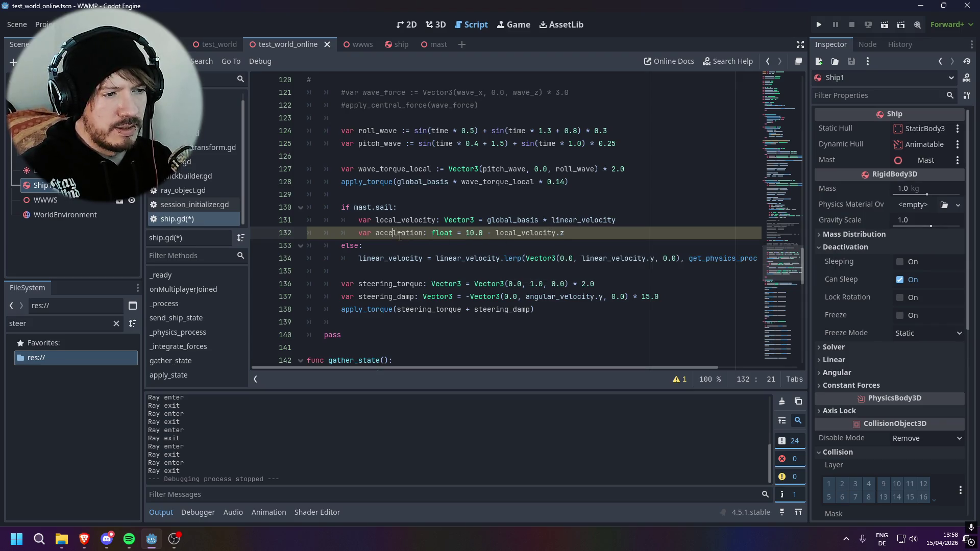
{"action": "type", "text": "a"}
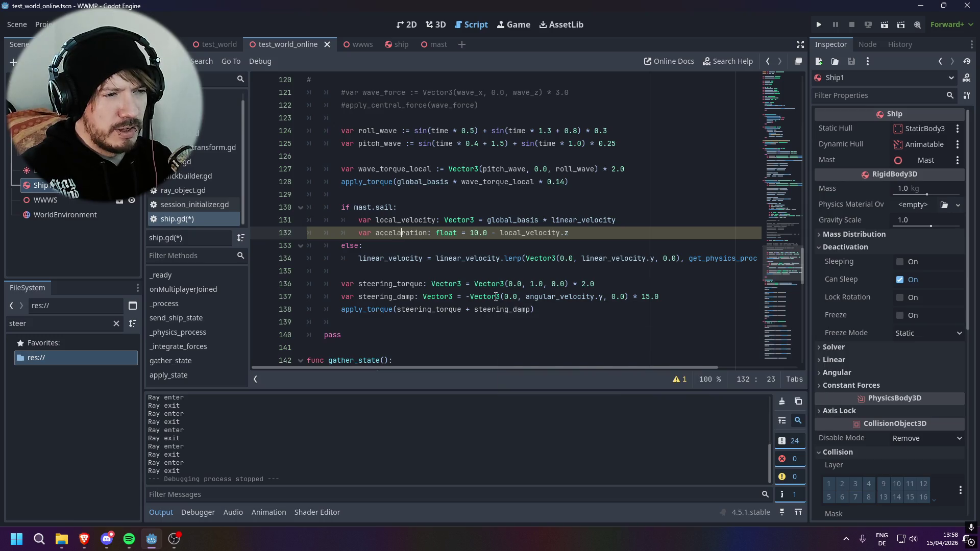
{"action": "key", "text": "BackSpace"}
{"action": "type", "text": "e"}
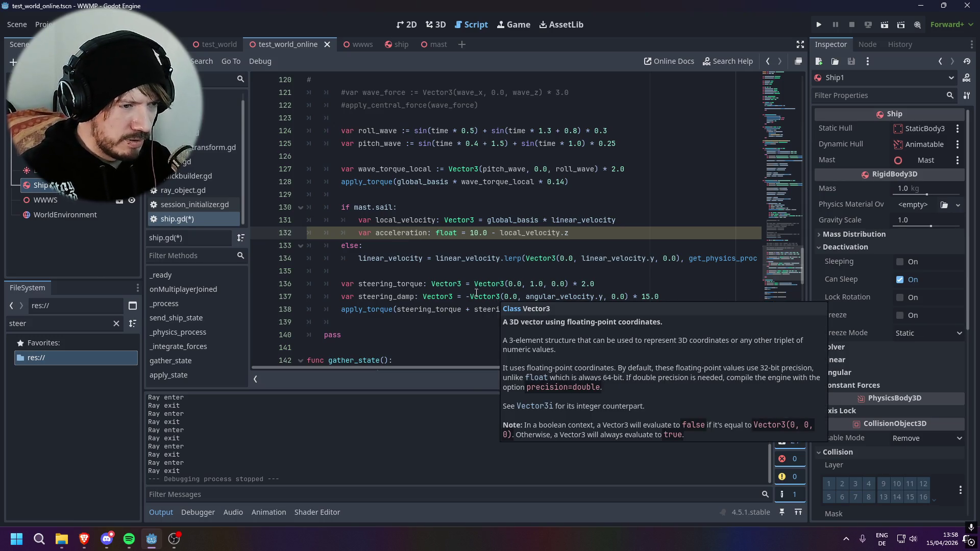
{"action": "left_click", "coordinate": [604, 232]}
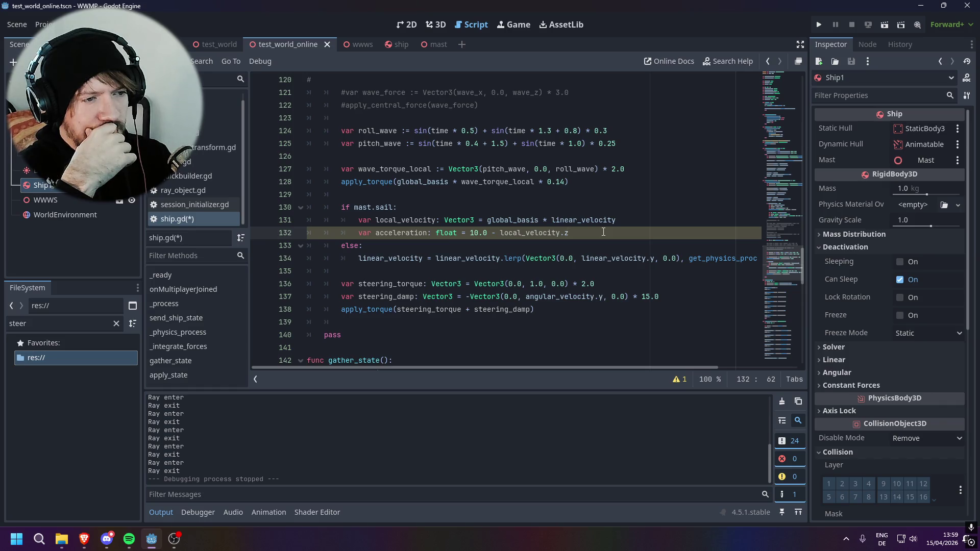
Add an accel_force declaration built from Vector3(0.0, 0.0, -acceleration)
{"action": "key", "text": "Return"}
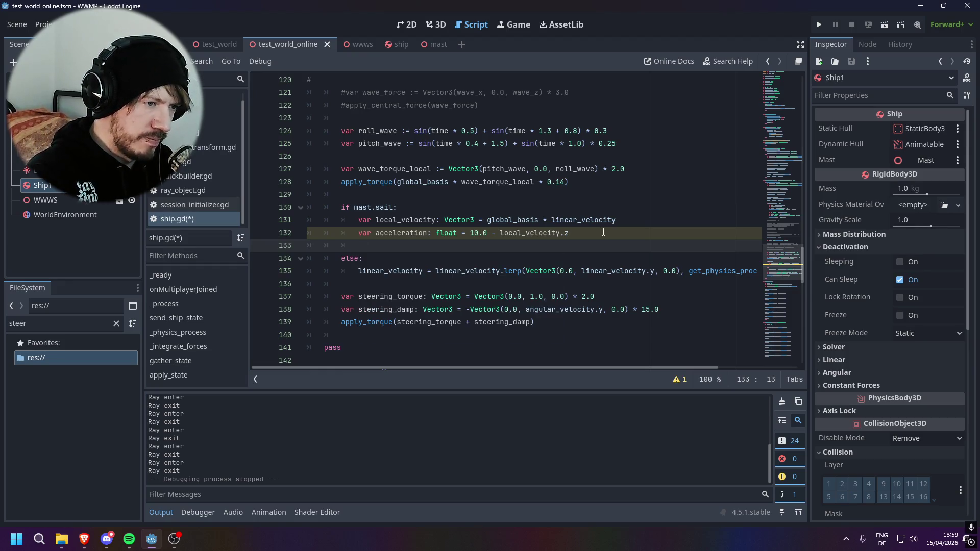
{"action": "type", "text": "var forc"}
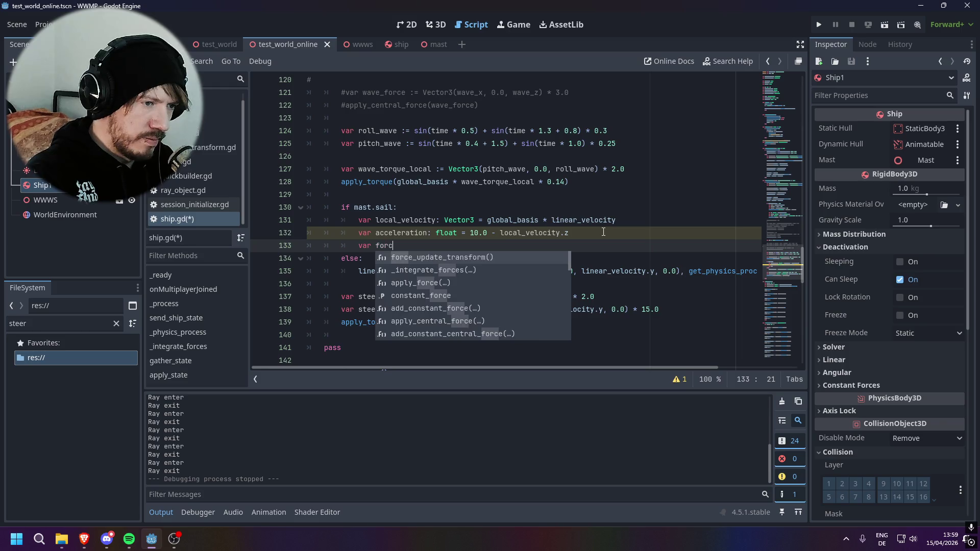
{"action": "key", "text": "BackSpace"}
{"action": "key", "text": "BackSpace"}
{"action": "key", "text": "BackSpace"}
{"action": "type", "text": "accel:"}
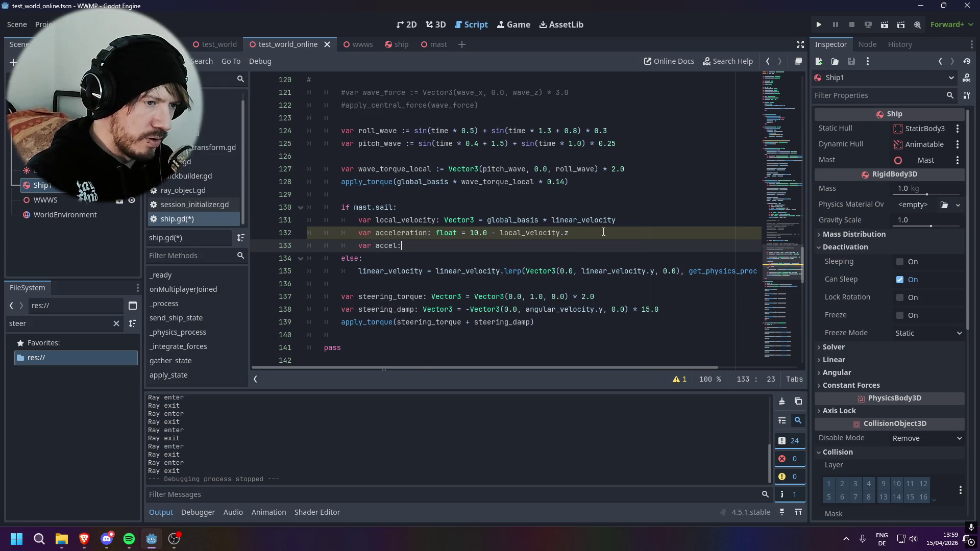
{"action": "key", "text": "BackSpace"}
{"action": "type", "text": "_force: Ve"}
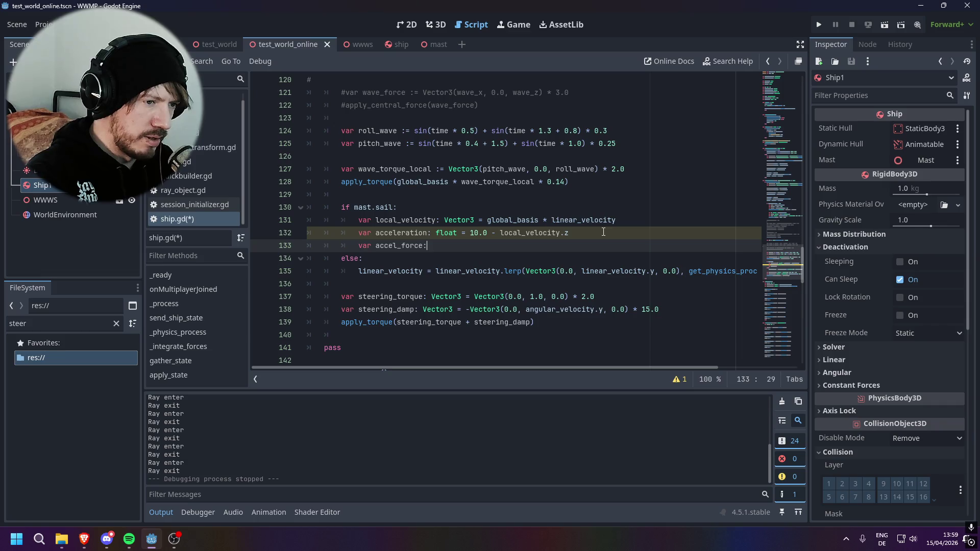
{"action": "type", "text": "ctor3("}
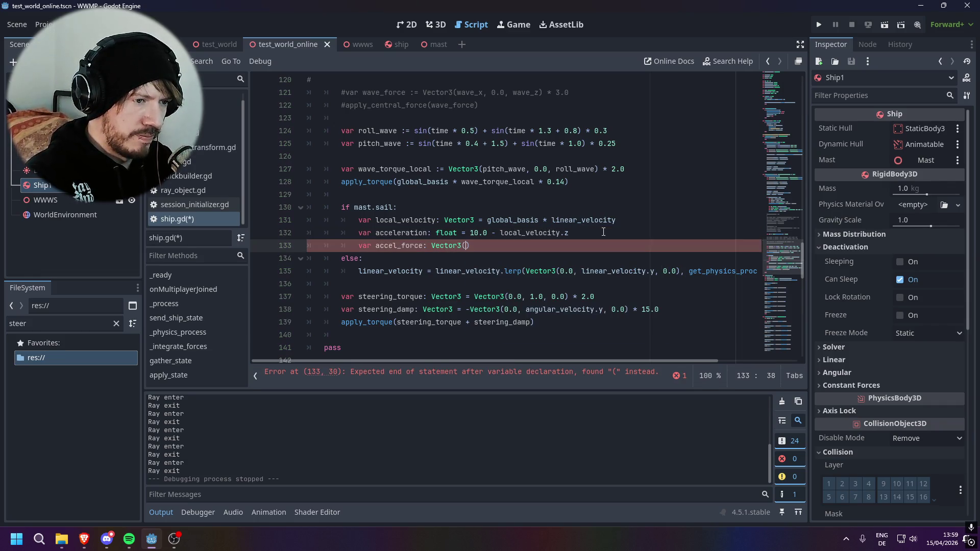
{"action": "type", "text": "0.0, 0.0, "}
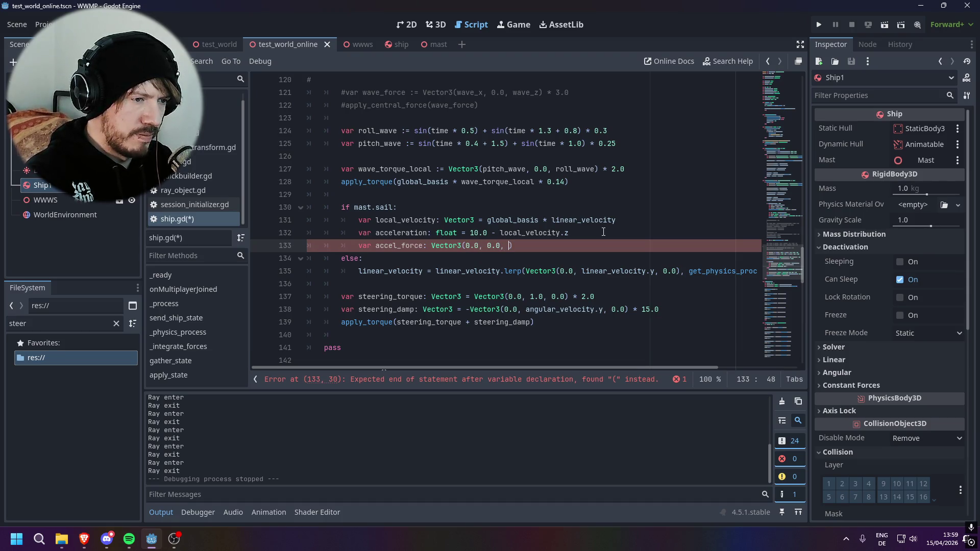
{"action": "type", "text": "acc"}
{"action": "key", "text": "BackSpace"}
{"action": "key", "text": "BackSpace"}
{"action": "key", "text": "BackSpace"}
{"action": "type", "text": "-accelration="}
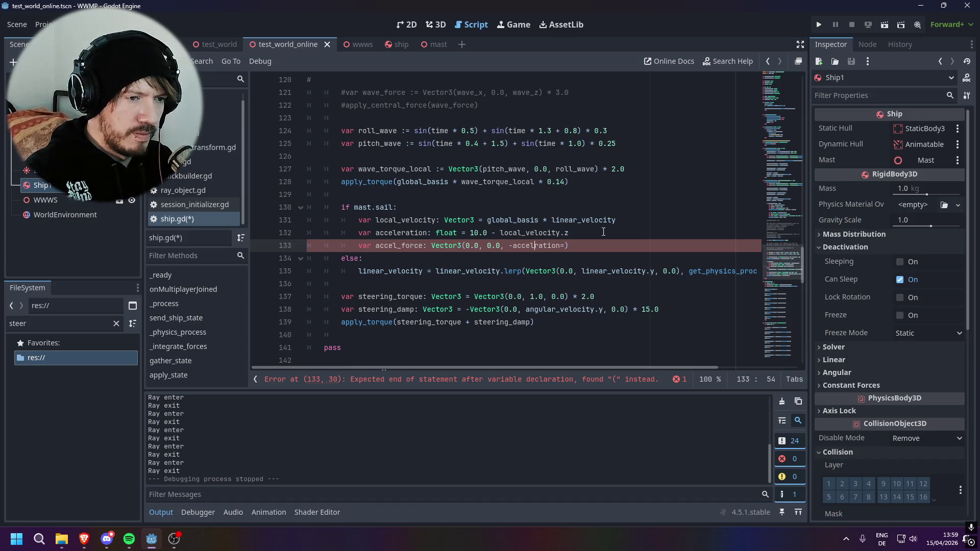
{"action": "key", "text": "Up"}
{"action": "key", "text": "Down"}
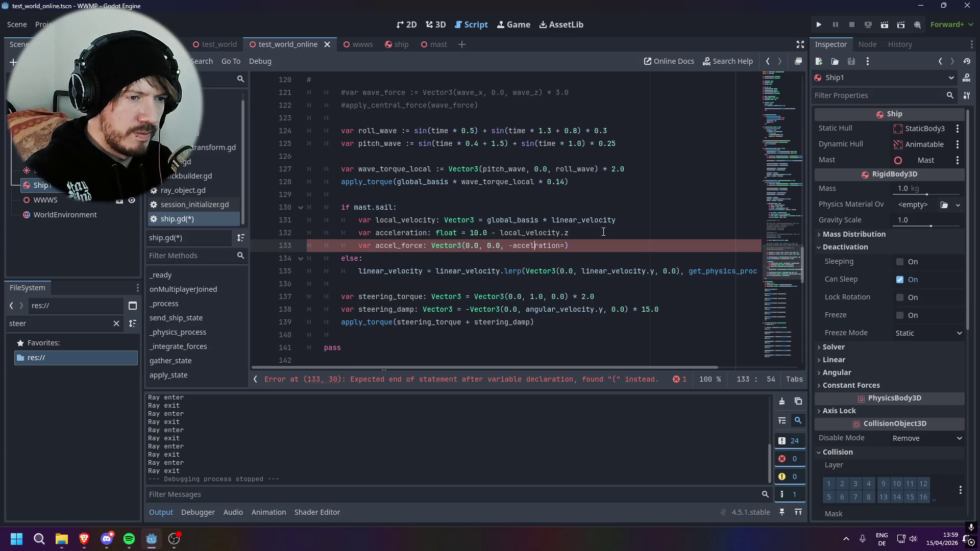
{"action": "key", "text": "Right"}
{"action": "type", "text": "e"}
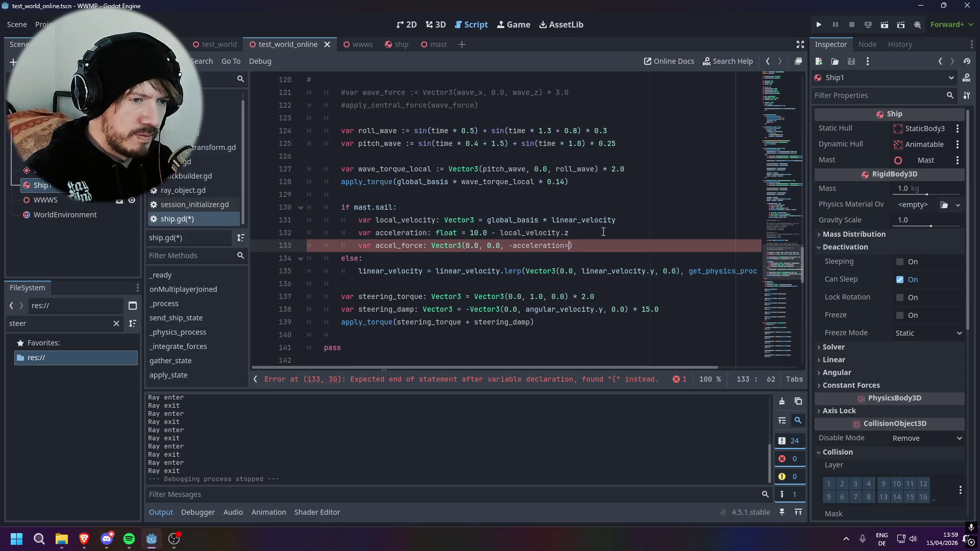
{"action": "key", "text": "BackSpace"}
{"action": "type", "text": ".z"}
{"action": "key", "text": "BackSpace"}
{"action": "key", "text": "BackSpace"}
{"action": "left_click", "coordinate": [590, 248]}
Make it var accel_force: Vector3 = global_basis * Vector3(0.0, 0.0, -acceleration) and save
{"action": "left_click", "coordinate": [432, 246]}
{"action": "type", "text": "global_ba"}
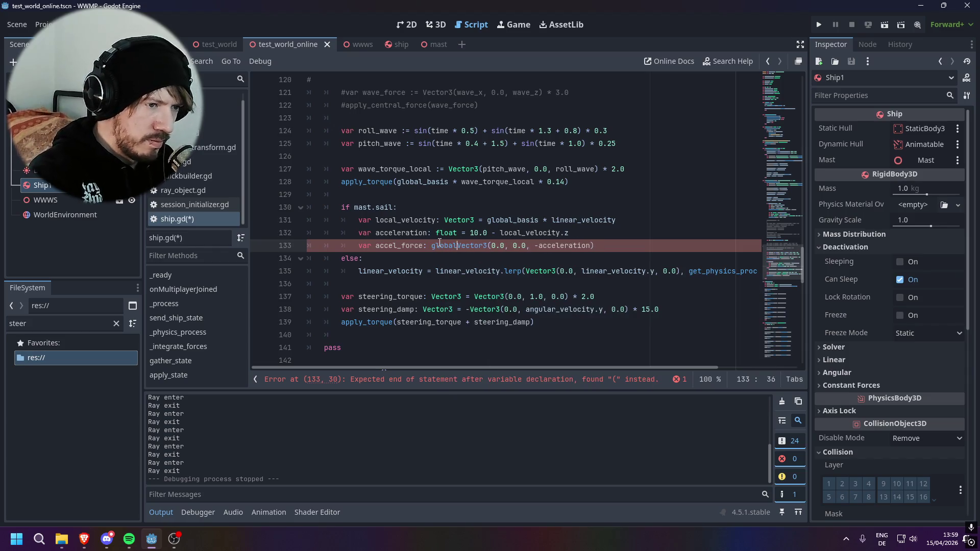
{"action": "type", "text": "sis *"}
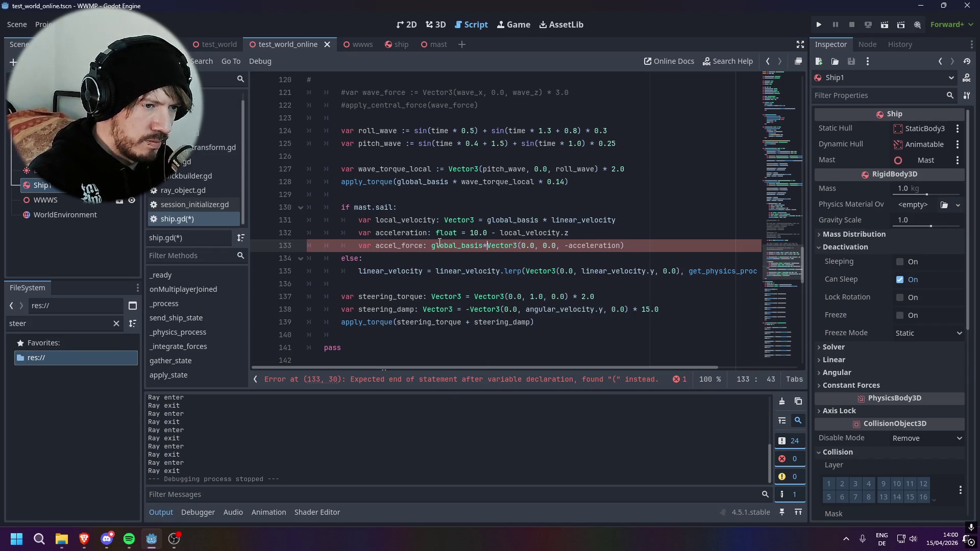
{"action": "left_click", "coordinate": [431, 246]}
{"action": "type", "text": "Vector3 ="}
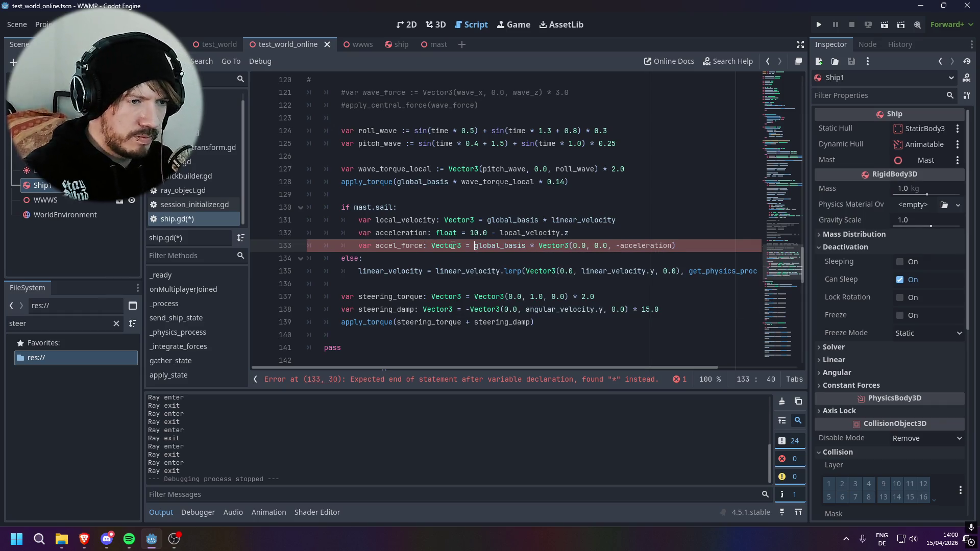
{"action": "left_click", "coordinate": [617, 232]}
{"action": "key", "text": "ctrl+s"}
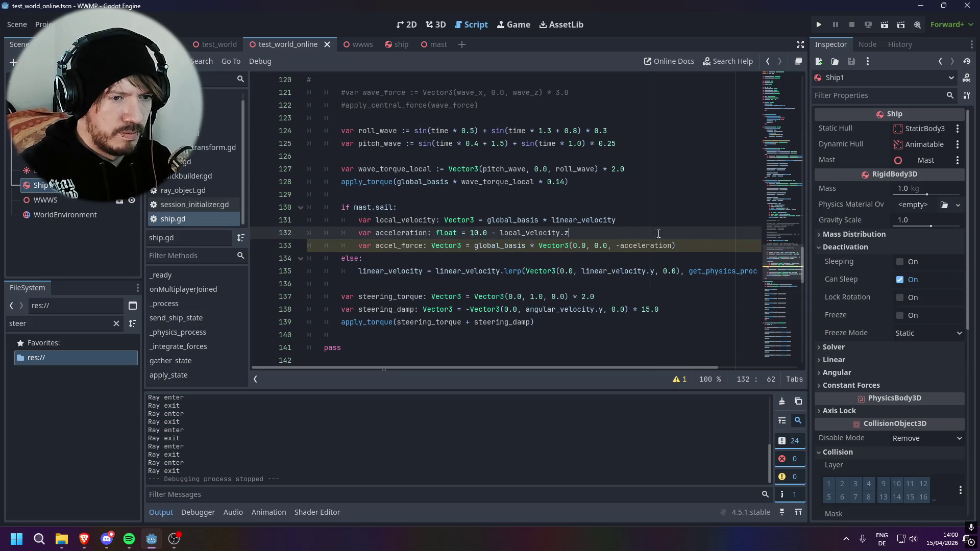
Add apply_central_force(accel_force) below it and save ship.gd
{"action": "left_click", "coordinate": [698, 246]}
{"action": "key", "text": "Return"}
{"action": "type", "text": "apply_f"}
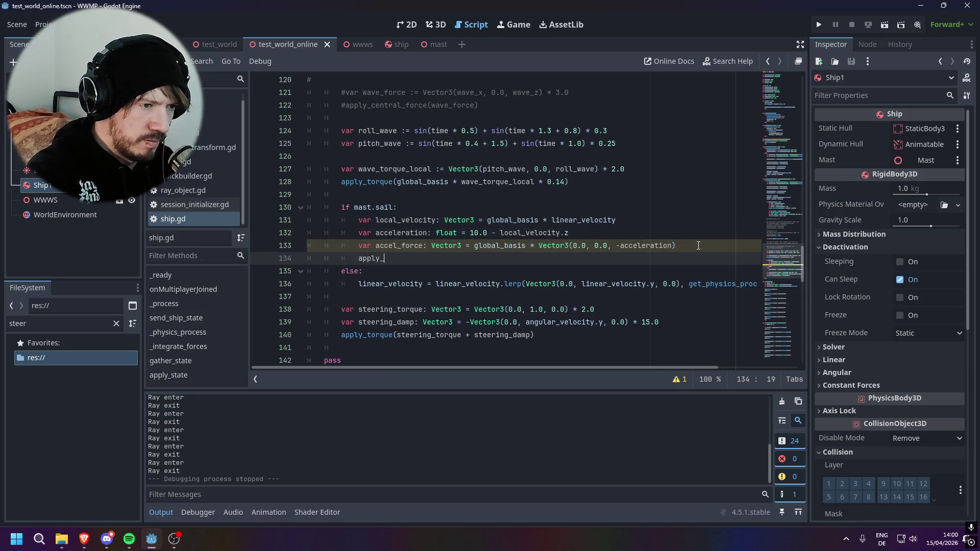
{"action": "key", "text": "Down"}
{"action": "key", "text": "Return"}
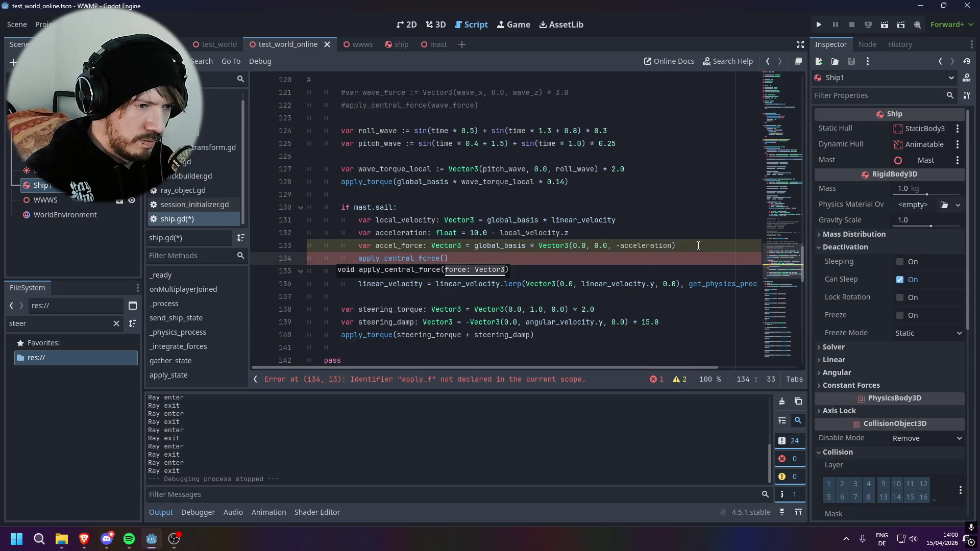
{"action": "double_click", "coordinate": [419, 245]}
{"action": "key", "text": "ctrl+c"}
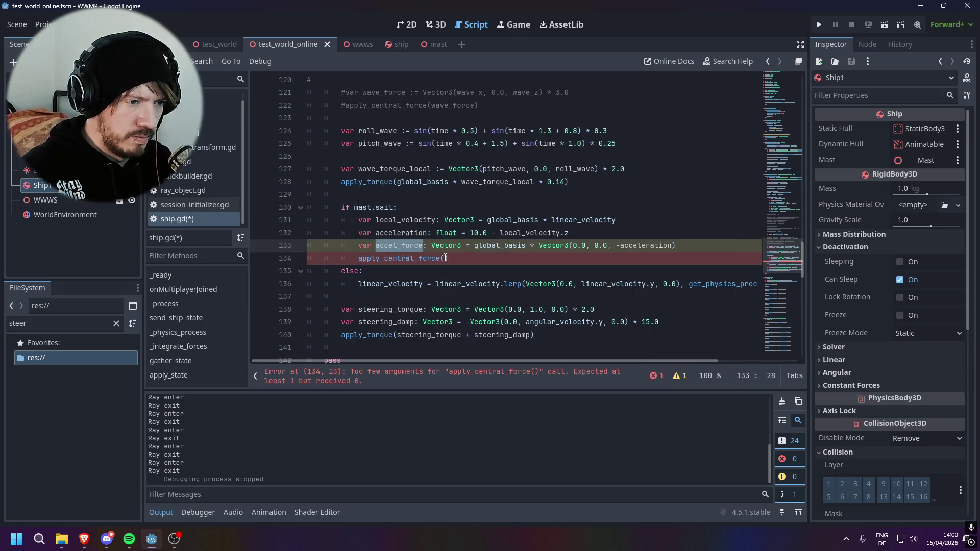
{"action": "left_click", "coordinate": [446, 258]}
{"action": "key", "text": "ctrl+v"}
{"action": "key", "text": "ctrl+s"}
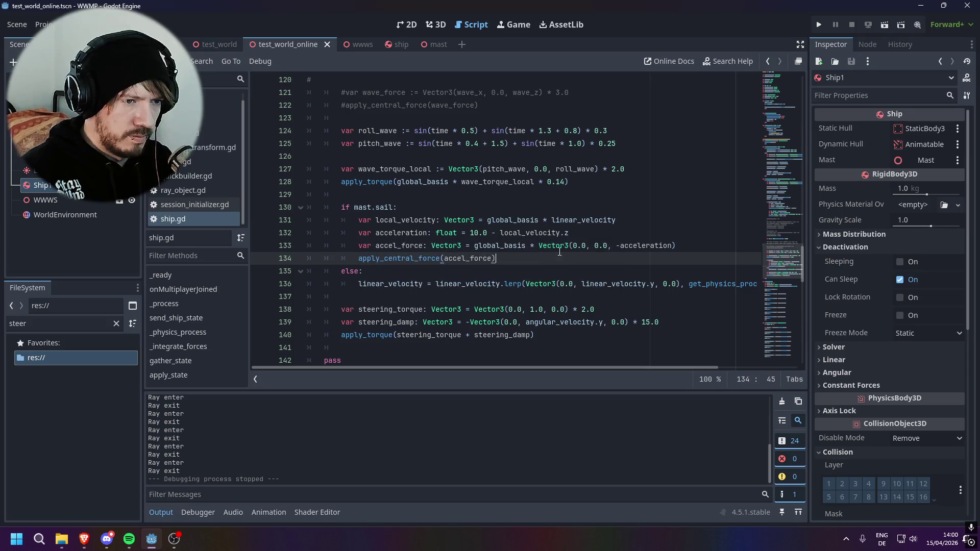
Start a new accel_Damp variable below the accel_force line
{"action": "left_click", "coordinate": [594, 231]}
{"action": "left_click", "coordinate": [693, 247]}
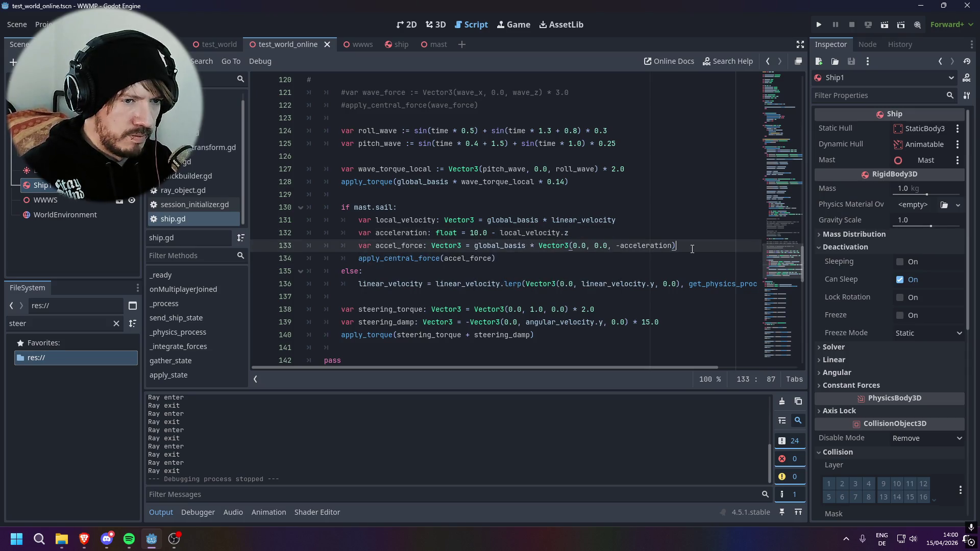
{"action": "key", "text": "Return"}
{"action": "type", "text": "var accel_Damp"}
Rewrite line 134 as var accel_damp: Vector3 = (glo), then select that line
{"action": "key", "text": "BackSpace"}
{"action": "key", "text": "BackSpace"}
{"action": "key", "text": "BackSpace"}
{"action": "type", "text": "damp_"}
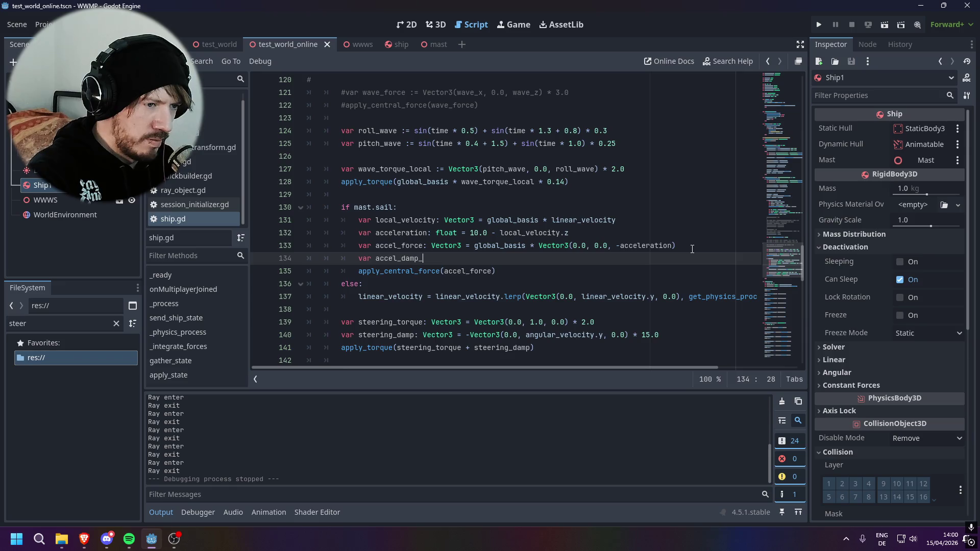
{"action": "type", "text": " Vector3("}
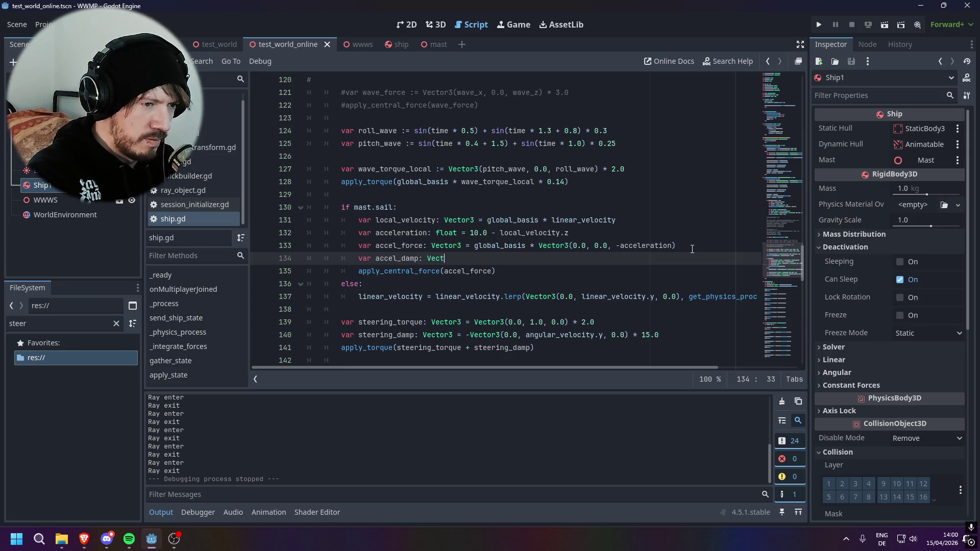
{"action": "key", "text": "BackSpace"}
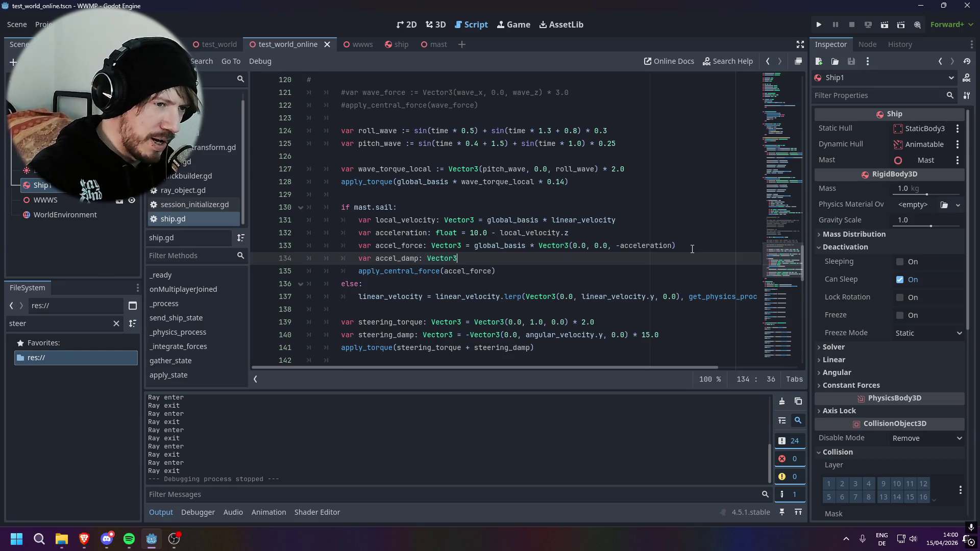
{"action": "type", "text": "="}
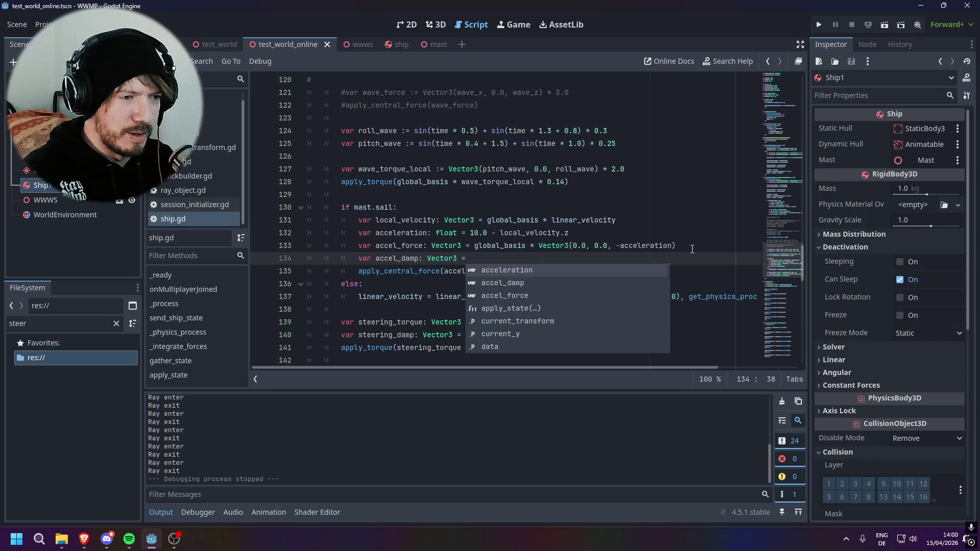
{"action": "left_click", "coordinate": [660, 237]}
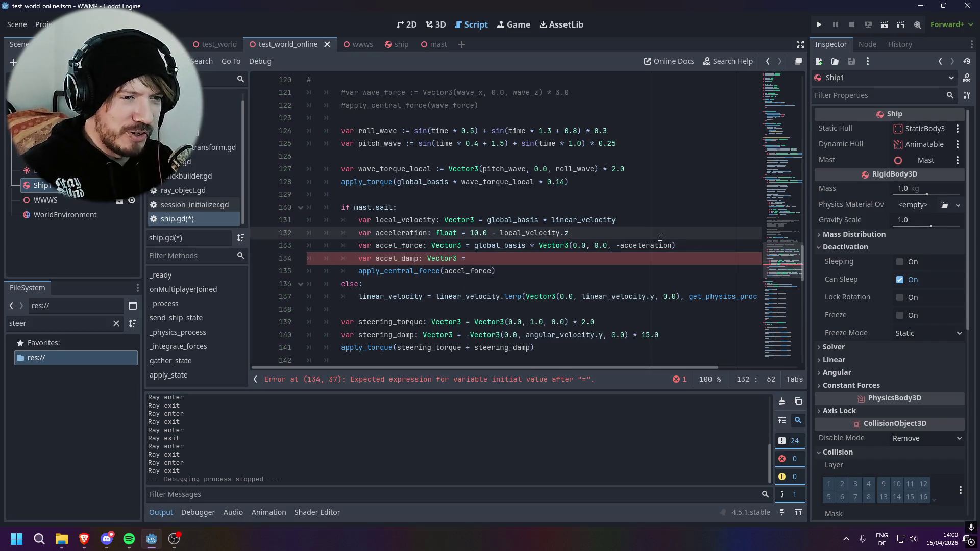
{"action": "scroll", "coordinate": [660, 237], "scroll_direction": "down", "scroll_amount": 1}
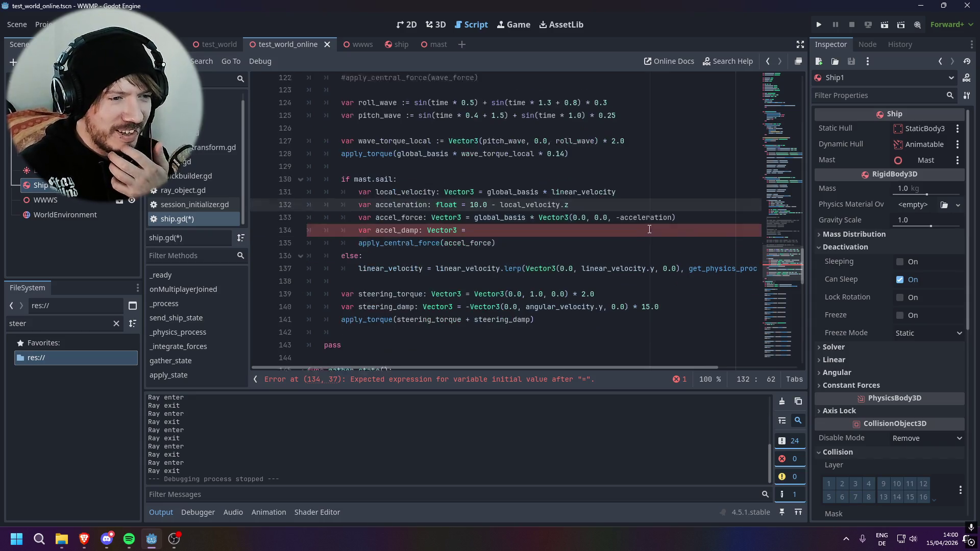
{"action": "left_click", "coordinate": [536, 227]}
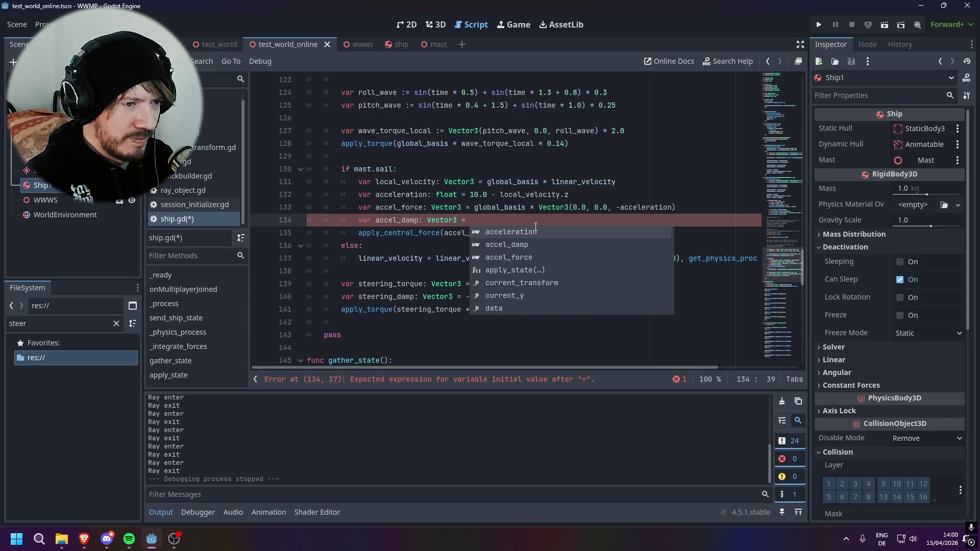
{"action": "type", "text": "(glo"}
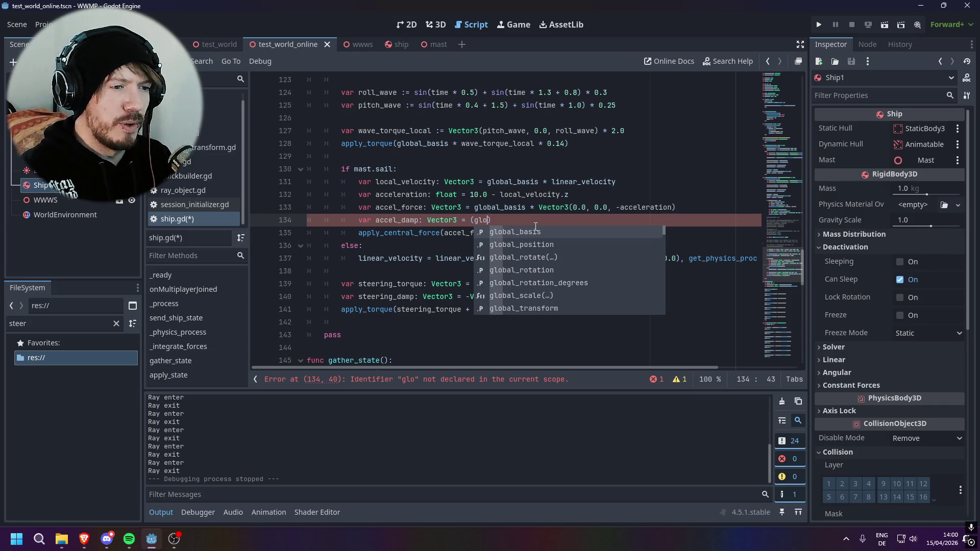
{"action": "key", "text": "Escape"}
{"action": "left_click", "coordinate": [295, 206], "text": "shift"}
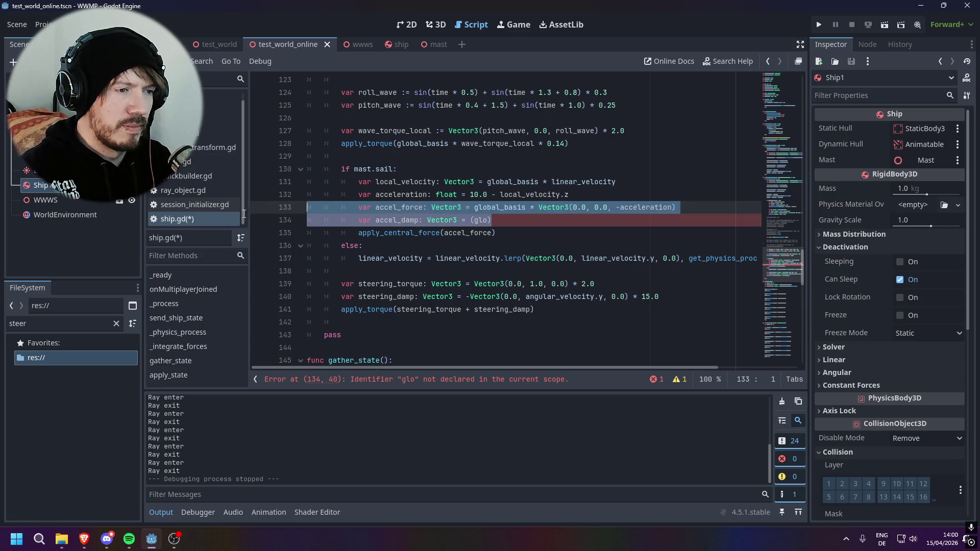
{"action": "key", "text": "shift+Down"}
Remove the unfinished accel_damp line, review lines 131–133, then bring up the browser
{"action": "key", "text": "BackSpace"}
{"action": "key", "text": "BackSpace"}
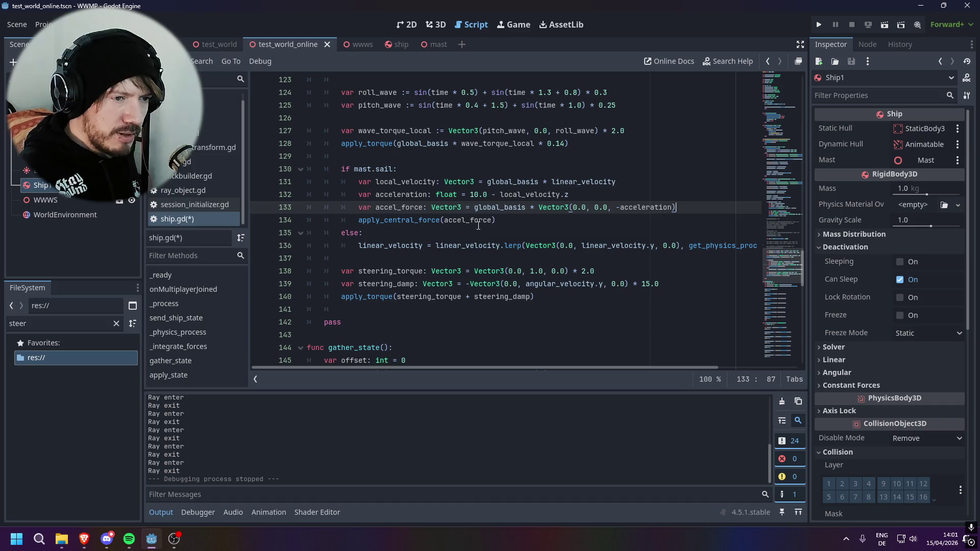
{"action": "left_click_drag", "start_coordinate": [470, 208], "coordinate": [541, 207]}
{"action": "left_click", "coordinate": [539, 207]}
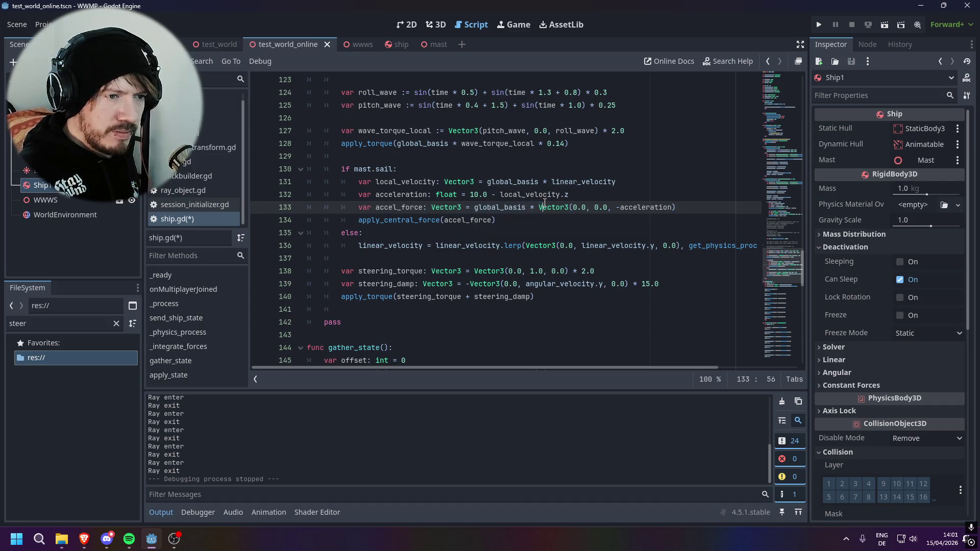
{"action": "left_click_drag", "start_coordinate": [474, 207], "coordinate": [539, 207]}
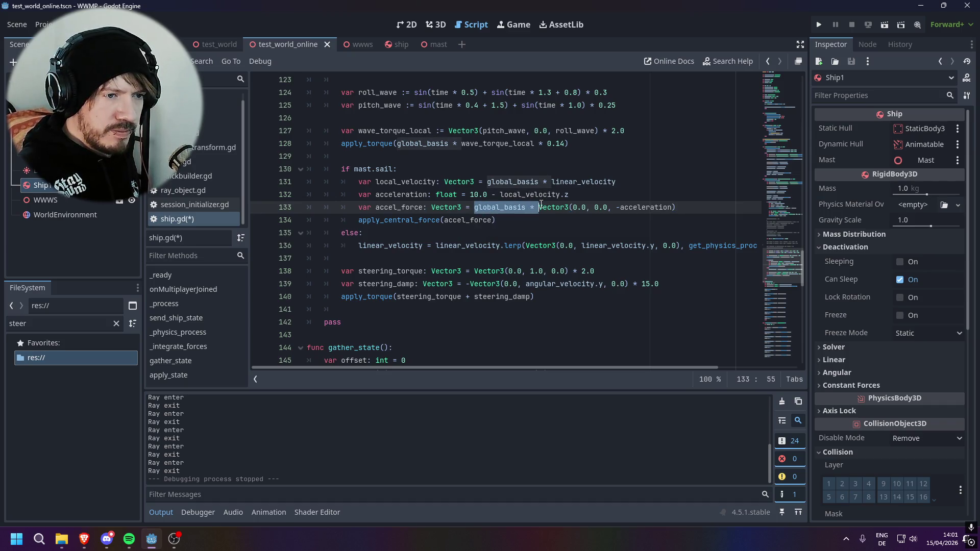
{"action": "left_click", "coordinate": [577, 195]}
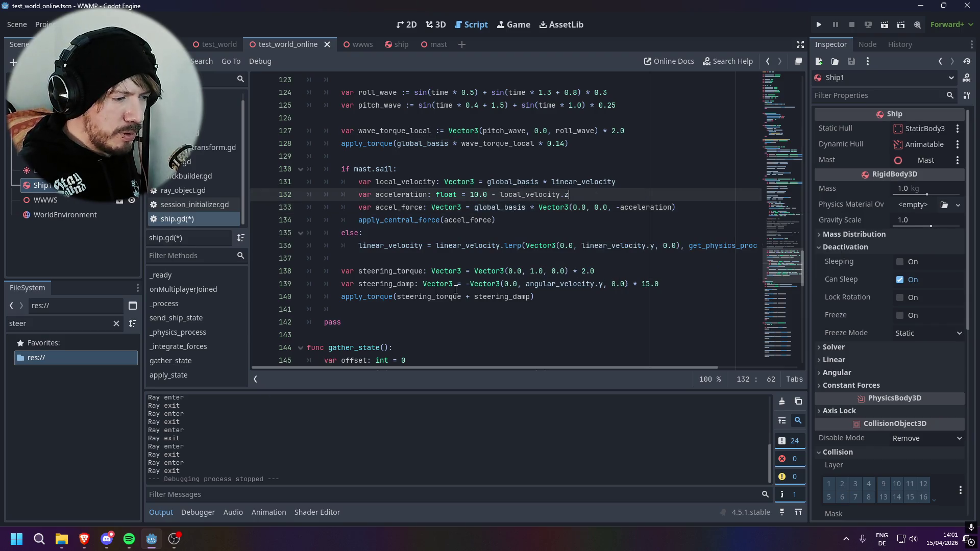
{"action": "left_click", "coordinate": [637, 185]}
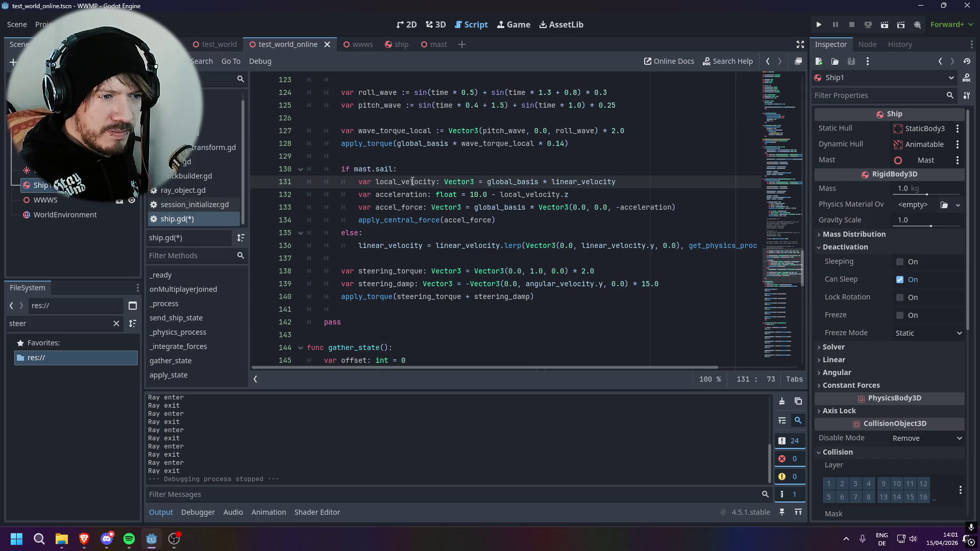
{"action": "key", "text": "Down"}
{"action": "key", "text": "End"}
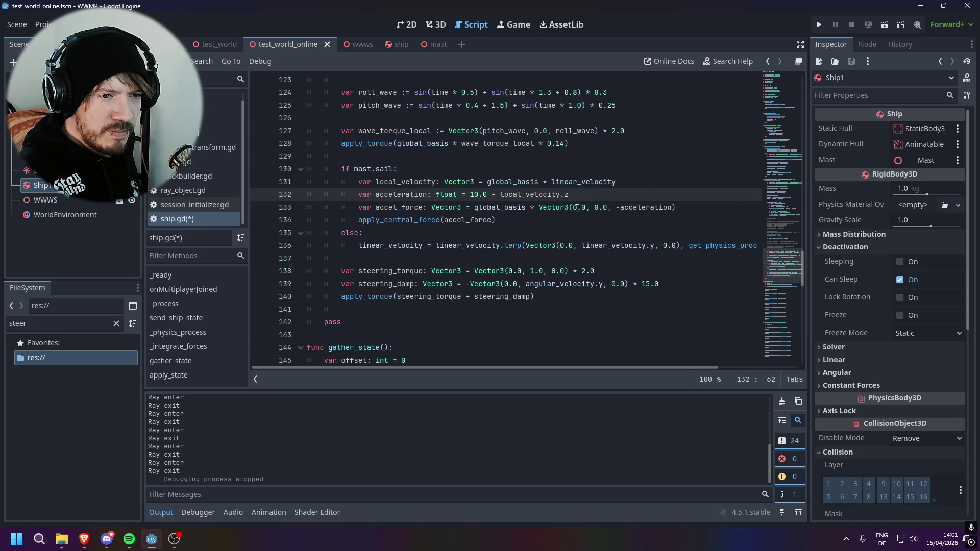
{"action": "mouse_move", "coordinate": [84, 538]}
{"action": "left_click", "coordinate": [92, 480]}
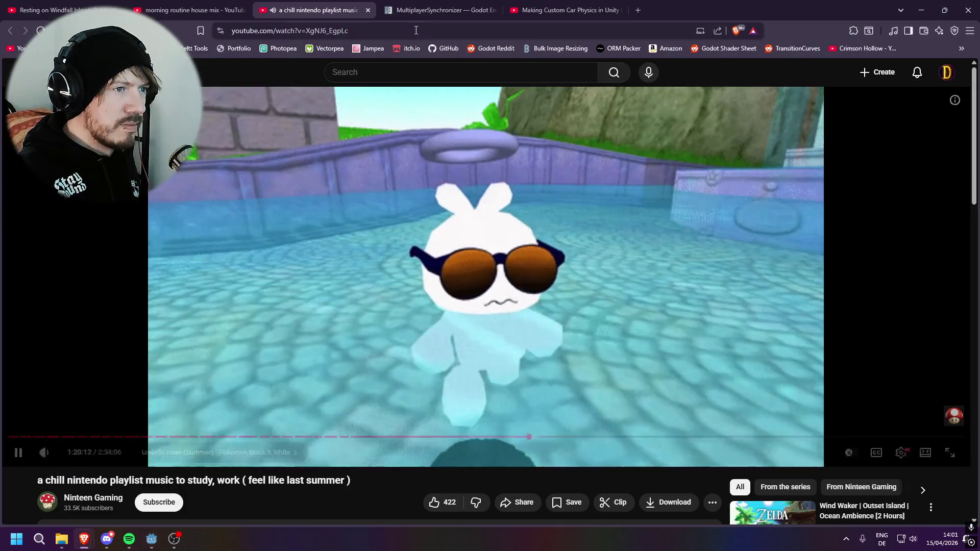
Ask ChatGPT 'how do i invert a global_basis * Vector calculation in godot4' and read the answer
{"action": "left_click", "coordinate": [639, 10]}
{"action": "type", "text": "chatgpt.com"}
{"action": "key", "text": "Return"}
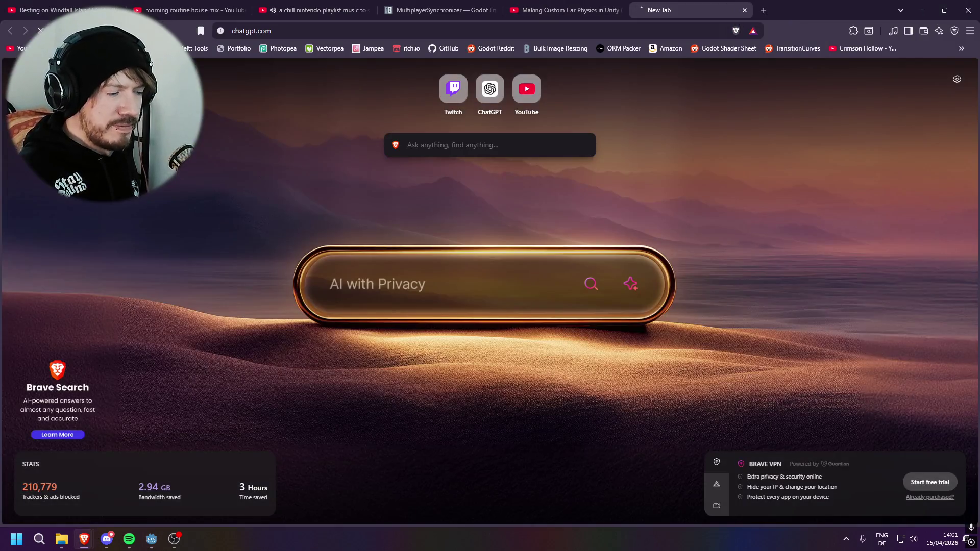
{"action": "type", "text": "how do i invert a global_basis * Vector calculation in godot4"}
{"action": "key", "text": "Return"}
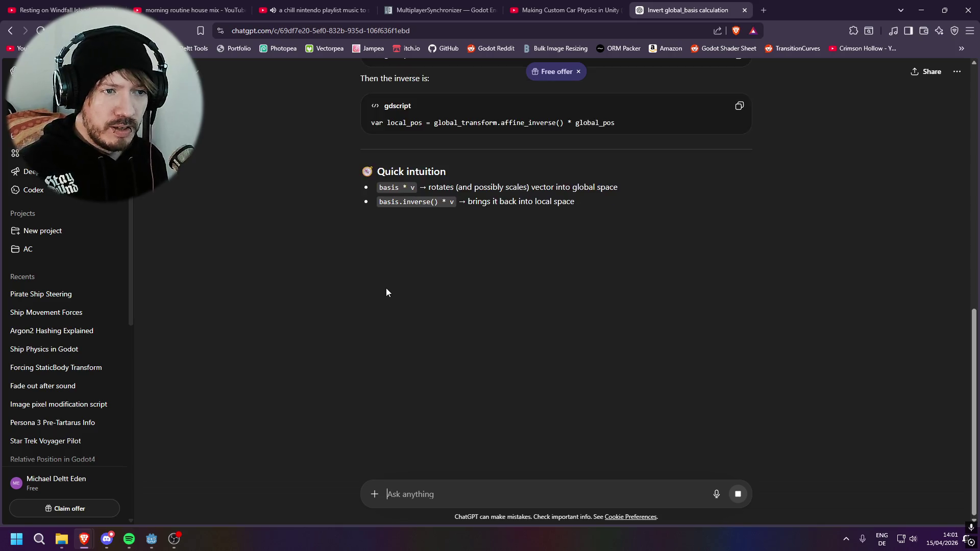
{"action": "scroll", "coordinate": [386, 288], "scroll_direction": "up", "scroll_amount": 10}
{"action": "scroll", "coordinate": [356, 292], "scroll_direction": "up", "scroll_amount": 3}
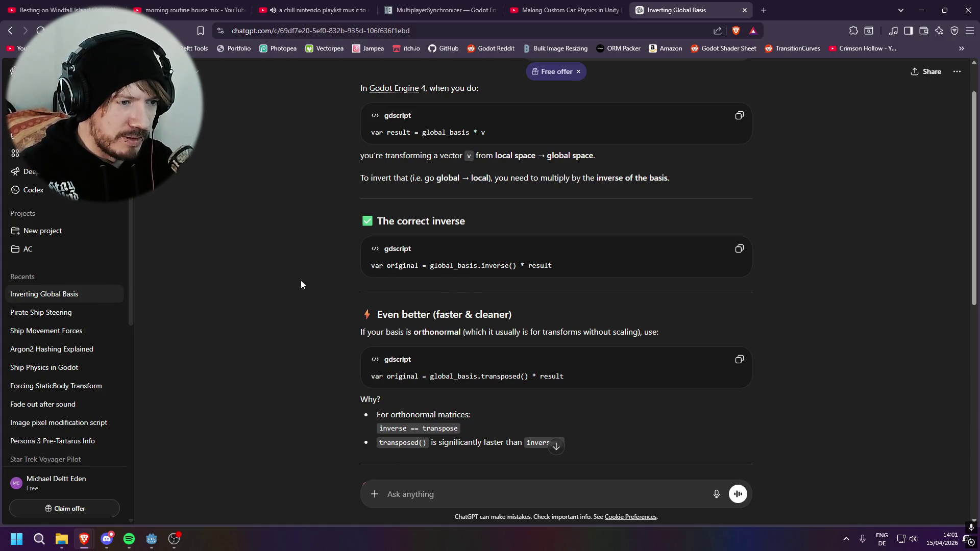
{"action": "left_click", "coordinate": [152, 539]}
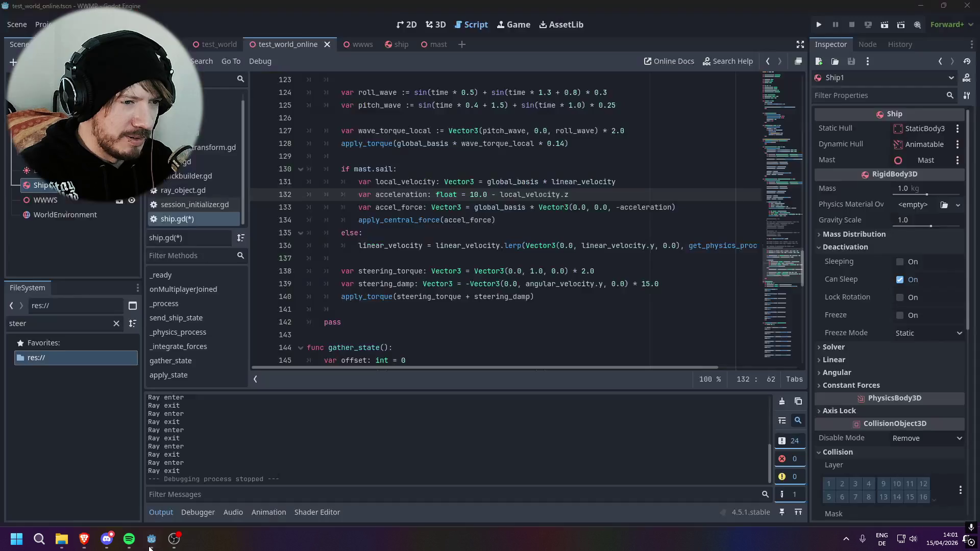
Change accel_force to use global_basis.inverse(), save, and add a blank line below it
{"action": "left_click", "coordinate": [526, 207]}
{"action": "type", "text": ".in"}
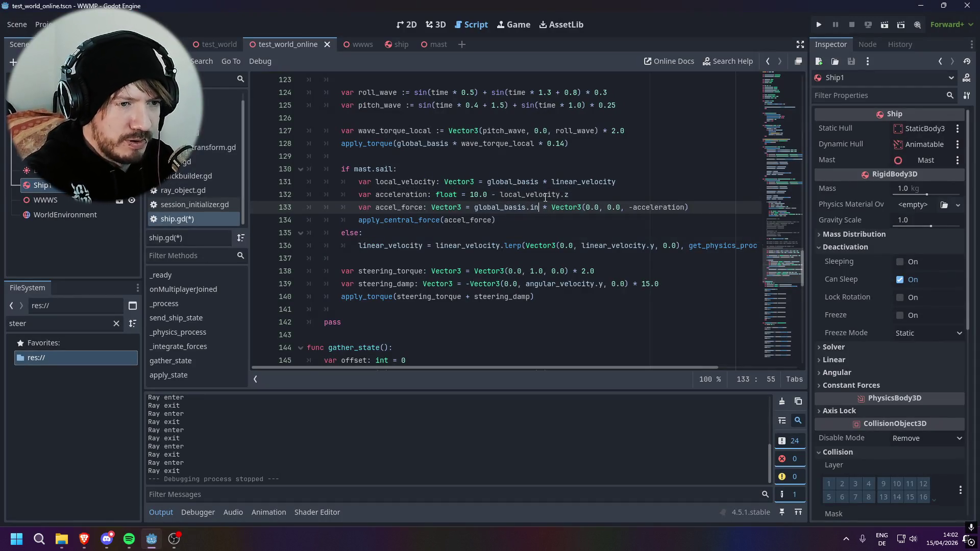
{"action": "type", "text": "ver"}
{"action": "key", "text": "Return"}
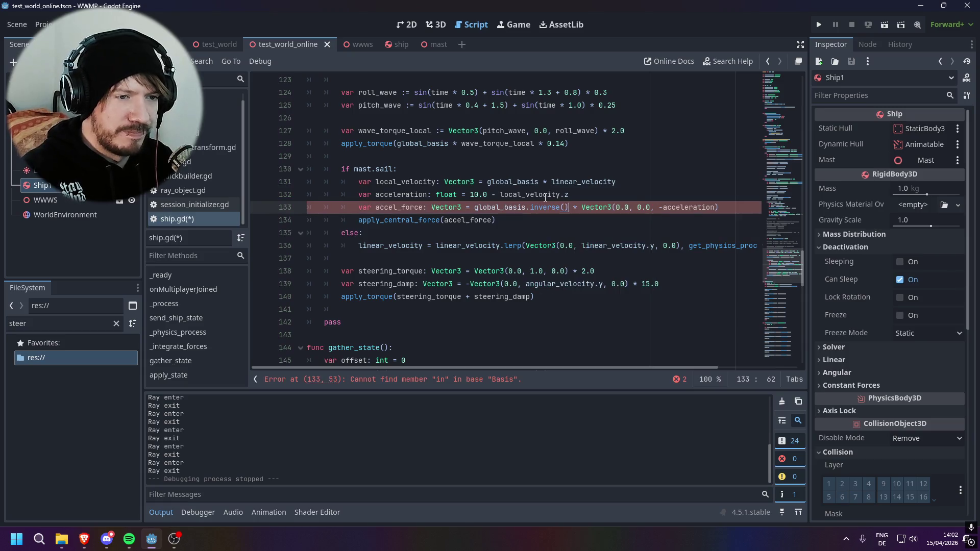
{"action": "left_click", "coordinate": [643, 183]}
{"action": "key", "text": "ctrl+s"}
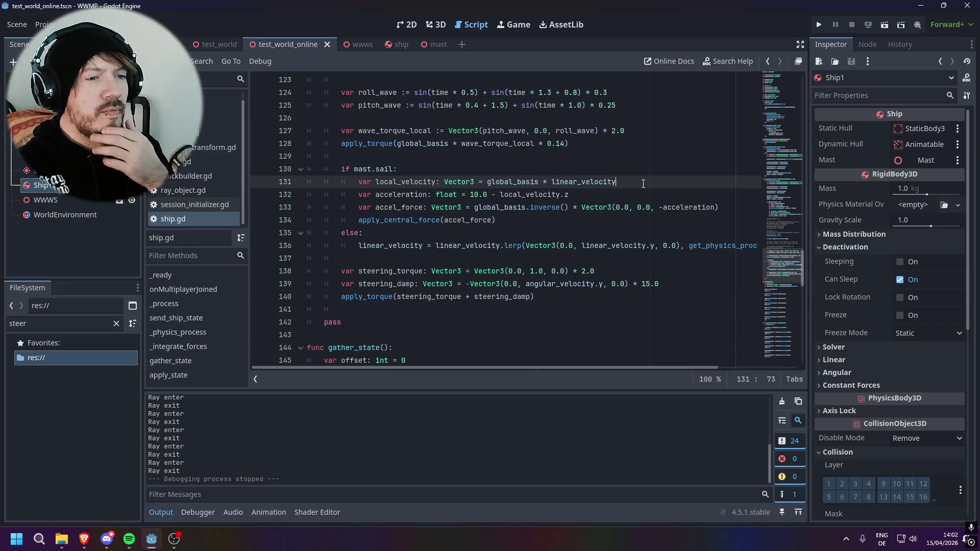
{"action": "left_click", "coordinate": [556, 217]}
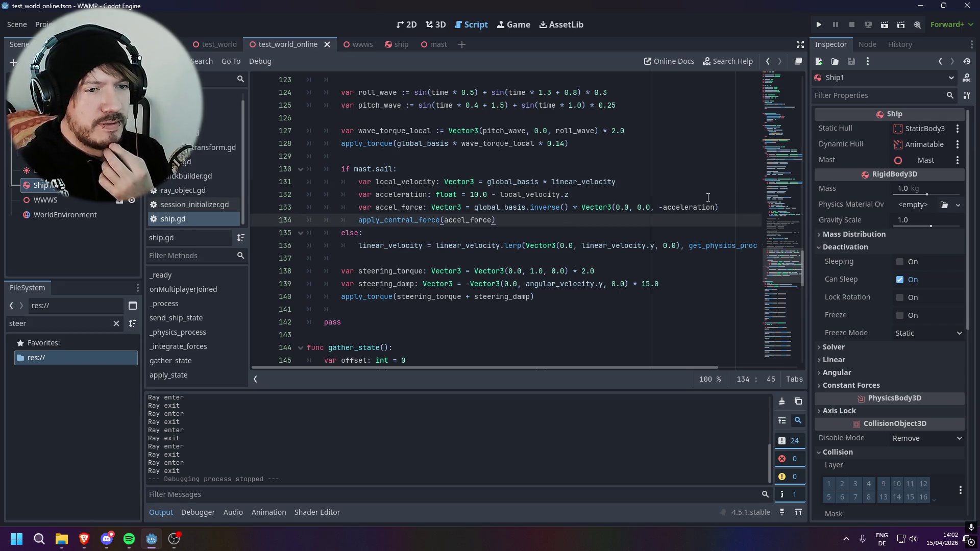
{"action": "left_click", "coordinate": [727, 206]}
{"action": "key", "text": "Return"}
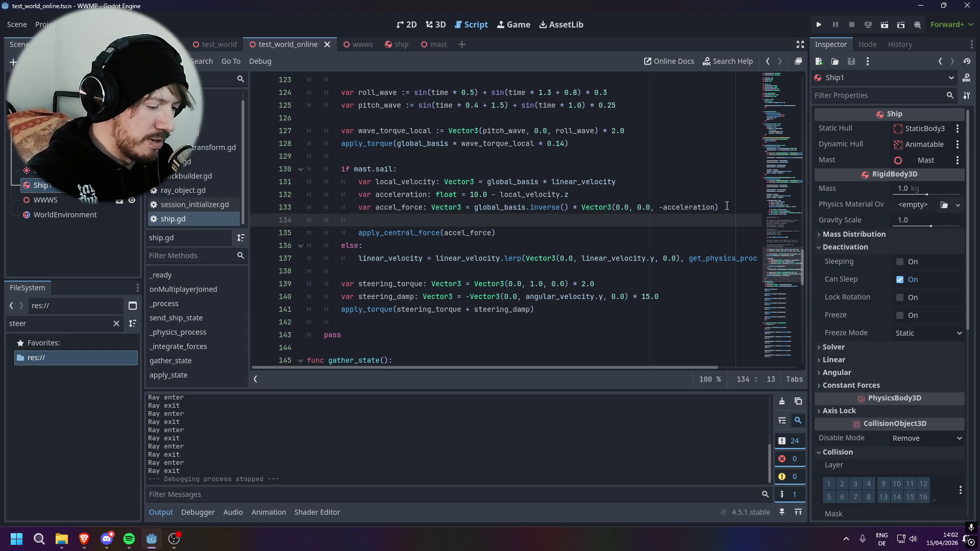
On line 134 declare var accel_damp: Vector3 = -Vector3(linear_velocity.x, 0.0, linear_velocity.z) * 2.0
{"action": "type", "text": "var a"}
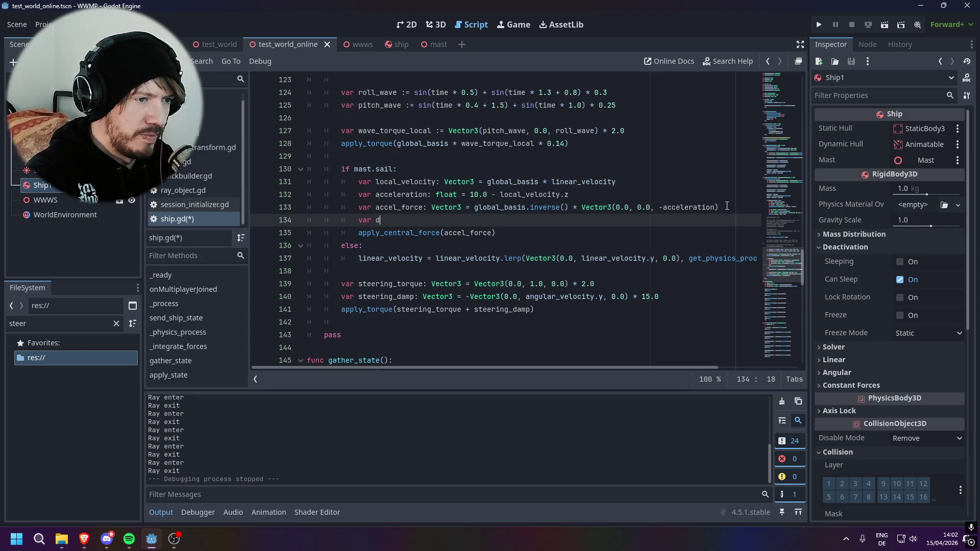
{"action": "type", "text": "ccel_damp: V"}
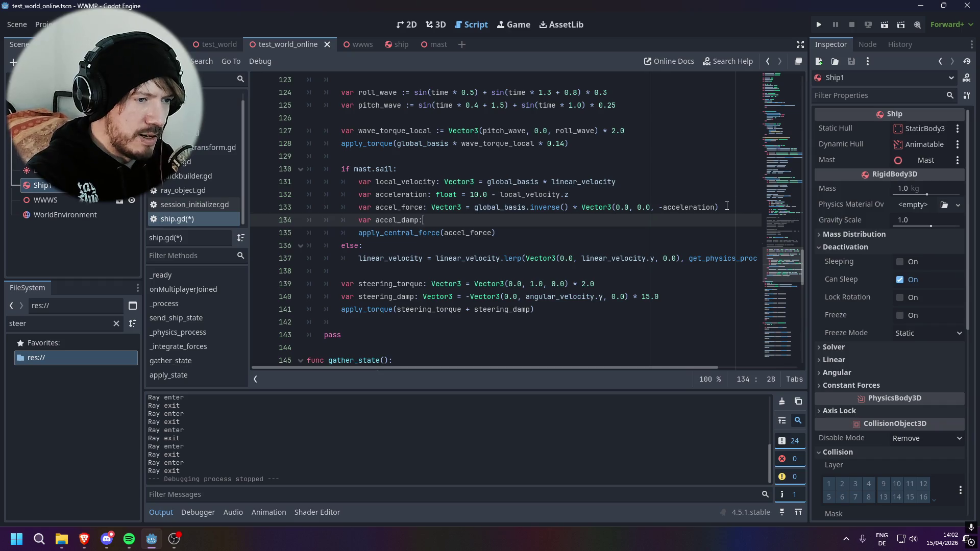
{"action": "type", "text": "ector3"}
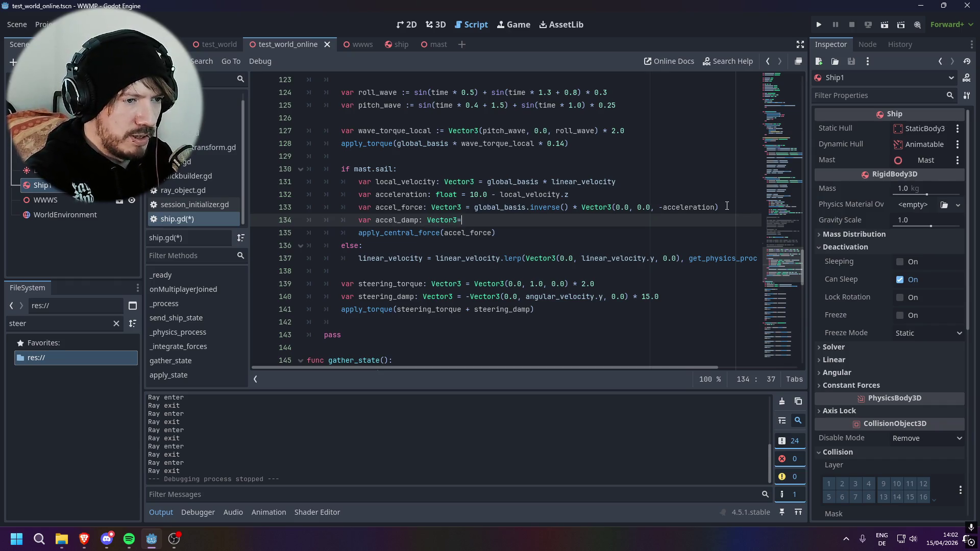
{"action": "type", "text": " ="}
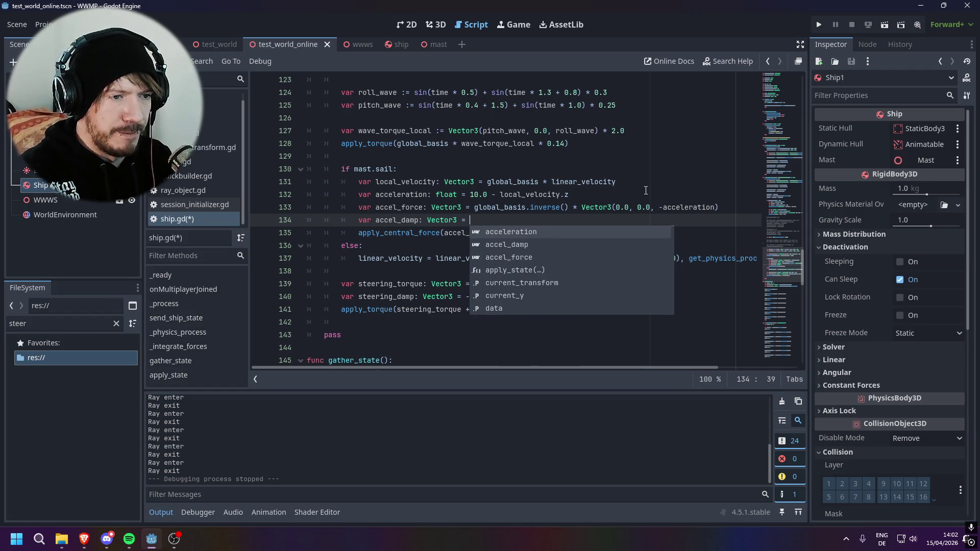
{"action": "type", "text": " Vec"}
{"action": "key", "text": "BackSpace"}
{"action": "key", "text": "BackSpace"}
{"action": "key", "text": "BackSpace"}
{"action": "type", "text": "-Vector3"}
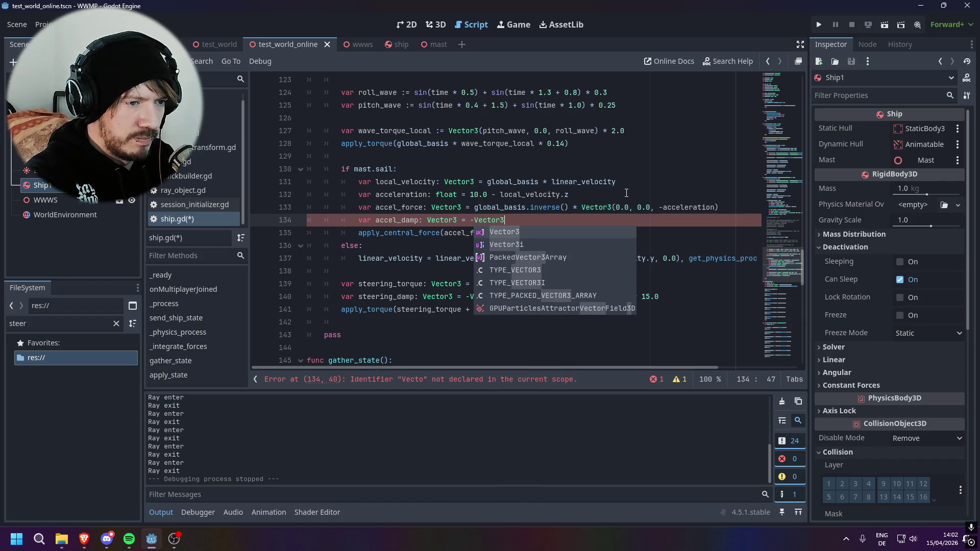
{"action": "key", "text": "Return"}
{"action": "type", "text": "(lin"}
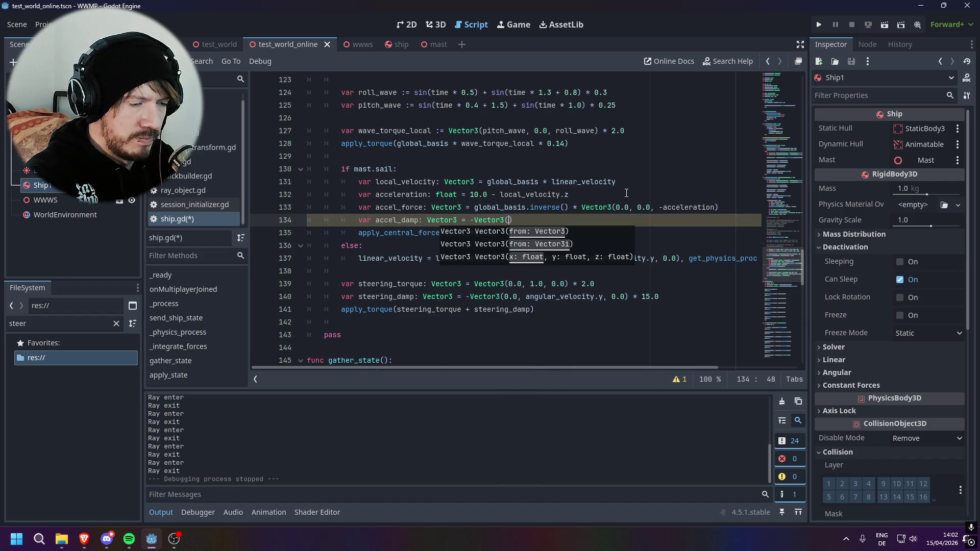
{"action": "key", "text": "Down"}
{"action": "key", "text": "Down"}
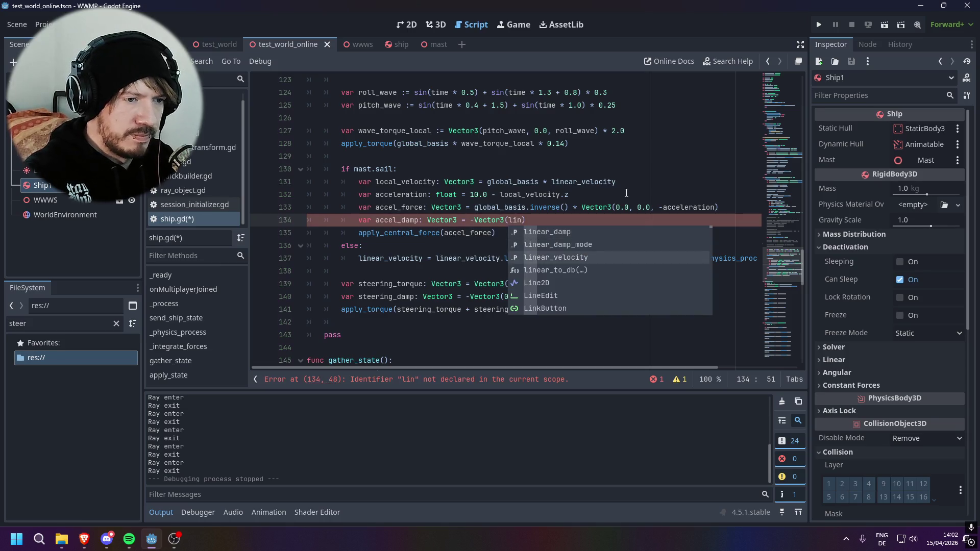
{"action": "key", "text": "Return"}
{"action": "type", "text": ".x, 0.0, lin"}
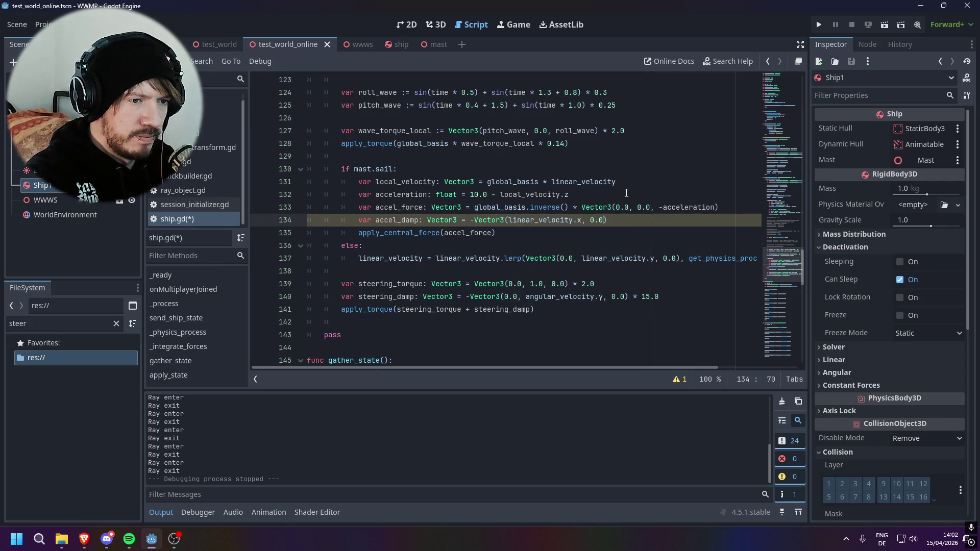
{"action": "key", "text": "Down"}
{"action": "key", "text": "Up"}
{"action": "key", "text": "Return"}
{"action": "type", "text": "-"}
{"action": "key", "text": "BackSpace"}
{"action": "type", "text": ".u"}
{"action": "key", "text": "BackSpace"}
{"action": "type", "text": "z"}
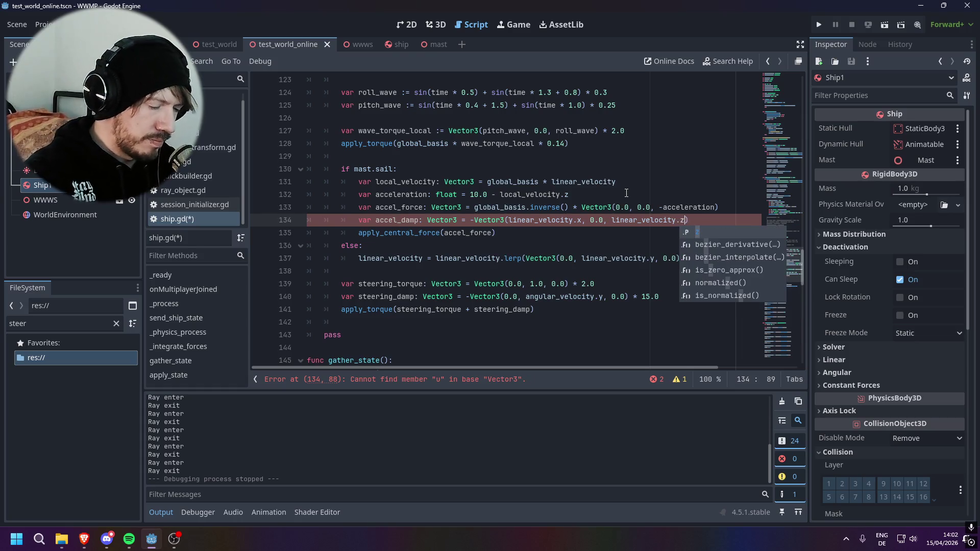
{"action": "left_click", "coordinate": [711, 220]}
{"action": "type", "text": "* 2.0"}
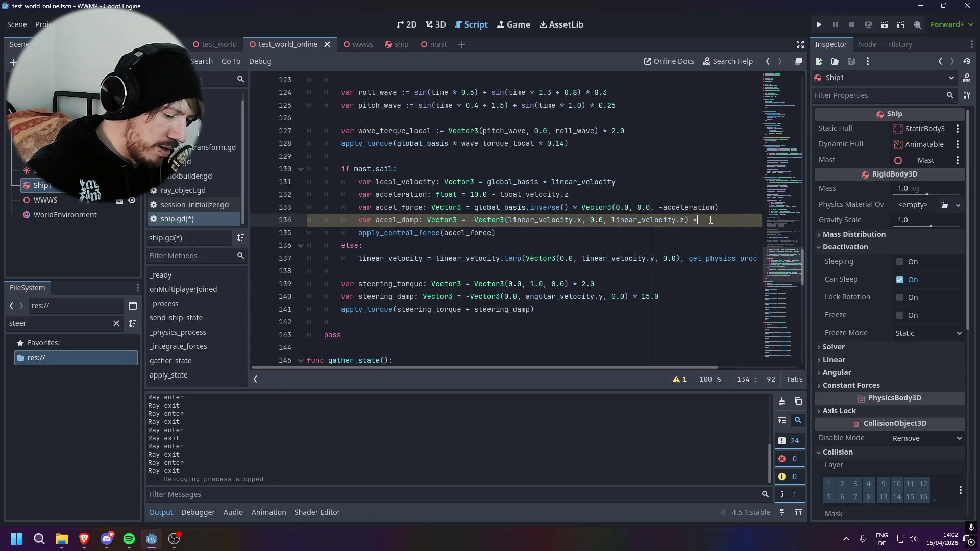
Add accel_damp to the accel_force inside apply_central_force on line 135, then save and run with F5
{"action": "left_click", "coordinate": [530, 229]}
{"action": "left_click", "coordinate": [489, 232]}
{"action": "type", "text": "+ da,"}
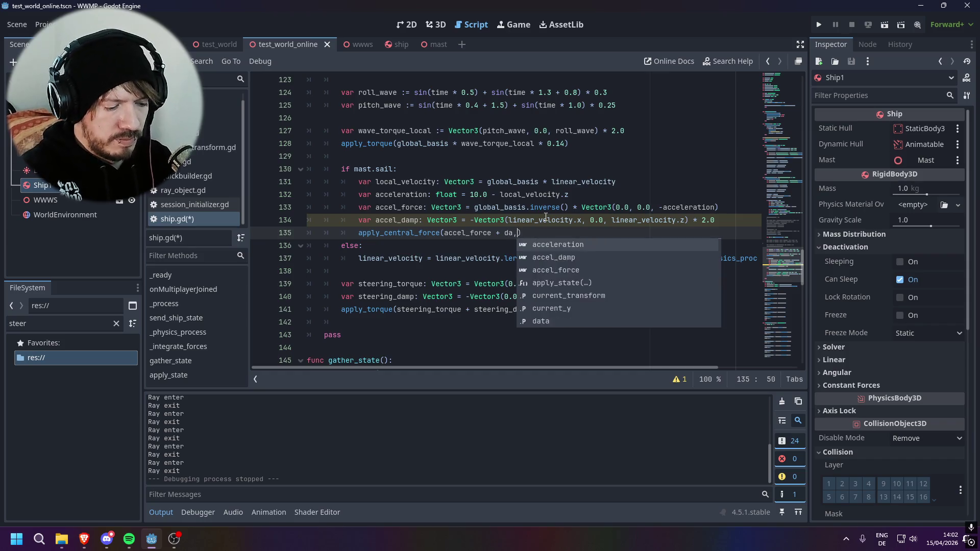
{"action": "key", "text": "BackSpace"}
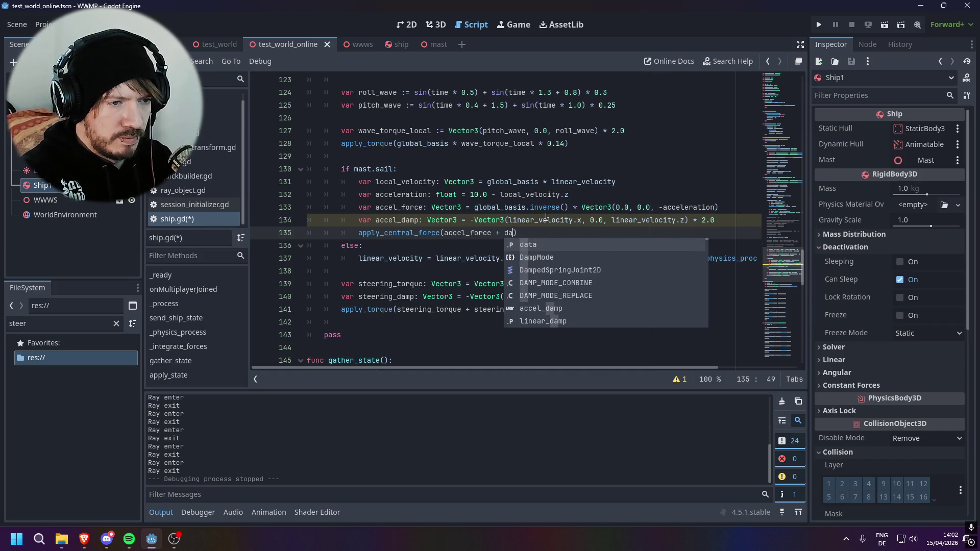
{"action": "type", "text": "mp"}
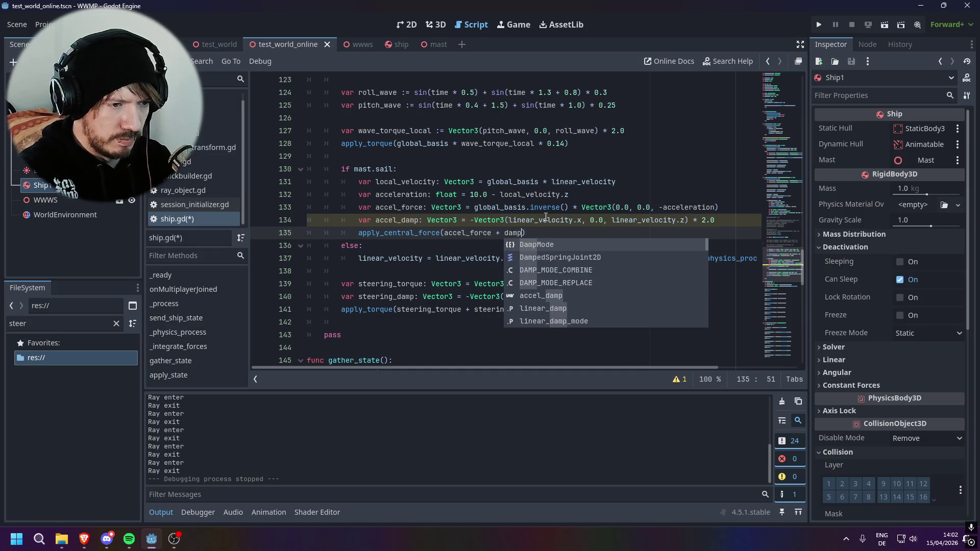
{"action": "key", "text": "End"}
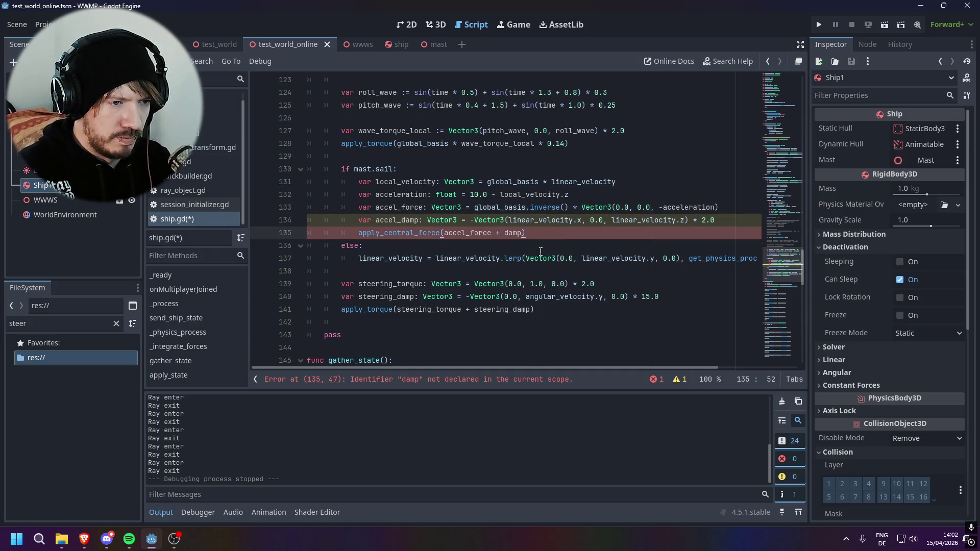
{"action": "double_click", "coordinate": [411, 226]}
{"action": "key", "text": "ctrl+c"}
{"action": "double_click", "coordinate": [512, 233]}
{"action": "key", "text": "ctrl+v"}
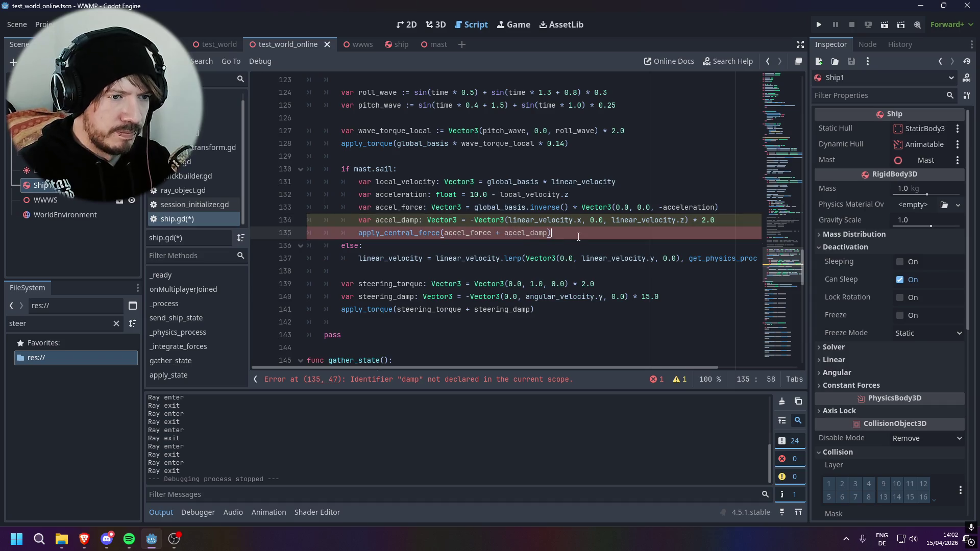
{"action": "left_click", "coordinate": [578, 236]}
{"action": "key", "text": "F5"}
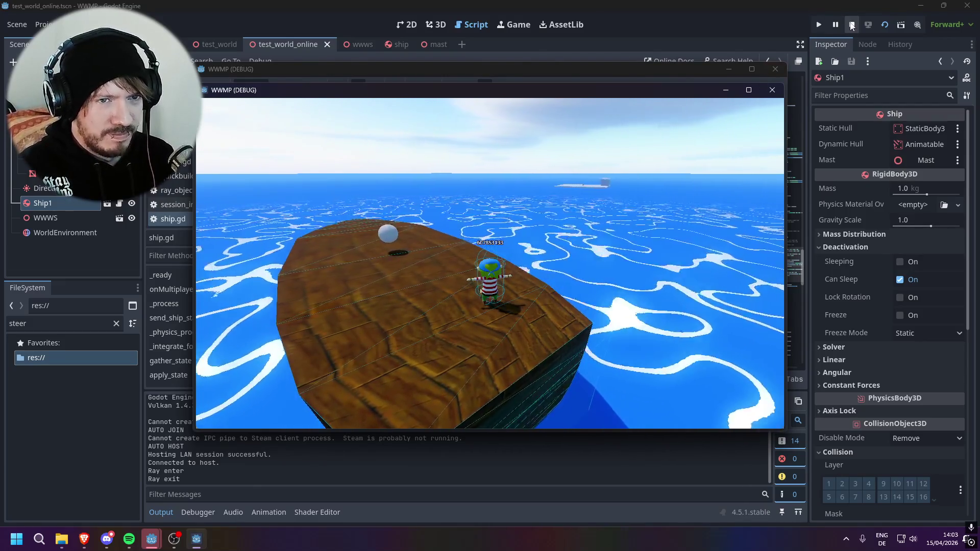
Stop the running WWMP debug game and return to line 132 of ship.gd
{"action": "left_click", "coordinate": [772, 90]}
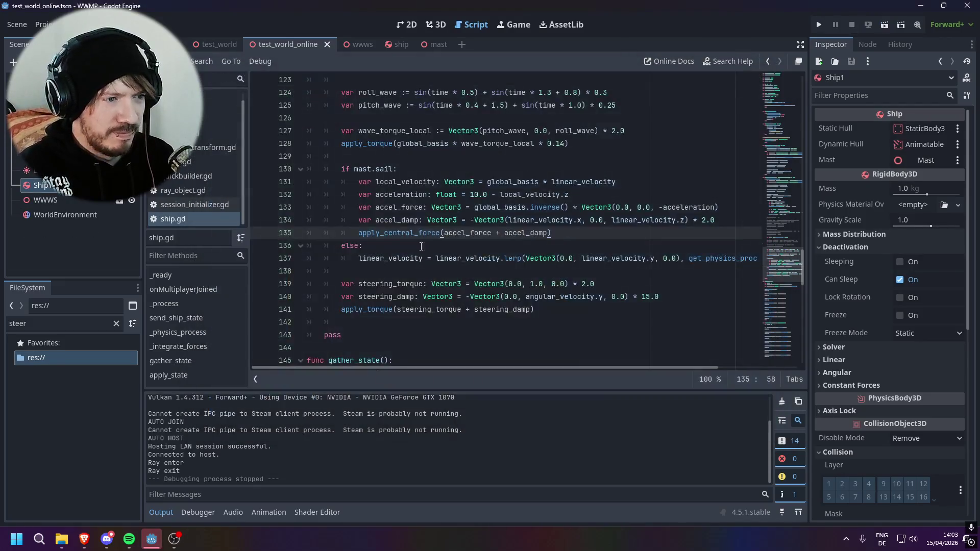
{"action": "left_click", "coordinate": [589, 198]}
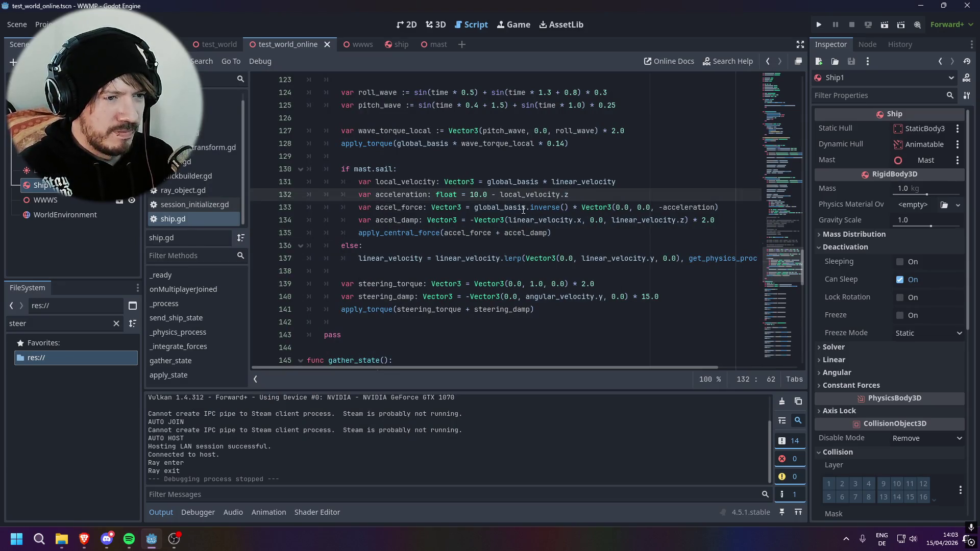
Relaunch the current scene and walk the character from the white ramp onto the ship's wooden deck
{"action": "left_click", "coordinate": [660, 207]}
{"action": "left_click", "coordinate": [884, 25]}
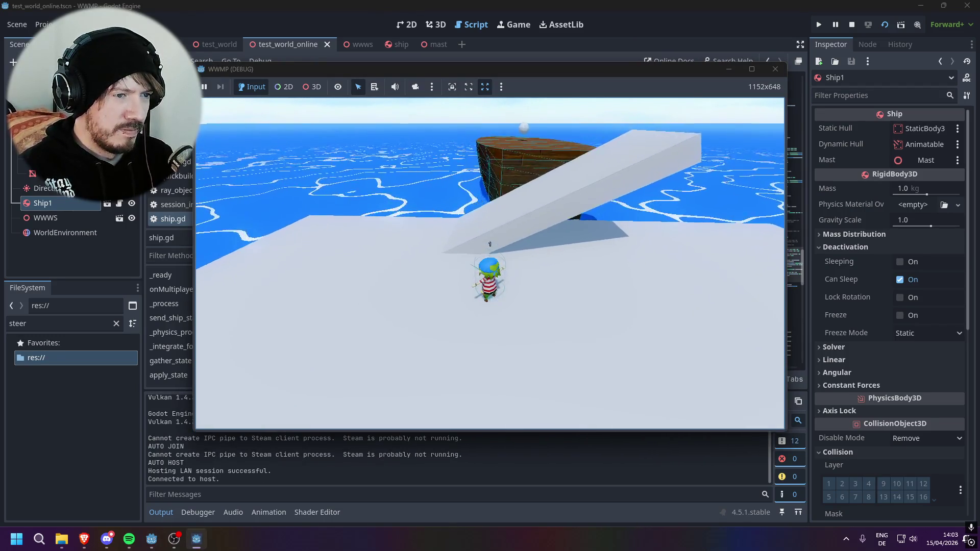
{"action": "key", "text": "w"}
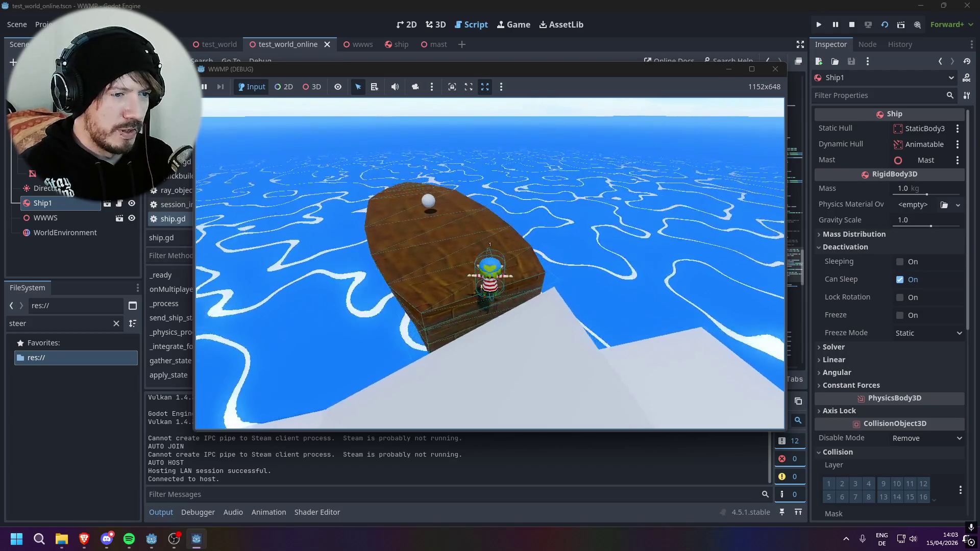
{"action": "key", "text": "w"}
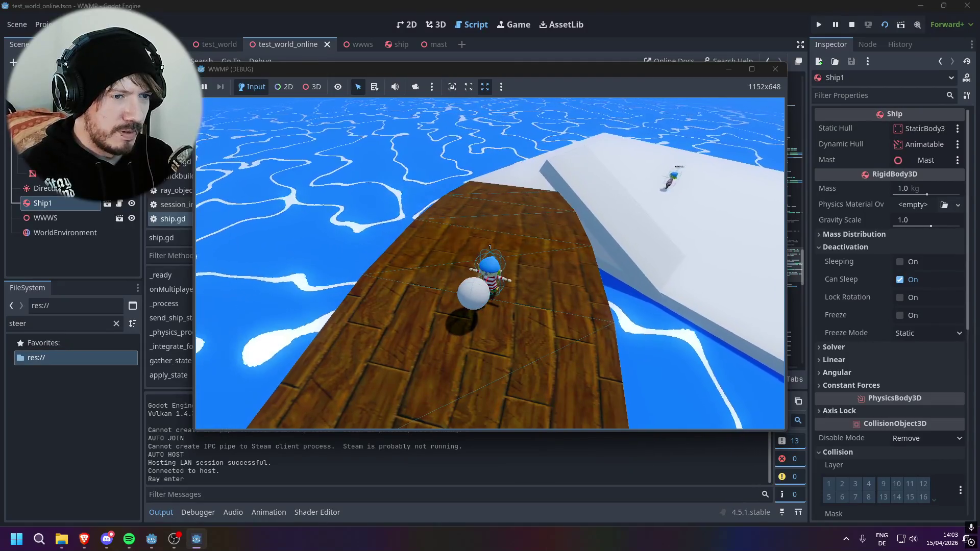
Stop the game and restore the minus sign before acceleration on line 133
{"action": "left_click", "coordinate": [852, 26]}
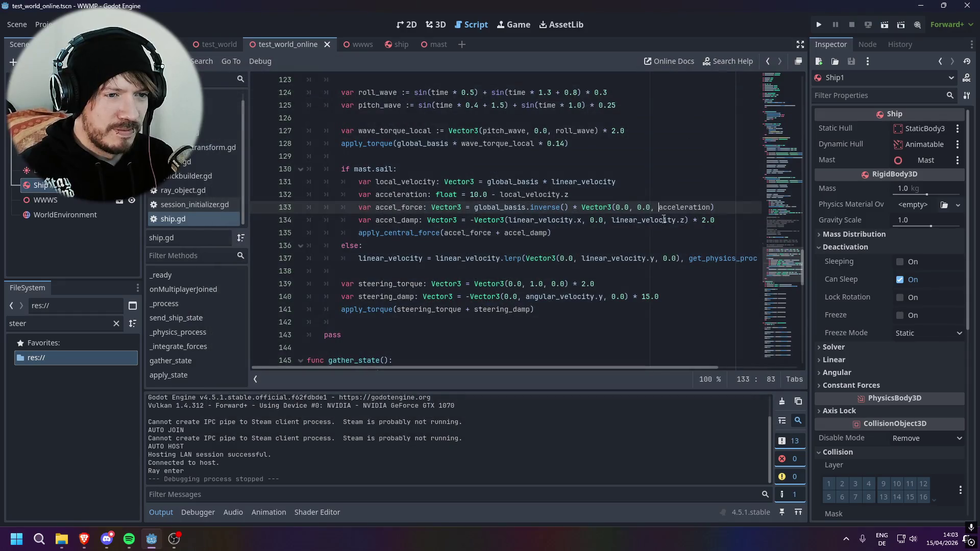
{"action": "type", "text": "-"}
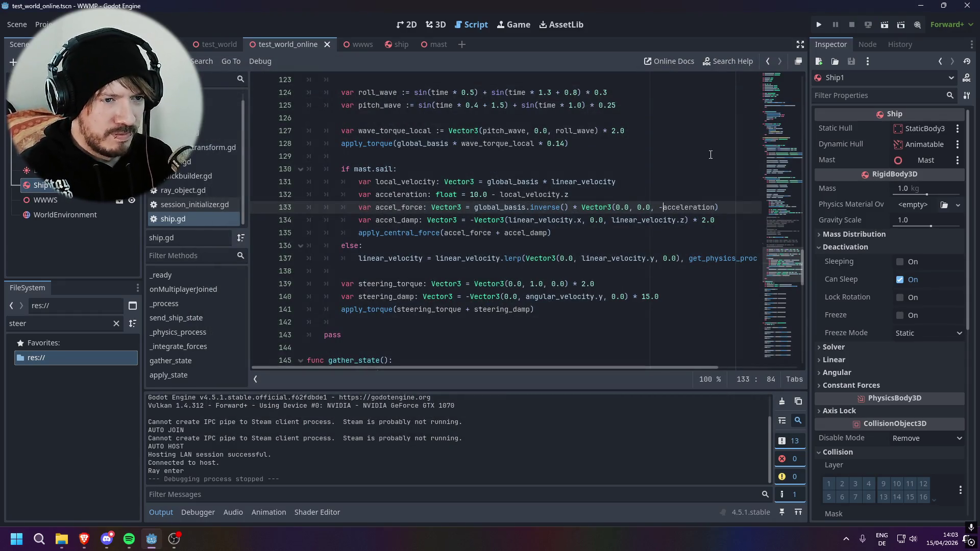
{"action": "left_click", "coordinate": [611, 195]}
{"action": "left_click", "coordinate": [632, 181]}
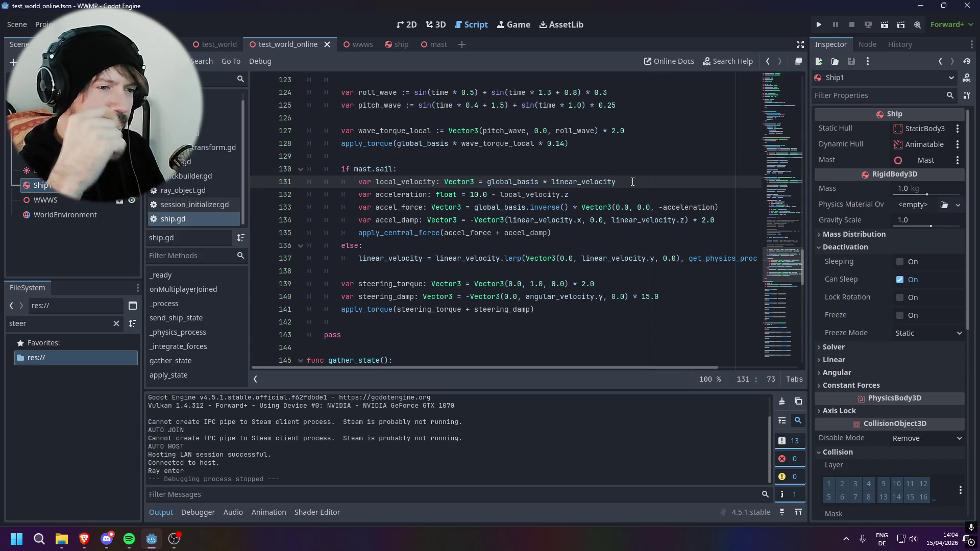
Delete lines 131–135 of the mast.sail block, then switch to the ChatGPT conversation
{"action": "mouse_move", "coordinate": [552, 233]}
{"action": "left_mouse_down"}
{"action": "mouse_move", "coordinate": [343, 183]}
{"action": "mouse_move", "coordinate": [356, 183]}
{"action": "left_mouse_up"}
{"action": "key", "text": "Delete"}
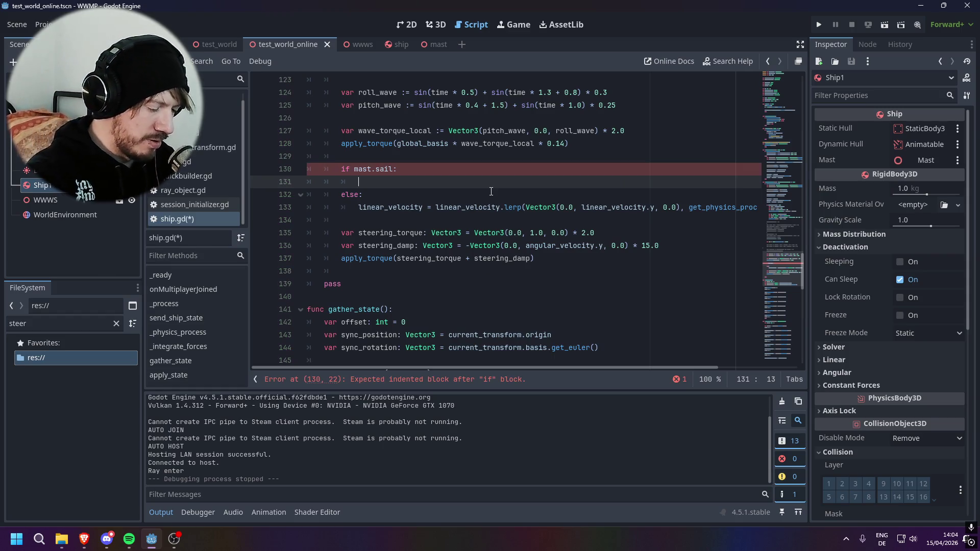
{"action": "mouse_move", "coordinate": [83, 538]}
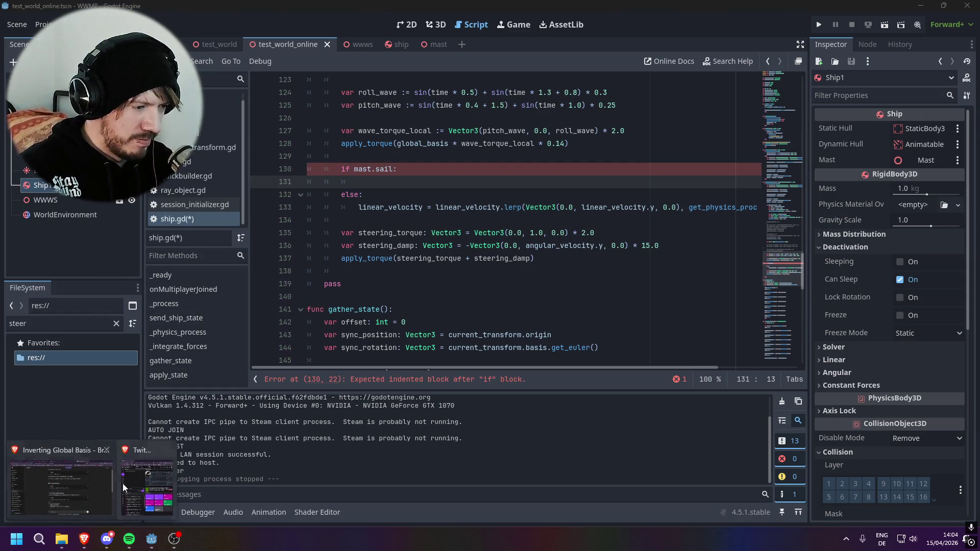
{"action": "left_click", "coordinate": [45, 498]}
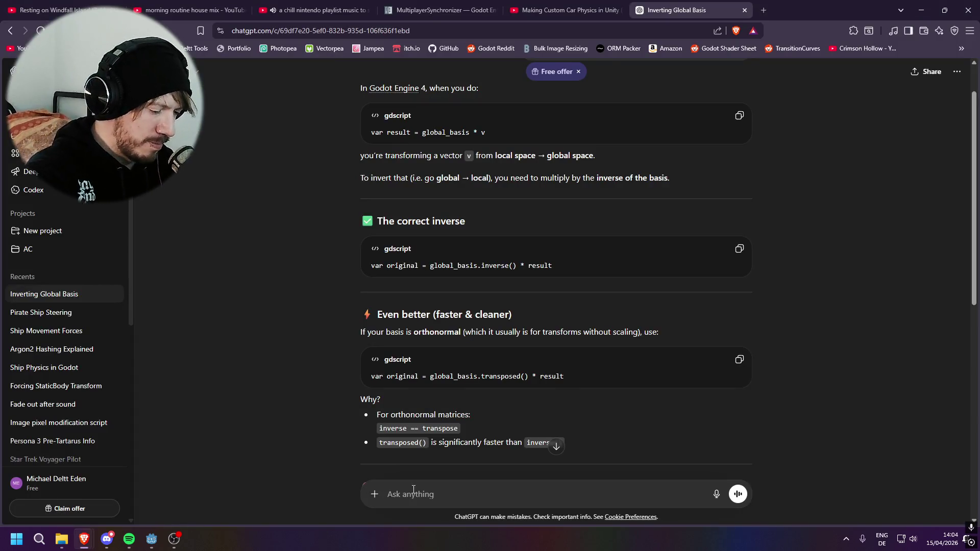
Ask ChatGPT 'godot 4 how does dot product work'
{"action": "type", "text": "godot 4 how does dot product work"}
{"action": "key", "text": "Return"}
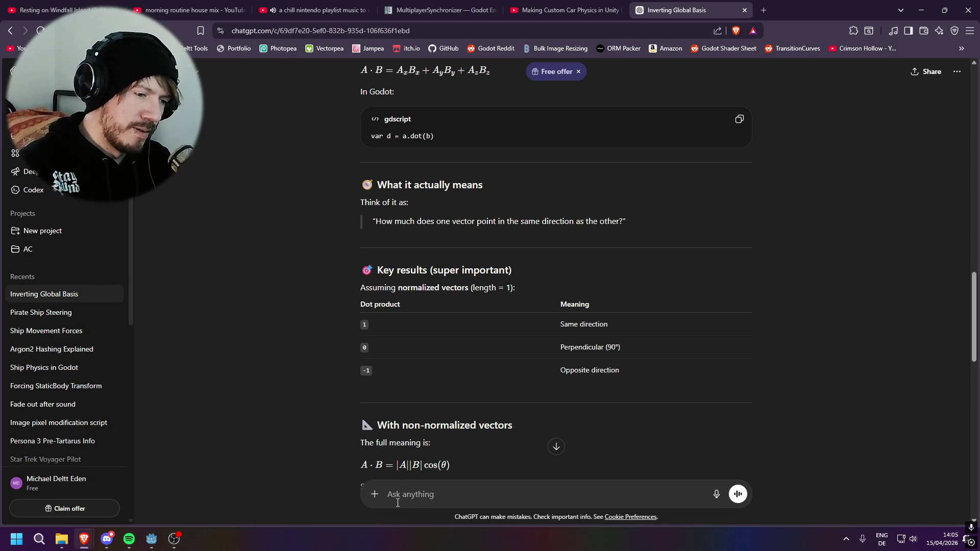
Ask ChatGPT 'how do i get an objects transform as a vector in global space'
{"action": "type", "text": "how do i get the"}
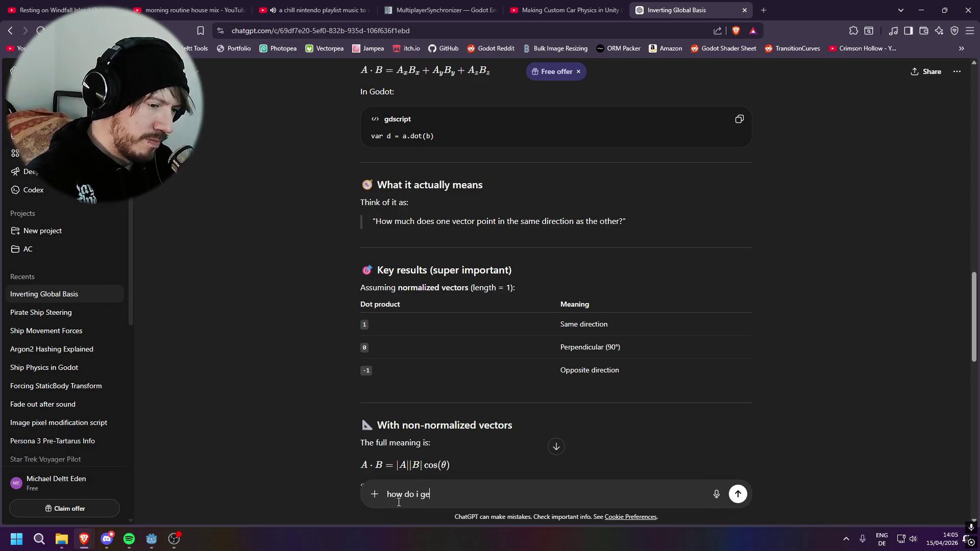
{"action": "key", "text": "BackSpace"}
{"action": "key", "text": "BackSpace"}
{"action": "key", "text": "BackSpace"}
{"action": "type", "text": "an objec"}
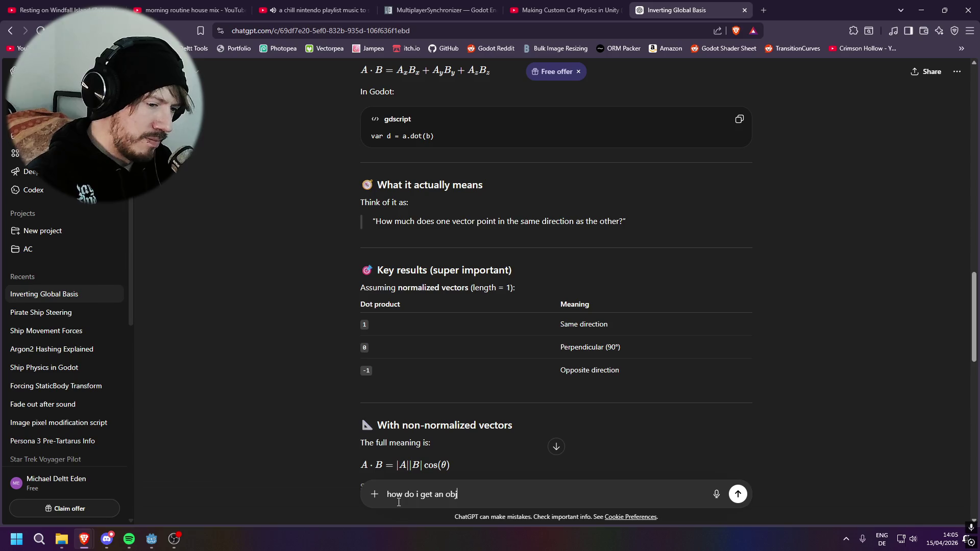
{"action": "type", "text": "ts transform as a "}
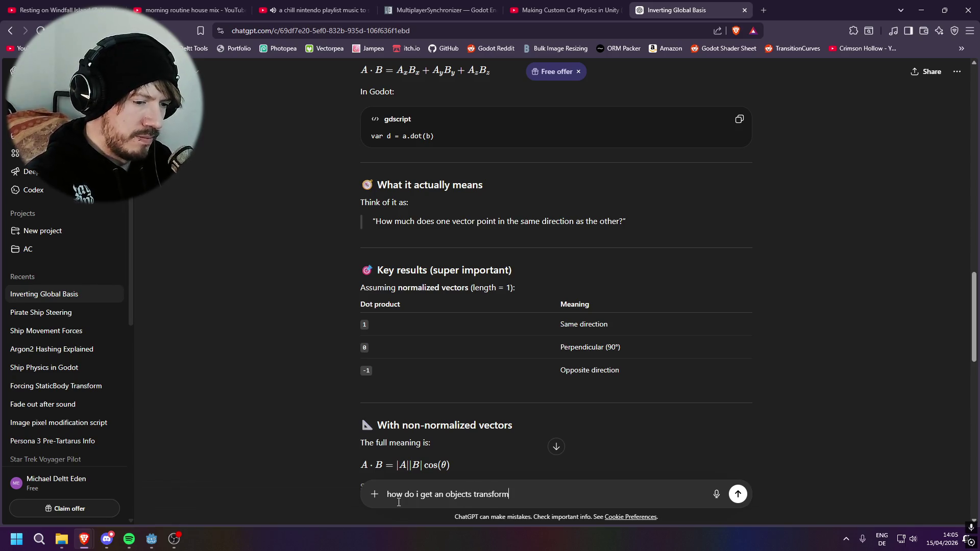
{"action": "type", "text": "vector in glo"}
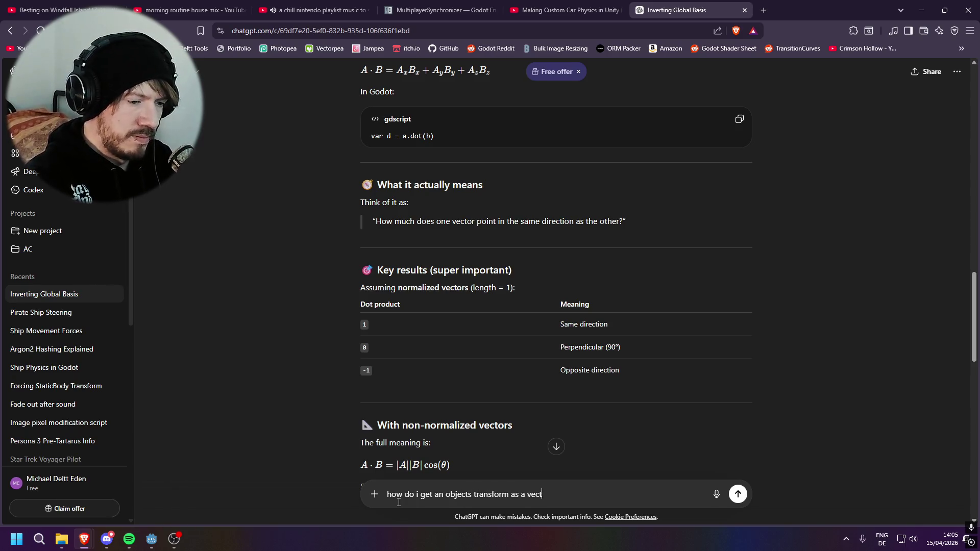
{"action": "type", "text": "bal space"}
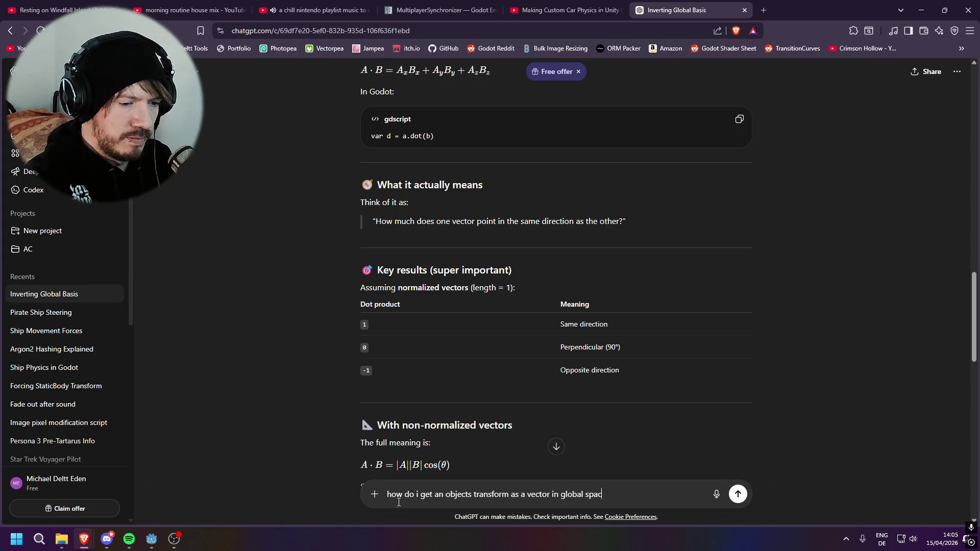
{"action": "key", "text": "Return"}
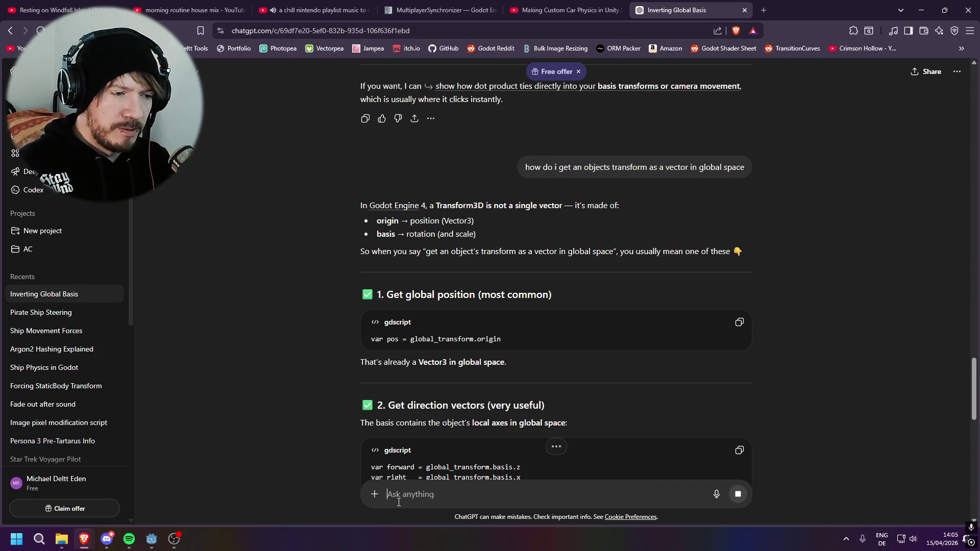
Read the forward, right and up basis code examples, then switch back to ship.gd in Godot
{"action": "scroll", "coordinate": [280, 344], "scroll_direction": "down", "scroll_amount": 3}
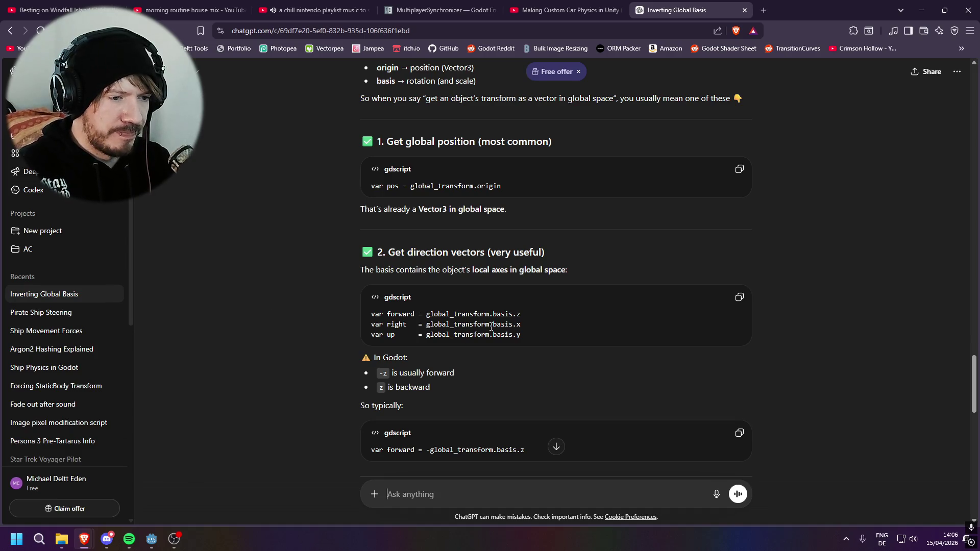
{"action": "left_click_drag", "start_coordinate": [427, 315], "coordinate": [522, 335]}
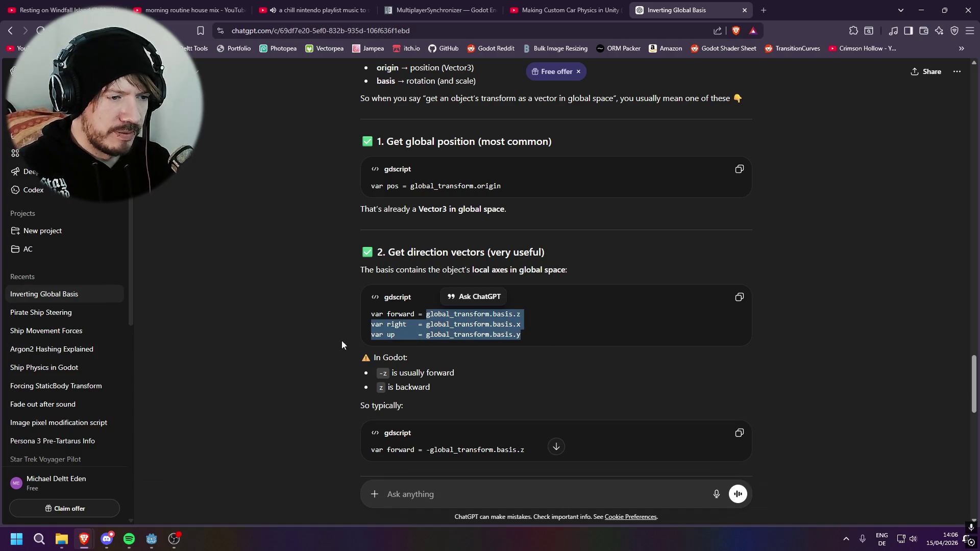
{"action": "left_click", "coordinate": [302, 336]}
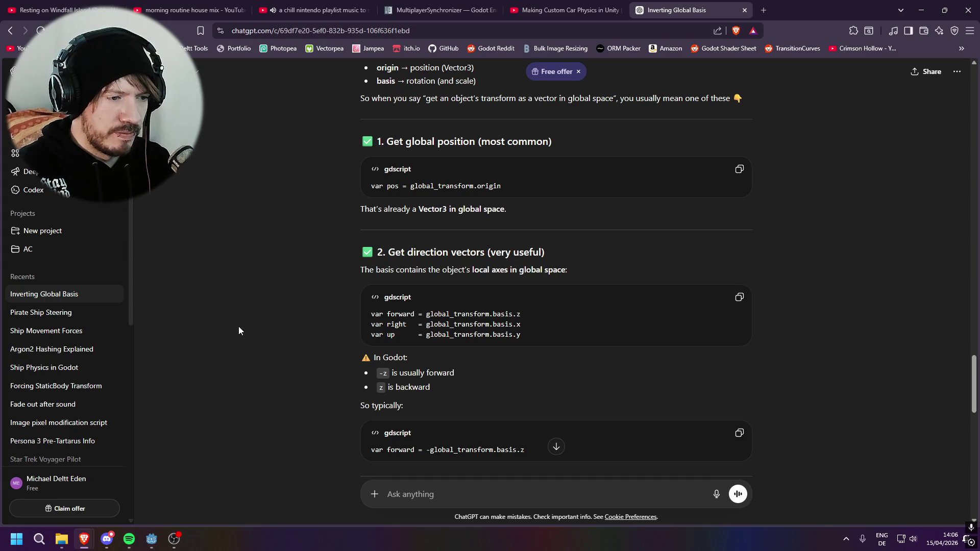
{"action": "key", "text": "shift+End"}
{"action": "left_click", "coordinate": [295, 326]}
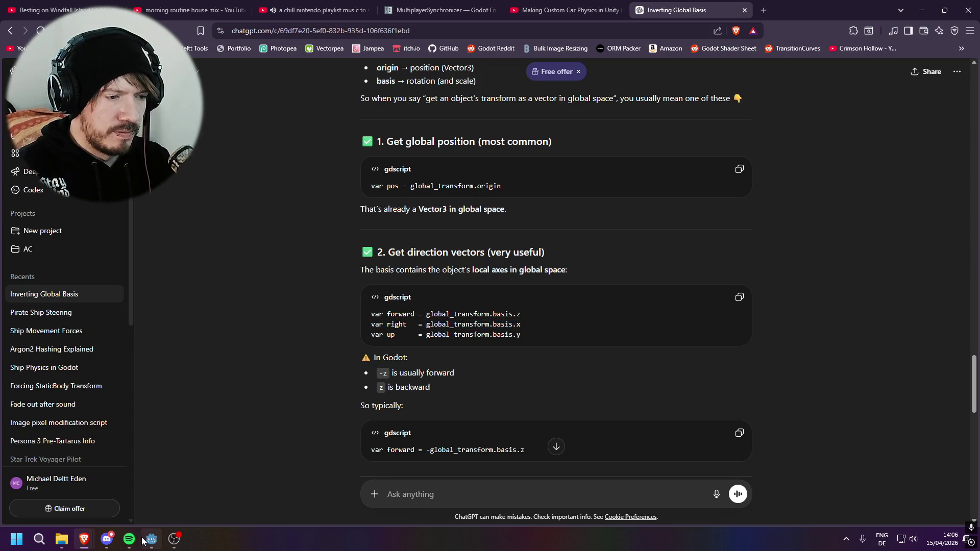
{"action": "mouse_move", "coordinate": [147, 540]}
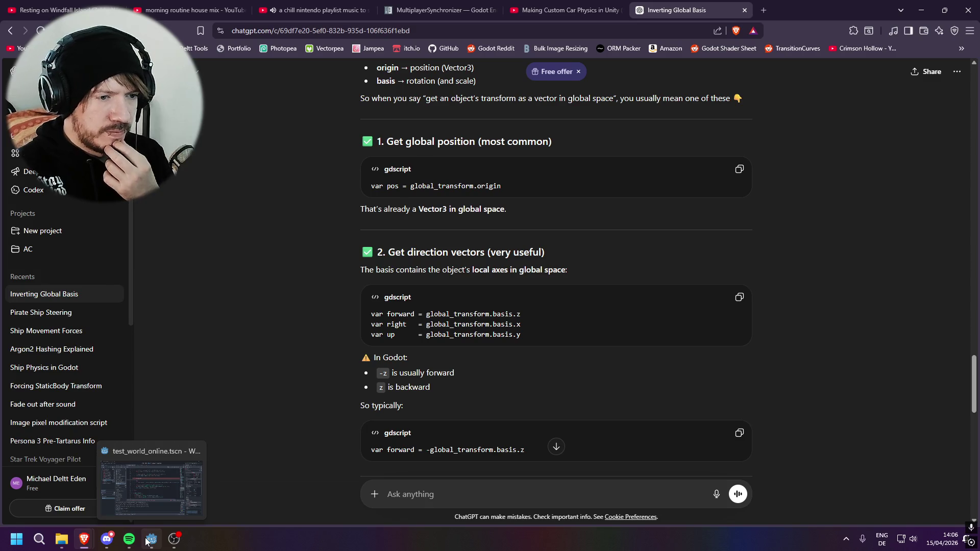
{"action": "left_click", "coordinate": [147, 541]}
{"action": "scroll", "coordinate": [416, 271], "scroll_direction": "up", "scroll_amount": 1}
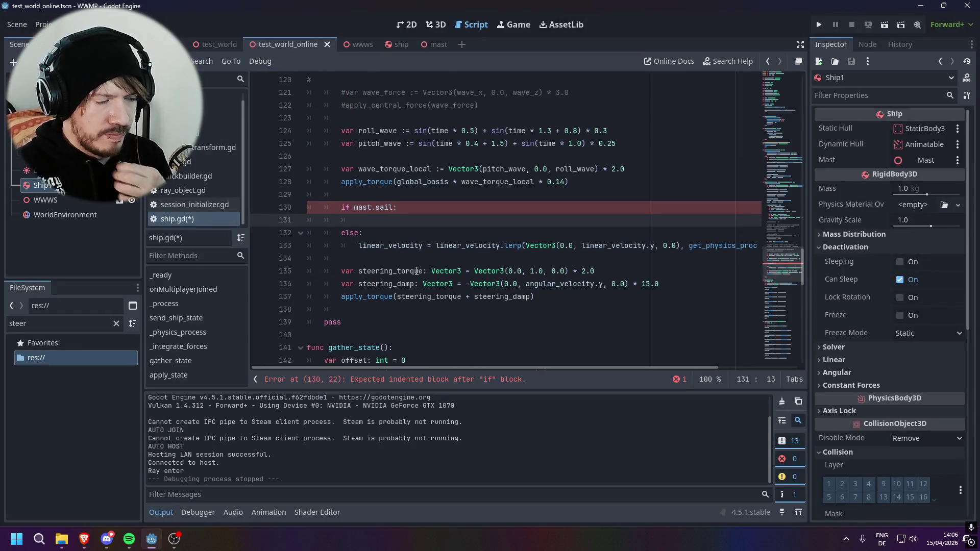
On line 131 write var forward: Vector3 = Vector3(global_basis.z.x, 0.0, global_basis.z.z) and save
{"action": "type", "text": "var forwa"}
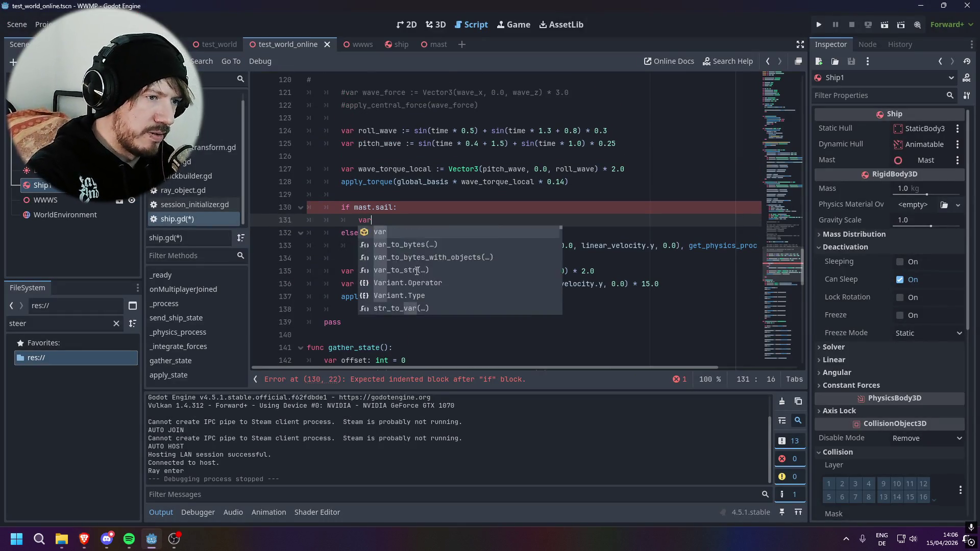
{"action": "type", "text": "rd: vV"}
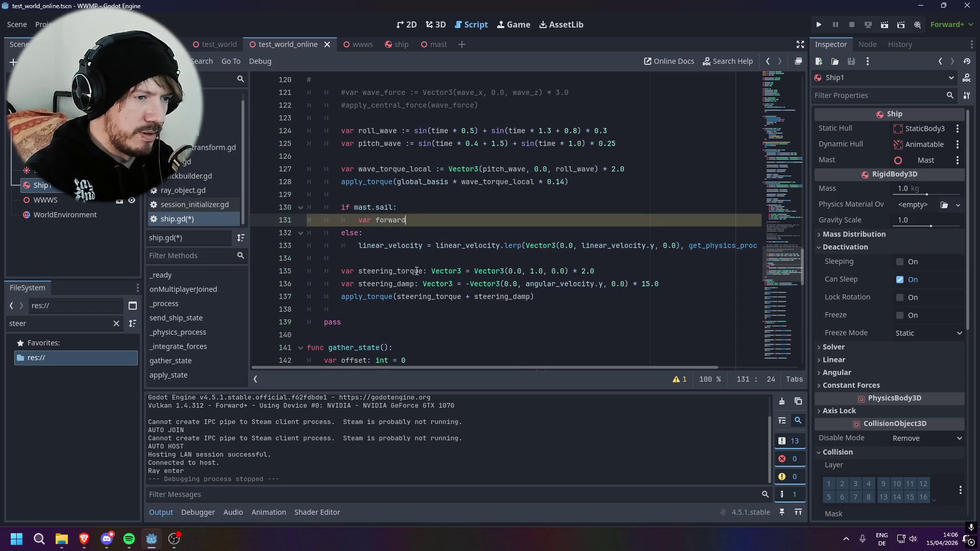
{"action": "key", "text": "BackSpace"}
{"action": "key", "text": "BackSpace"}
{"action": "type", "text": "Vector3("}
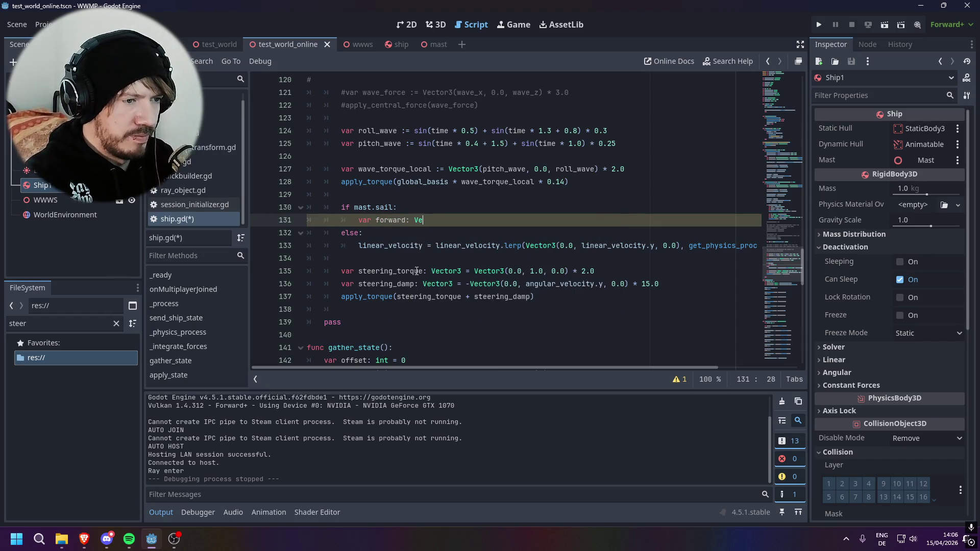
{"action": "key", "text": "BackSpace"}
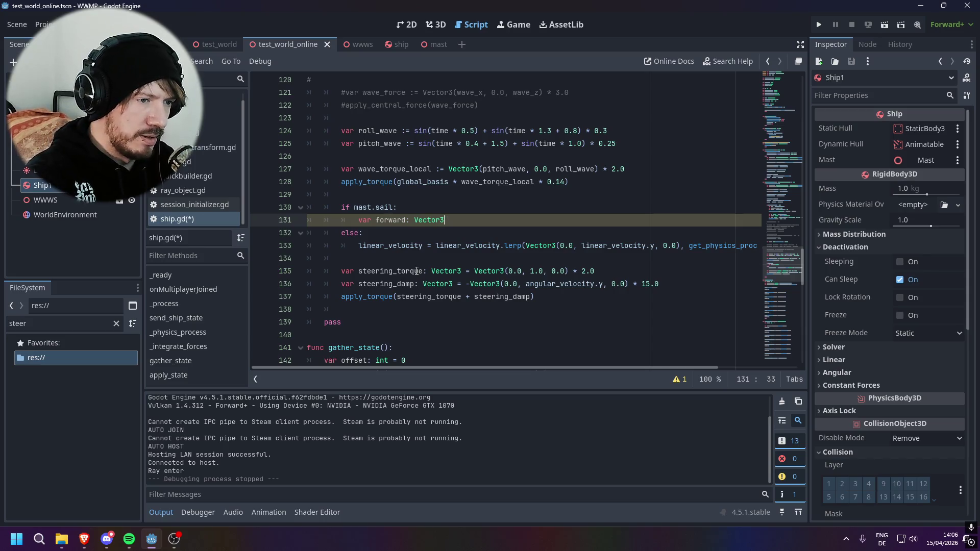
{"action": "type", "text": "glo"}
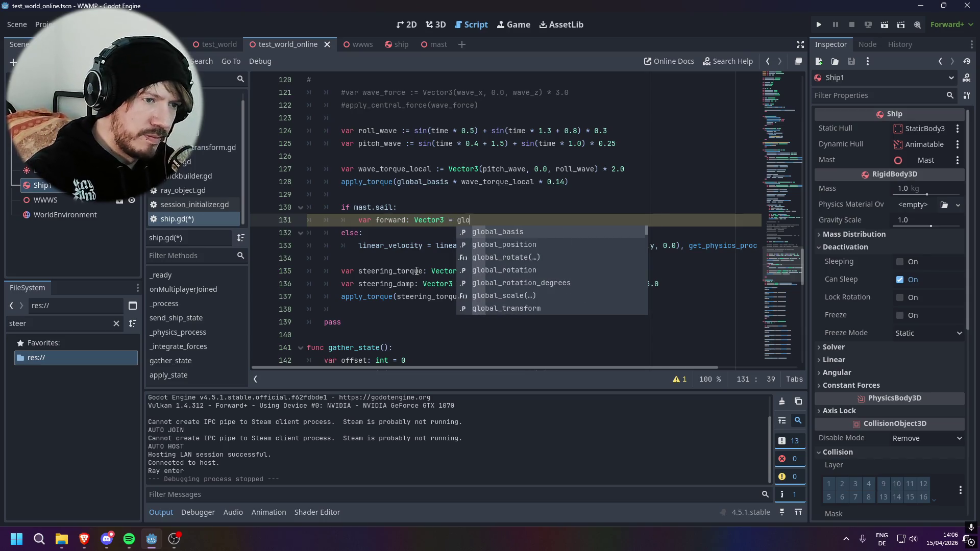
{"action": "key", "text": "Return"}
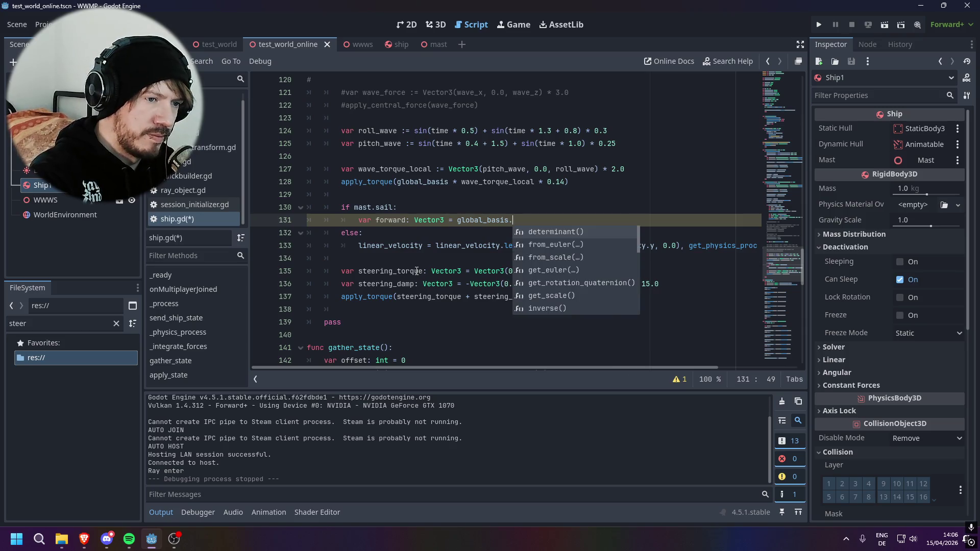
{"action": "type", "text": "y"}
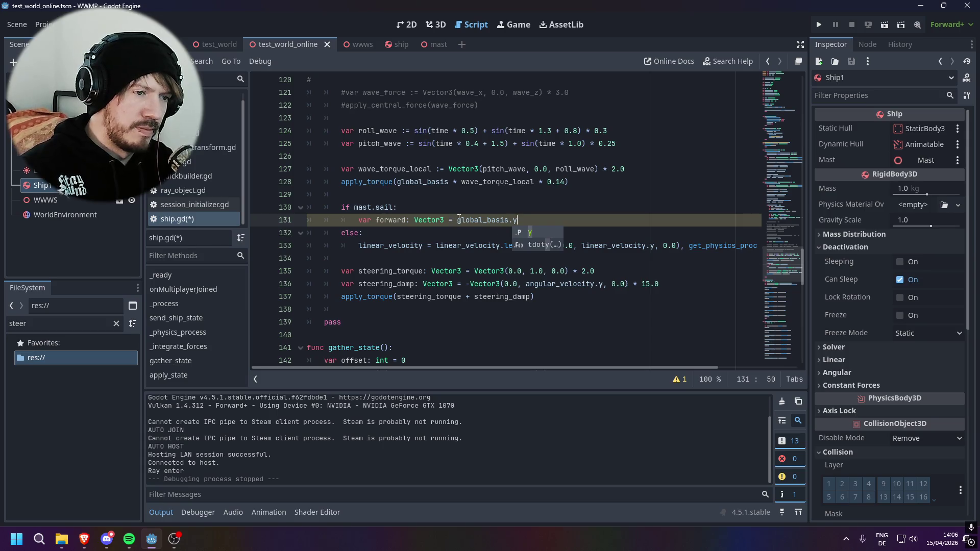
{"action": "left_click", "coordinate": [458, 220]}
{"action": "type", "text": "Vector3("}
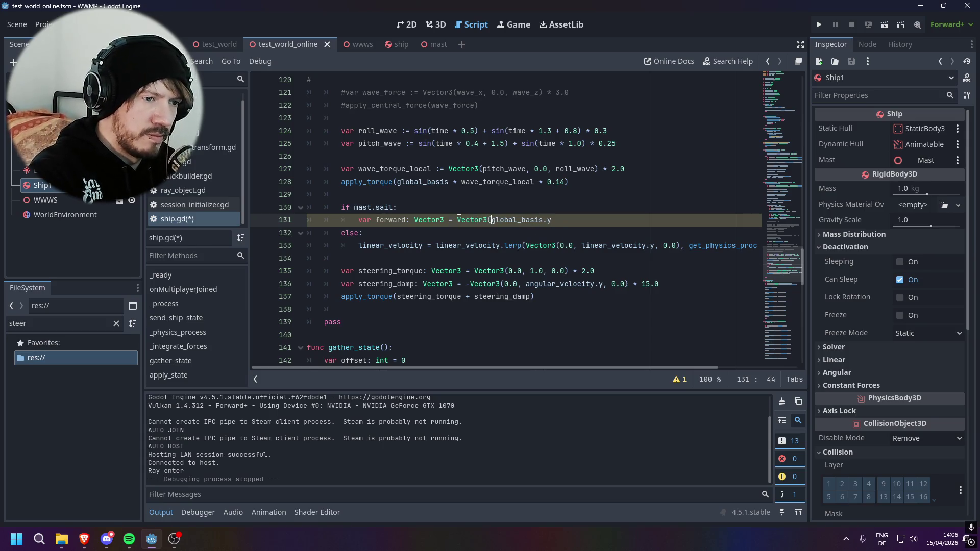
{"action": "double_click", "coordinate": [490, 220]}
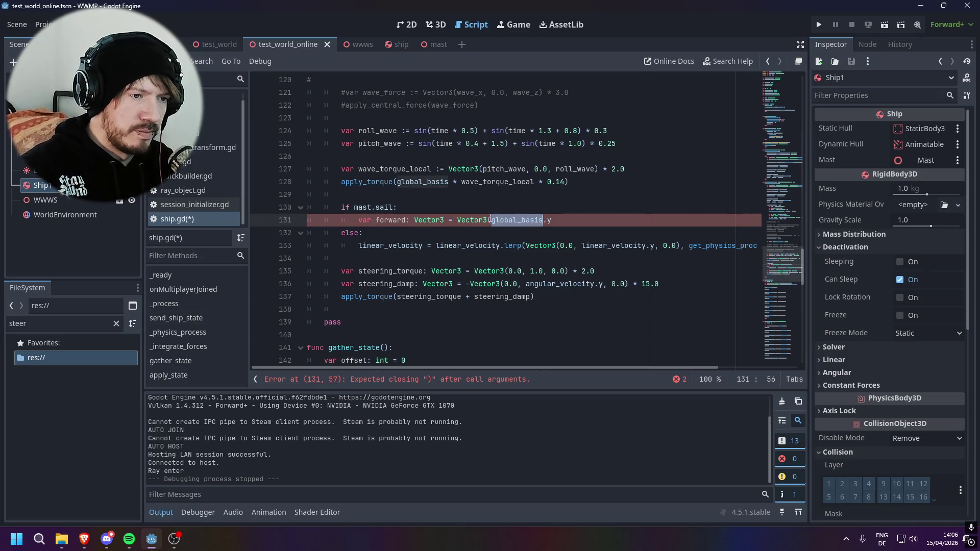
{"action": "key", "text": "ctrl+c"}
{"action": "key", "text": "Left"}
{"action": "key", "text": "ctrl+v"}
{"action": "type", "text": ".y"}
{"action": "type", "text": ".x,"}
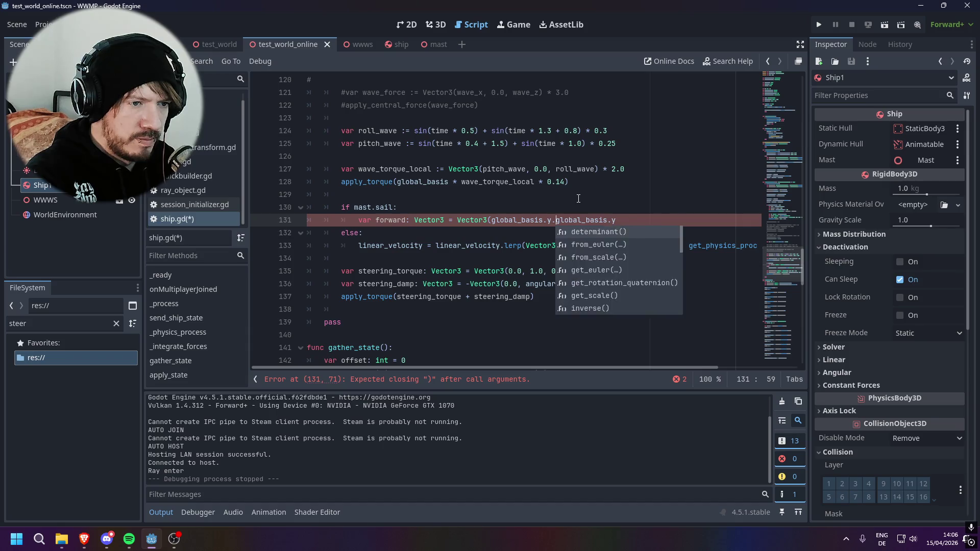
{"action": "left_click", "coordinate": [644, 220]}
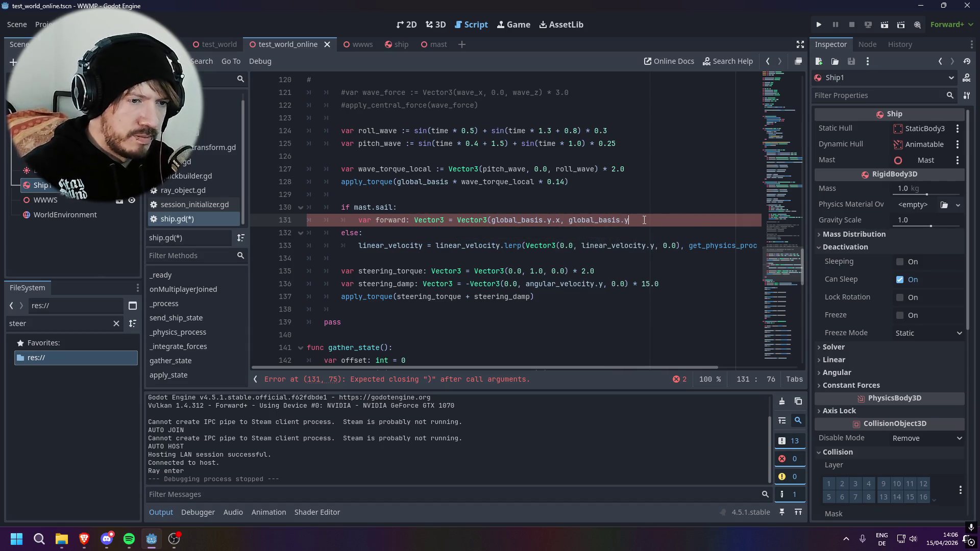
{"action": "key", "text": "BackSpace"}
{"action": "key", "text": "BackSpace"}
{"action": "key", "text": "BackSpace"}
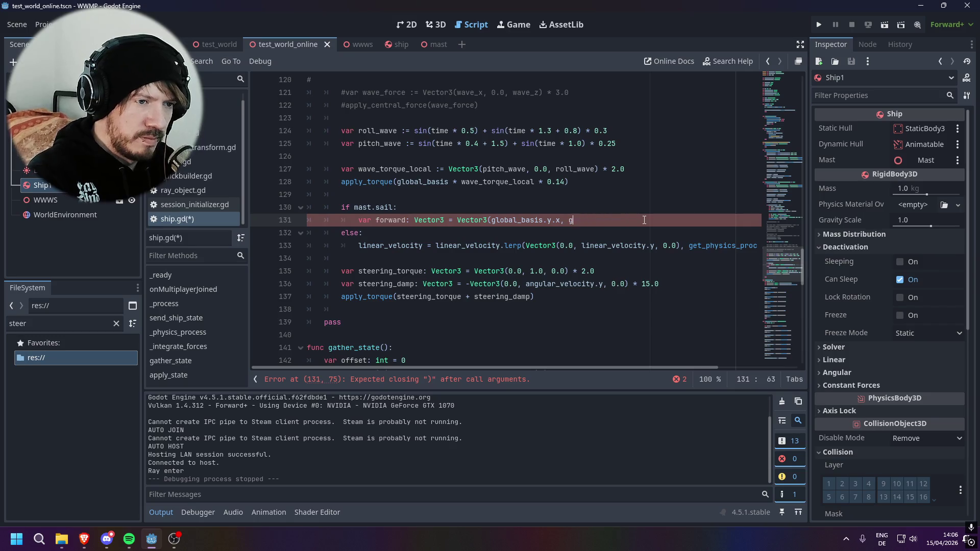
{"action": "type", "text": "0.0, global_basis."}
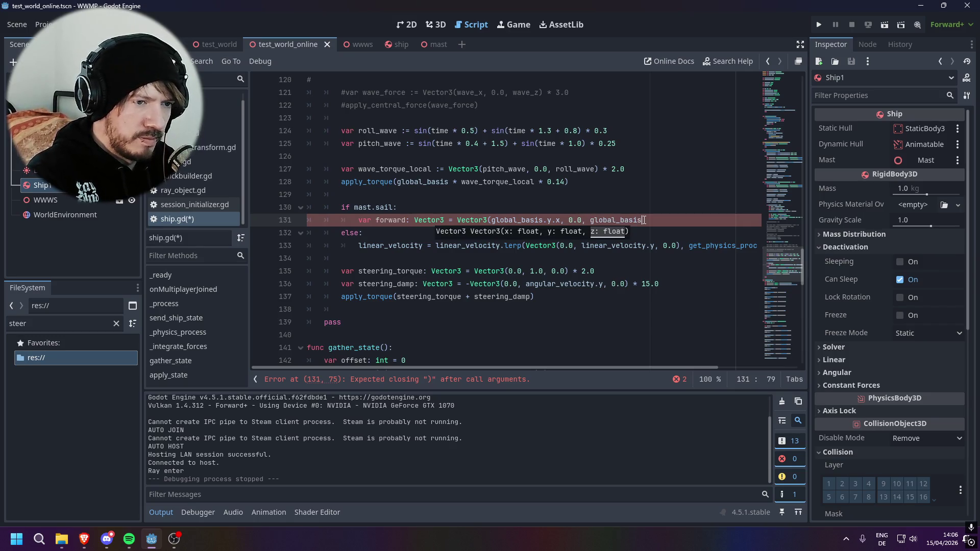
{"action": "type", "text": "z."}
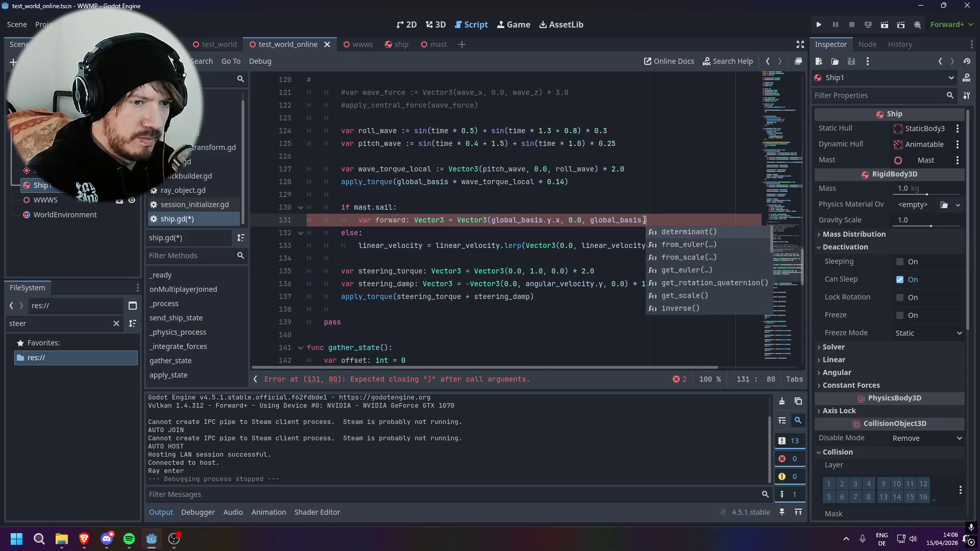
{"action": "type", "text": "z)"}
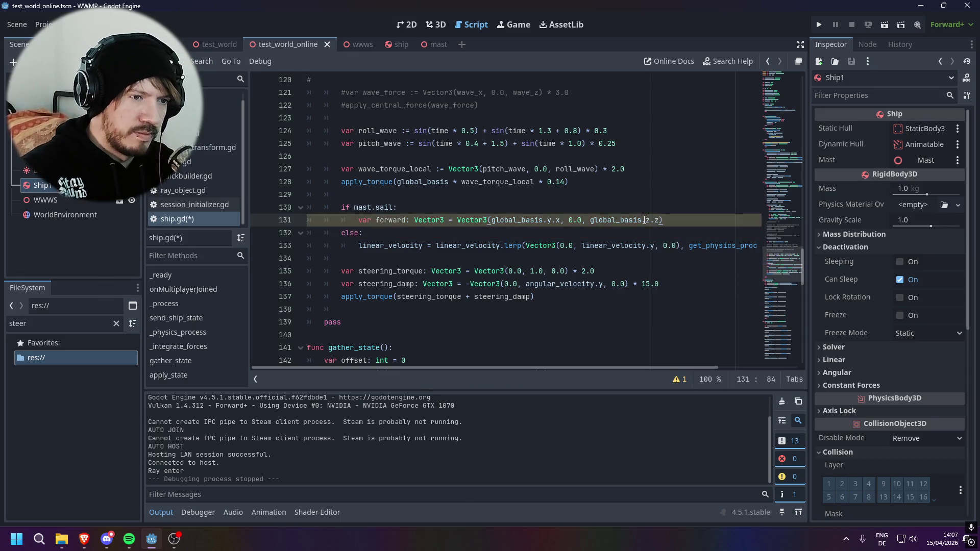
{"action": "double_click", "coordinate": [549, 220]}
{"action": "type", "text": "z"}
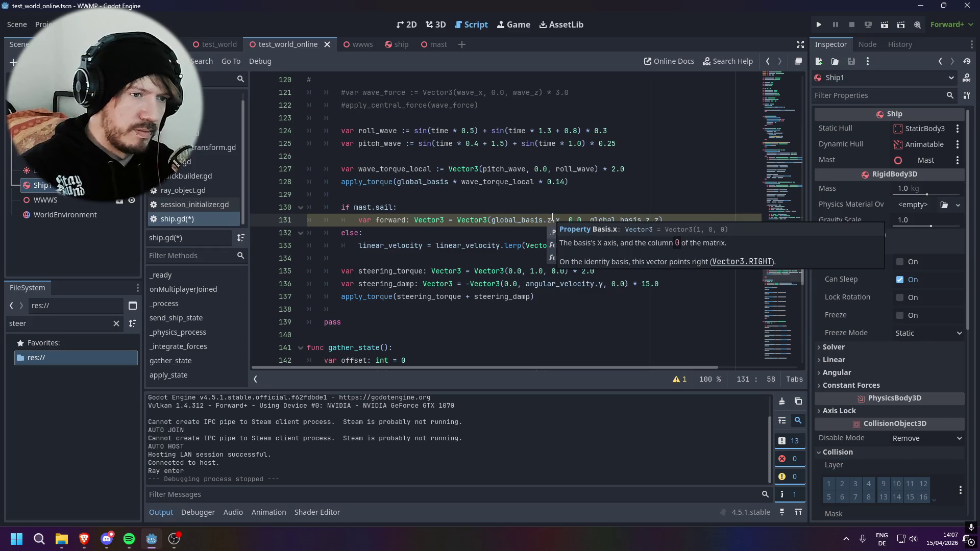
{"action": "left_click", "coordinate": [694, 221]}
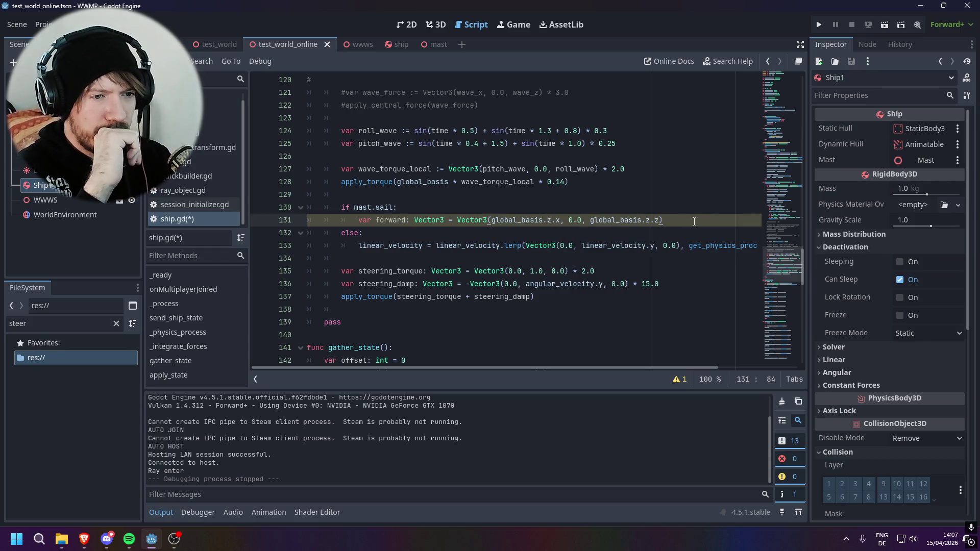
{"action": "key", "text": "ctrl+s"}
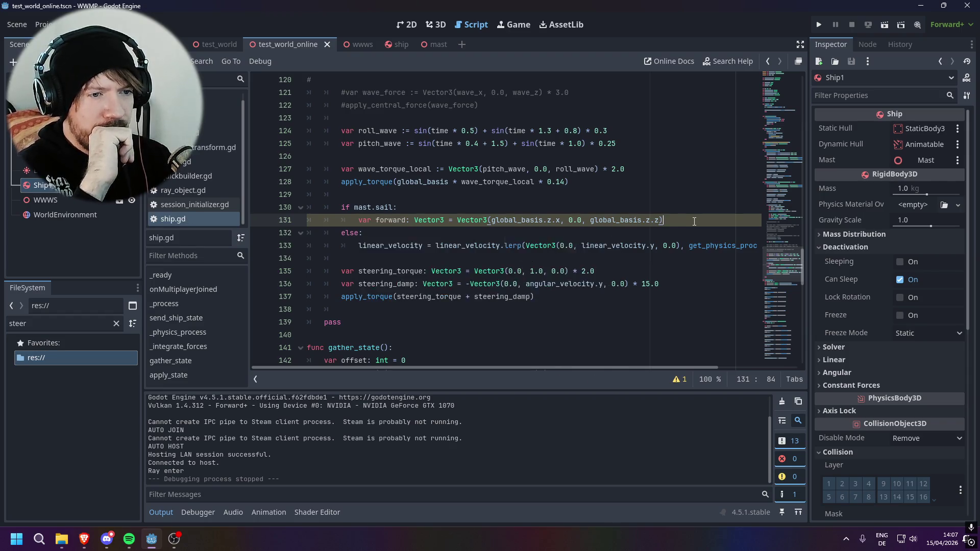
Add var accel: float = forward.dot(linear_velocity) below the forward line and save
{"action": "key", "text": "Return"}
{"action": "type", "text": "var accel: "}
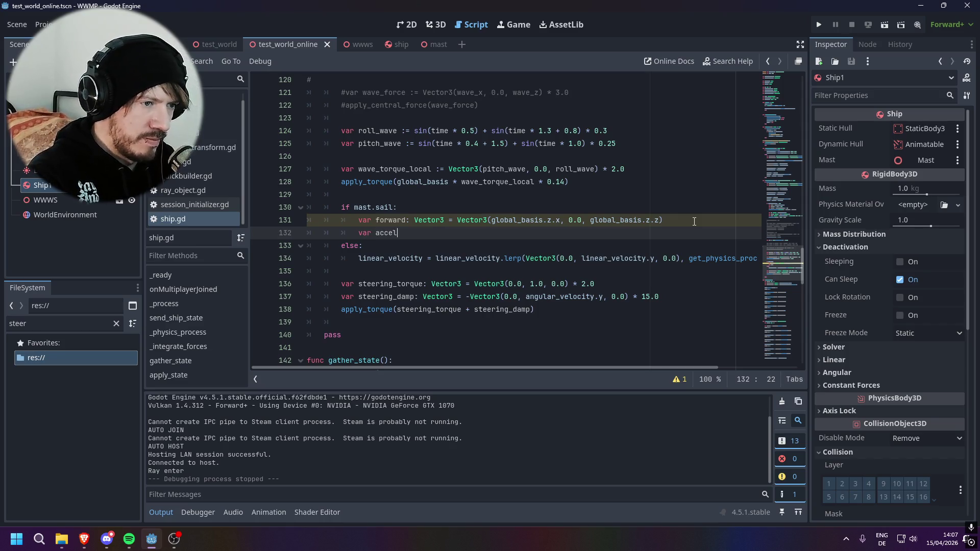
{"action": "type", "text": "float = "}
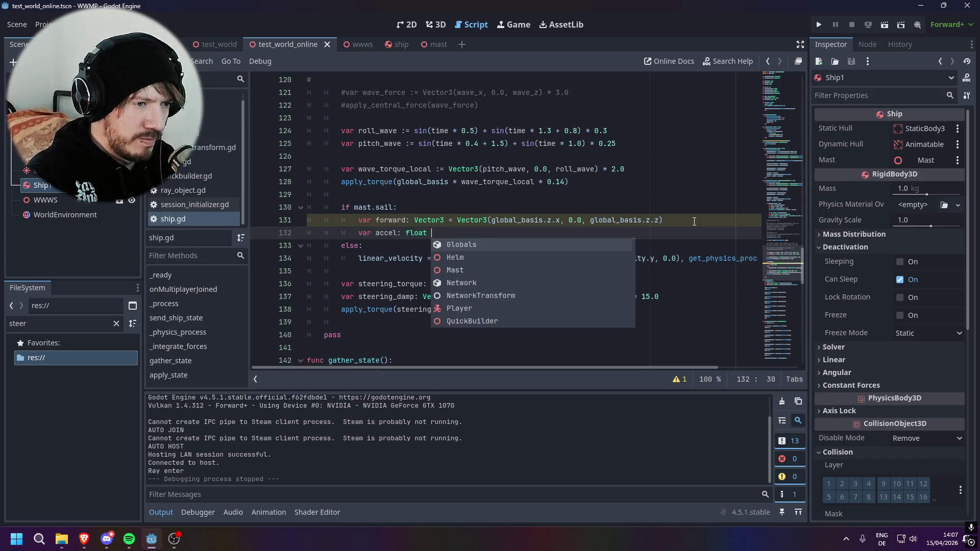
{"action": "type", "text": "forward."}
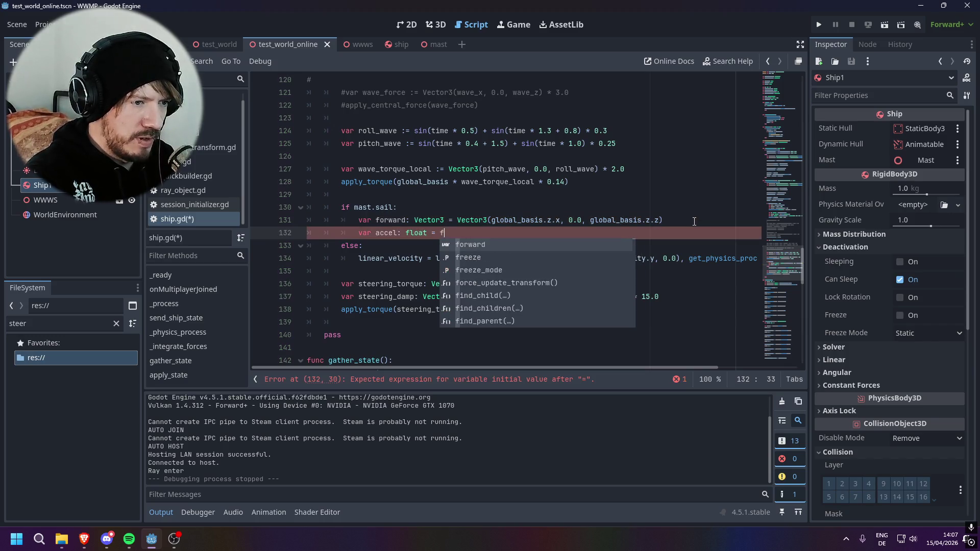
{"action": "type", "text": "dot("}
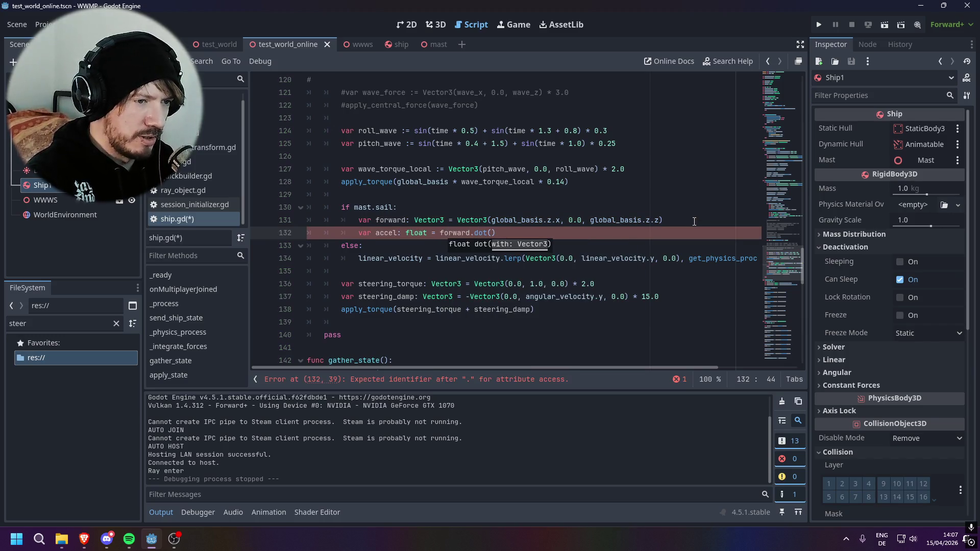
{"action": "key", "text": "Return"}
{"action": "type", "text": "lin"}
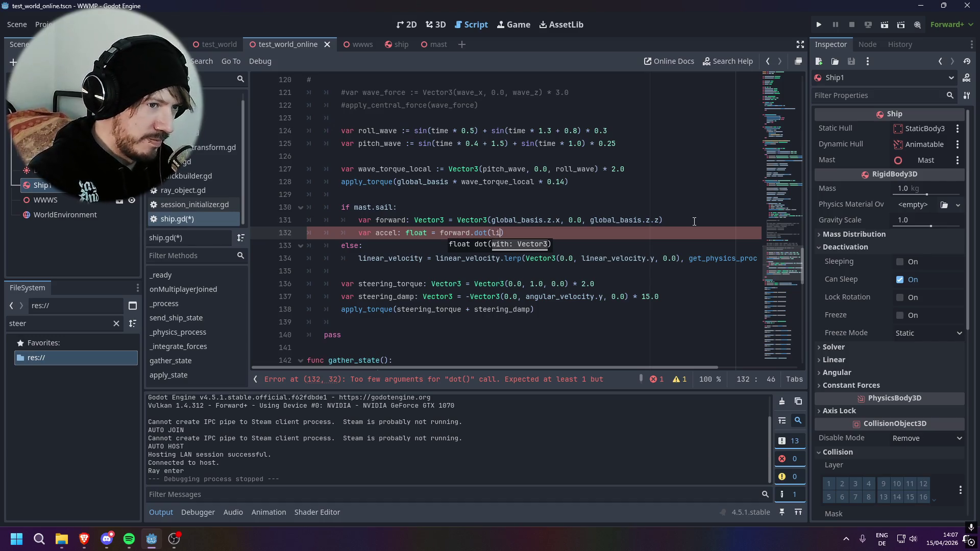
{"action": "key", "text": "Up"}
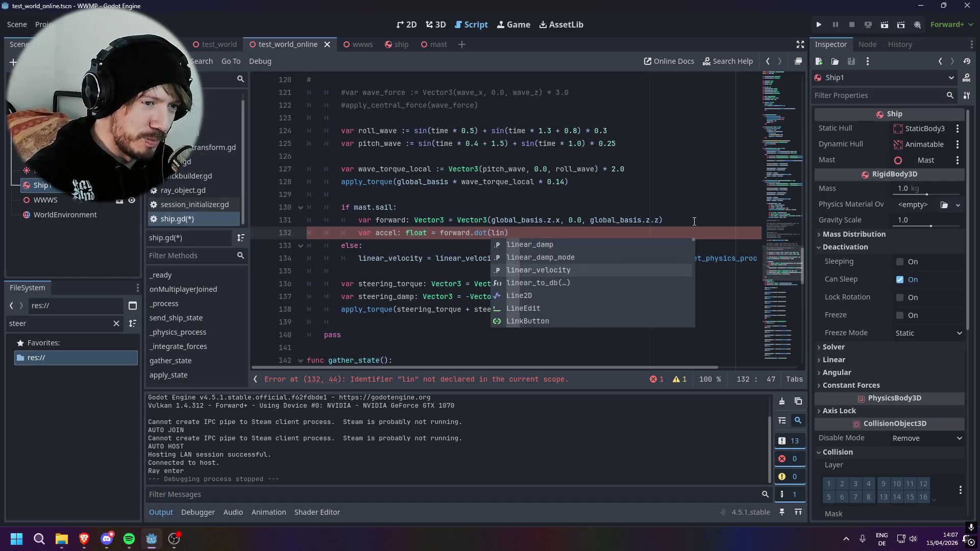
{"action": "key", "text": "Return"}
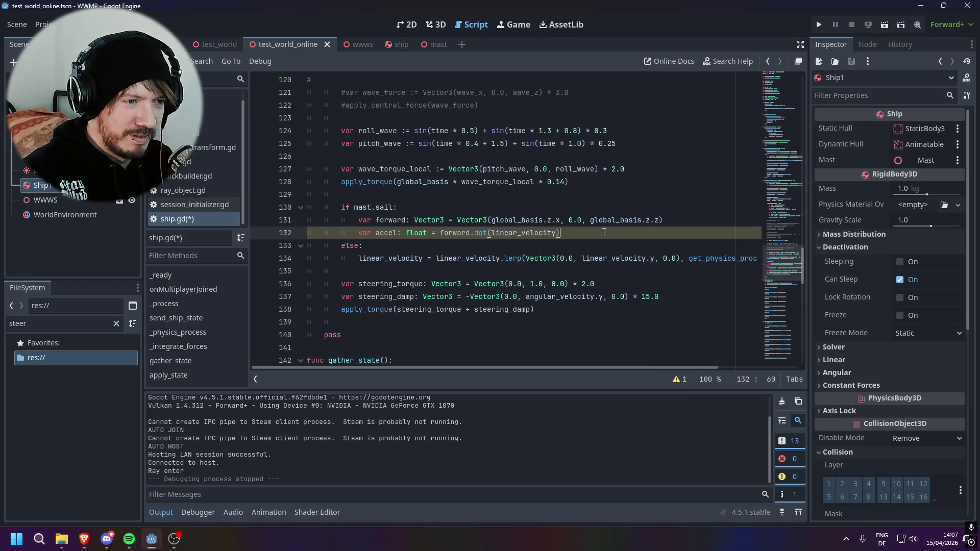
{"action": "key", "text": "ctrl+s"}
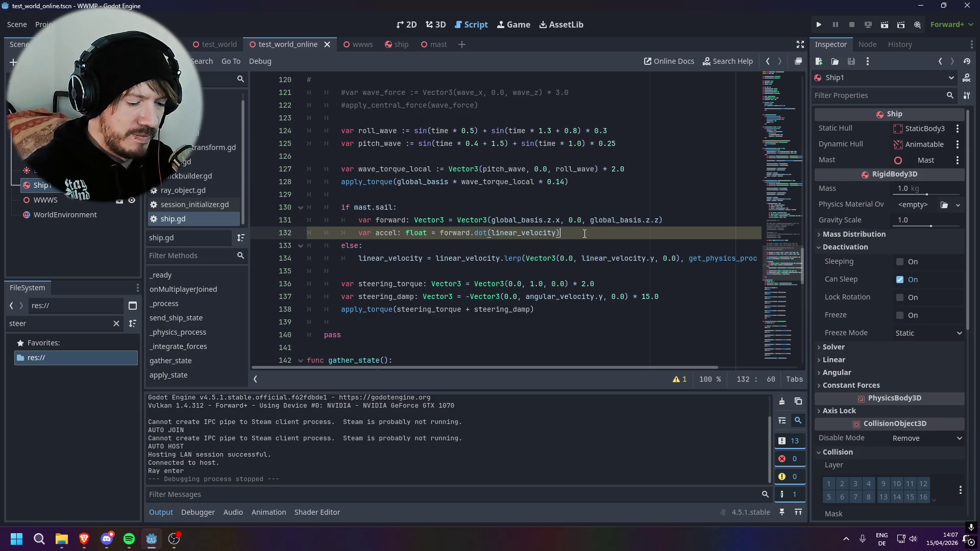
Add var force: Vector3 = global_basis * Vector3(0.0, 0.0, accel) on the next line
{"action": "key", "text": "Return"}
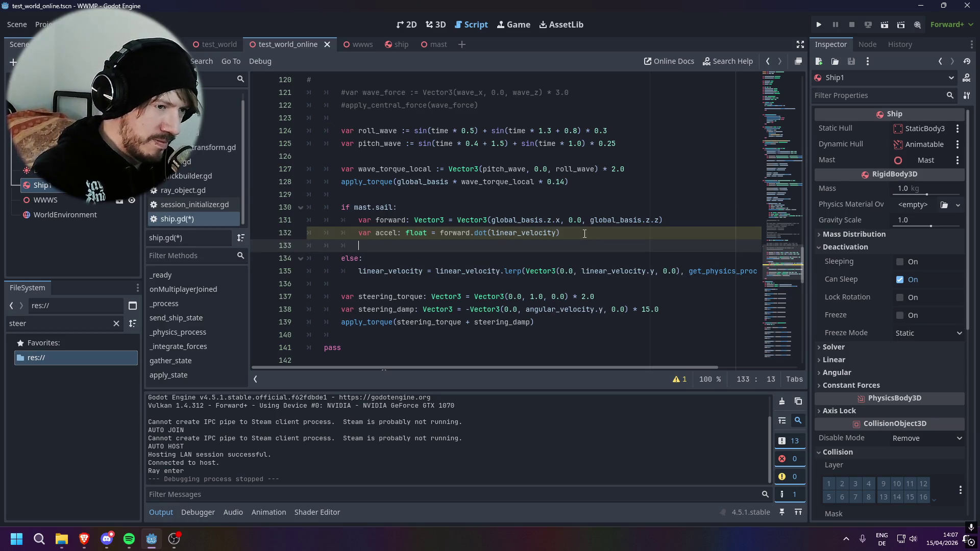
{"action": "type", "text": "appl"}
{"action": "key", "text": "BackSpace"}
{"action": "key", "text": "BackSpace"}
{"action": "key", "text": "BackSpace"}
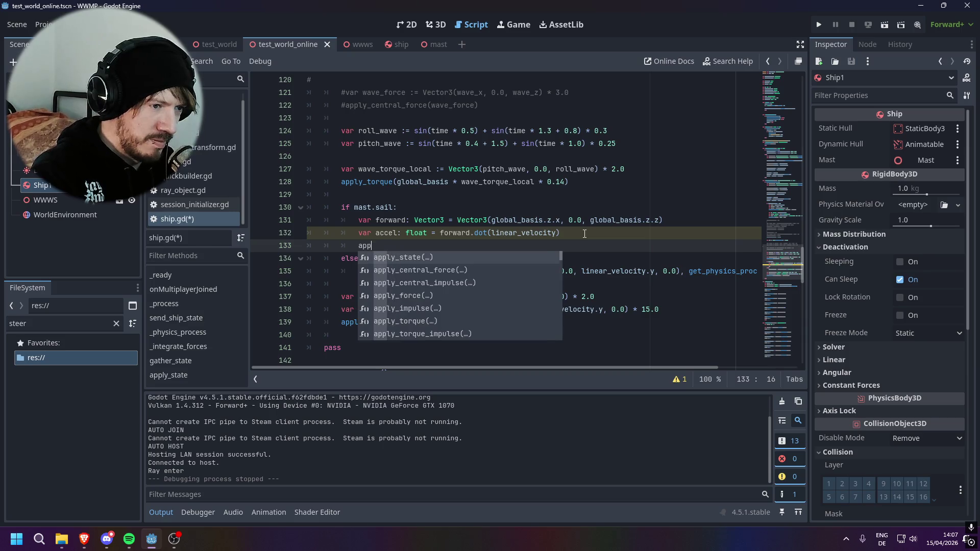
{"action": "type", "text": "var fio"}
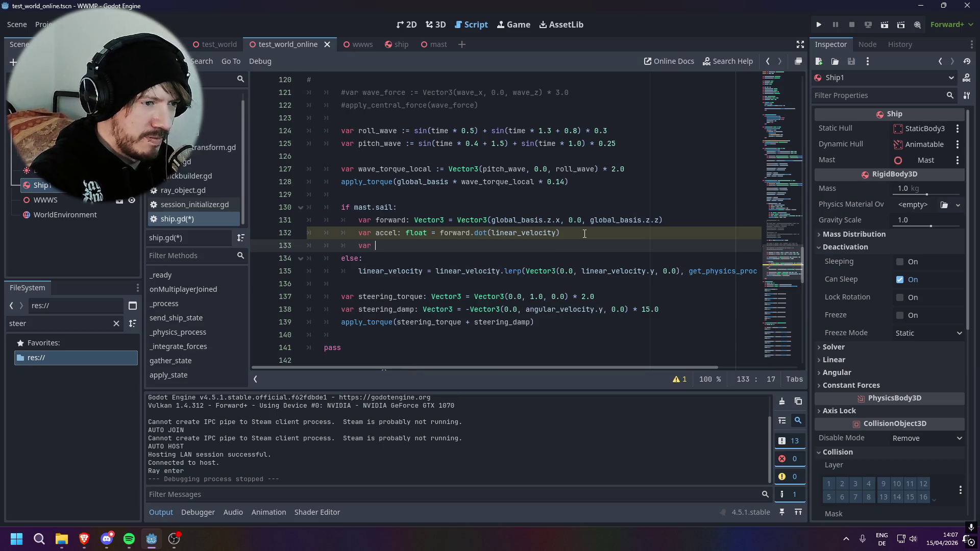
{"action": "key", "text": "BackSpace"}
{"action": "key", "text": "BackSpace"}
{"action": "type", "text": "orce: V"}
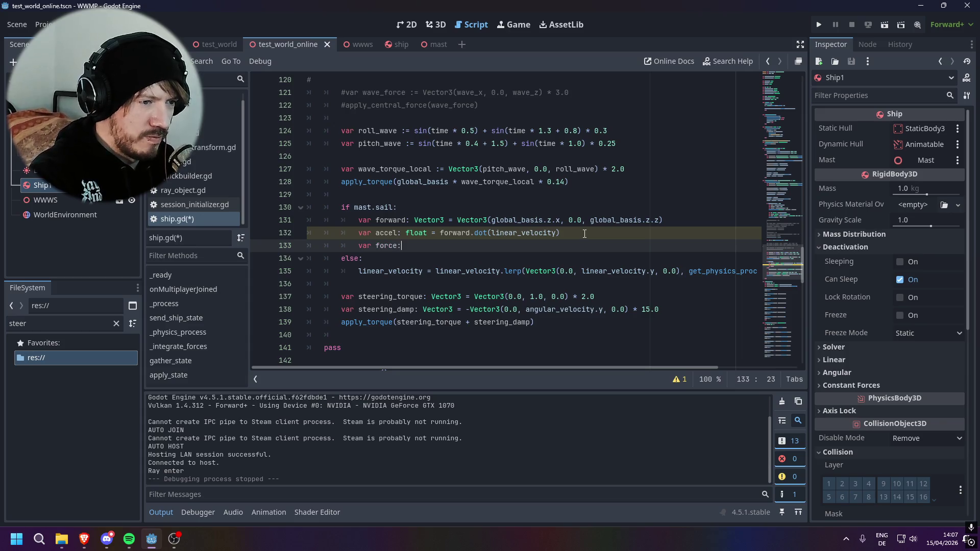
{"action": "type", "text": "ector3="}
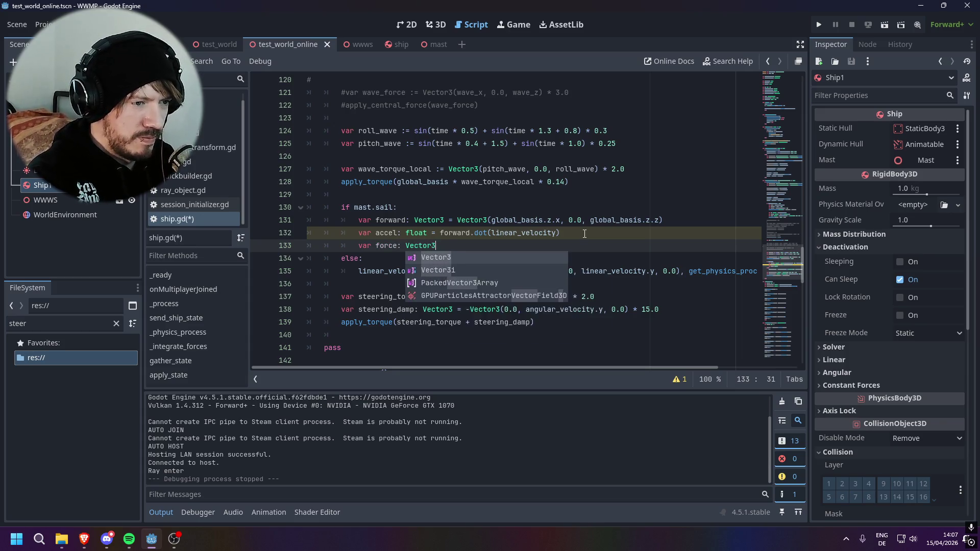
{"action": "key", "text": "BackSpace"}
{"action": "key", "text": "BackSpace"}
{"action": "type", "text": "= glo"}
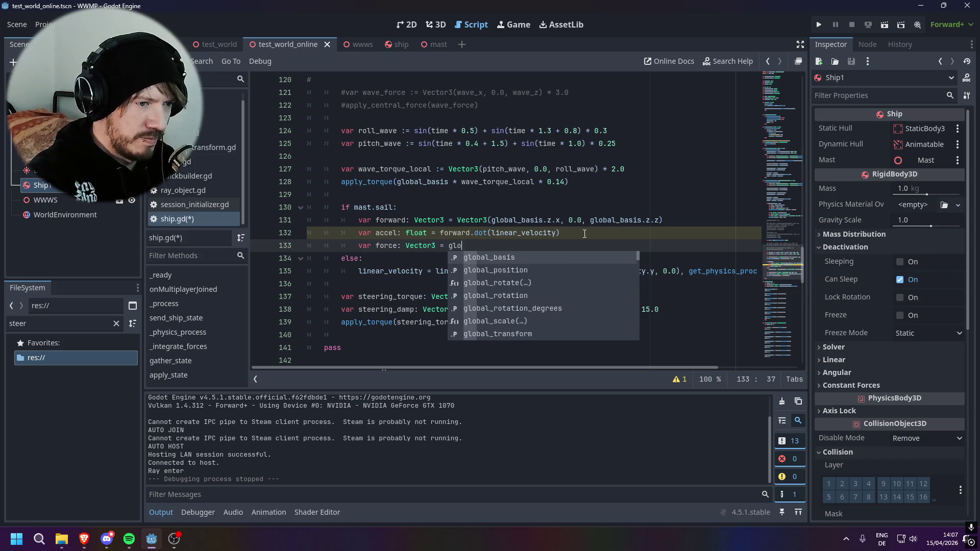
{"action": "key", "text": "Up"}
{"action": "key", "text": "Return"}
{"action": "type", "text": "* Vector3(0"}
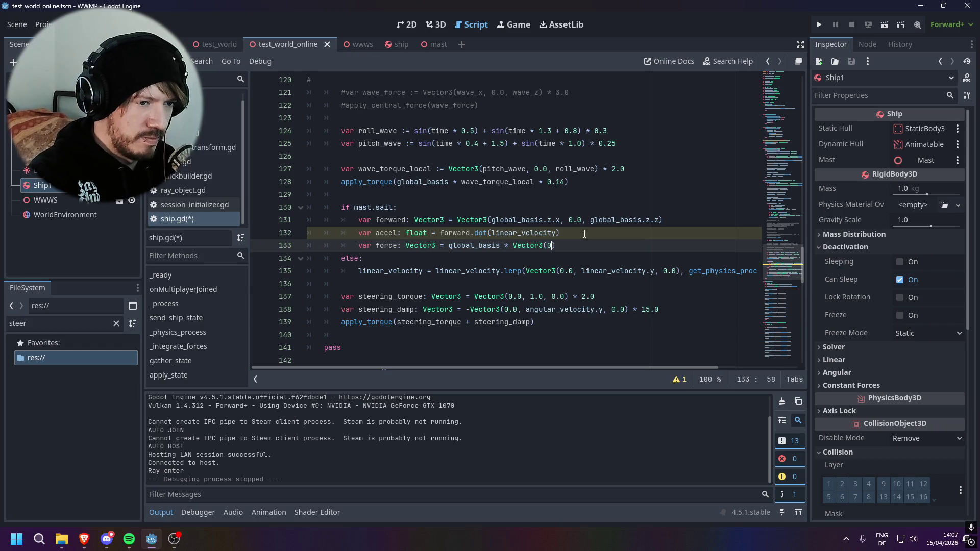
{"action": "type", "text": ".0, 0.0, accel)"}
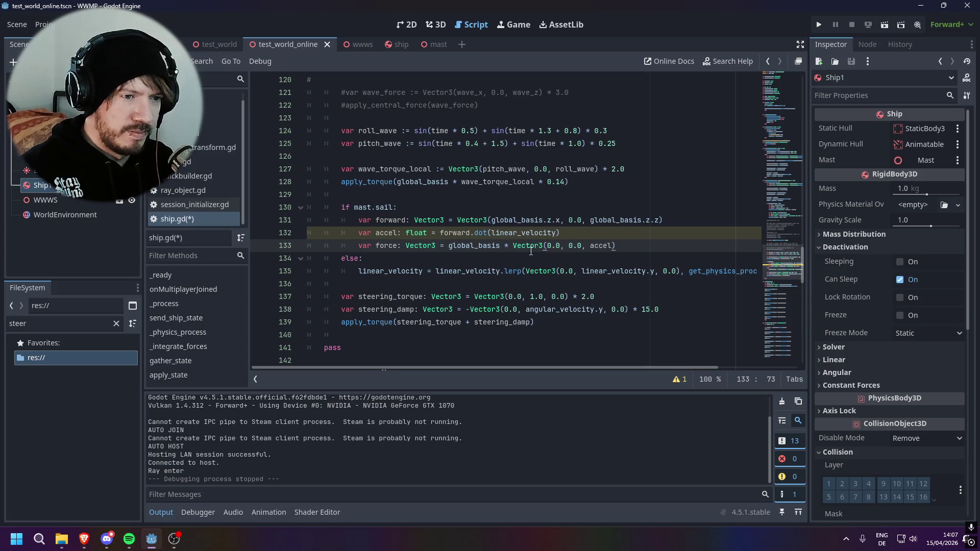
Add apply_central_force(force * 5.0), save the script, and run the current scene
{"action": "key", "text": "Return"}
{"action": "type", "text": "var damo"}
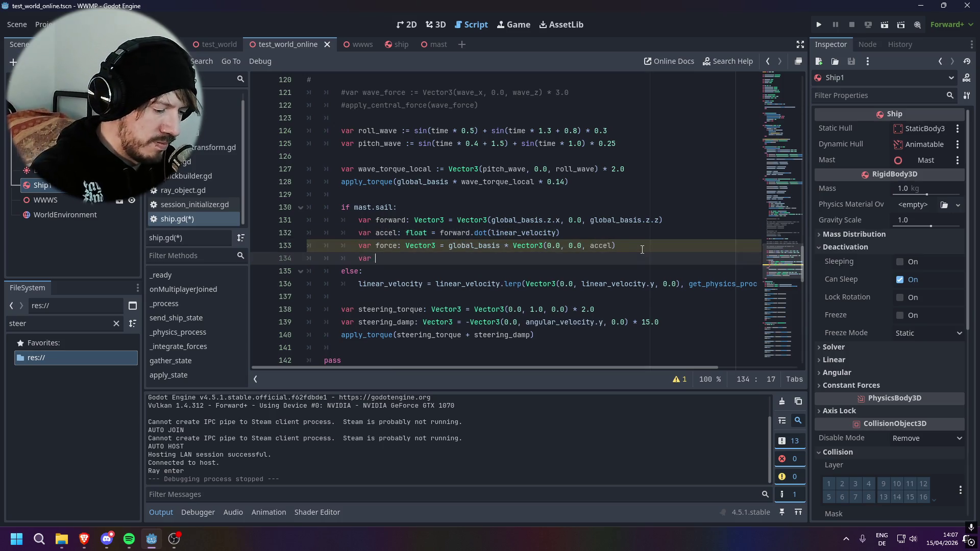
{"action": "key", "text": "BackSpace"}
{"action": "key", "text": "BackSpace"}
{"action": "key", "text": "BackSpace"}
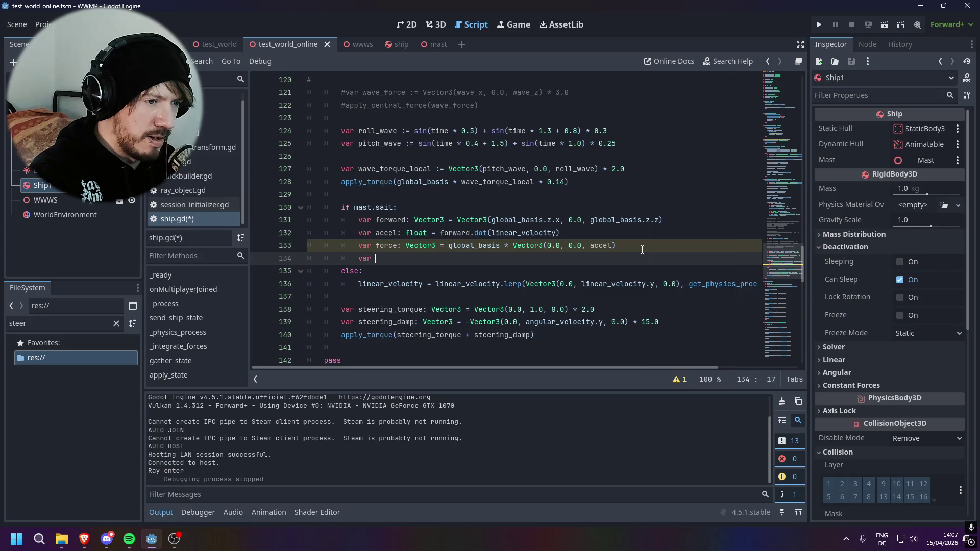
{"action": "key", "text": "BackSpace"}
{"action": "key", "text": "BackSpace"}
{"action": "type", "text": "apply_"}
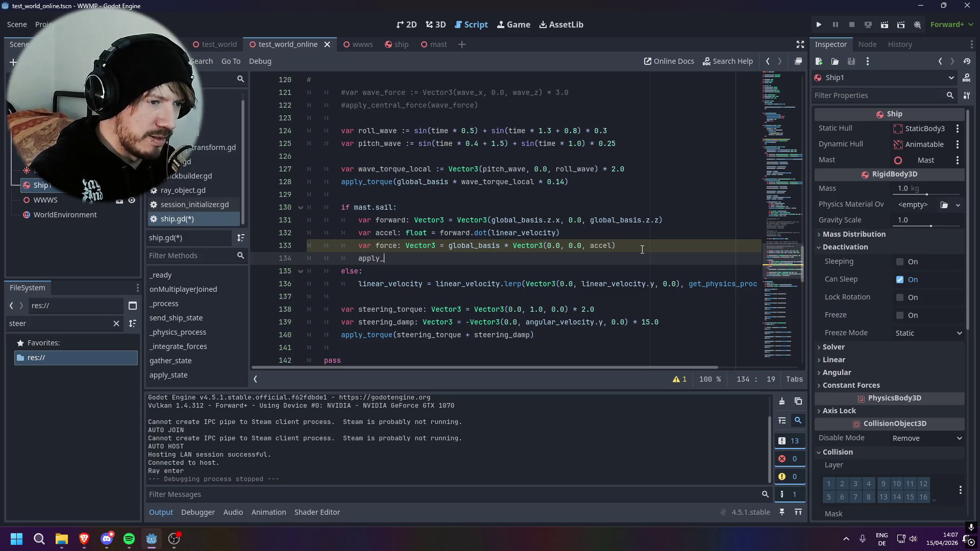
{"action": "key", "text": "Down"}
{"action": "key", "text": "Return"}
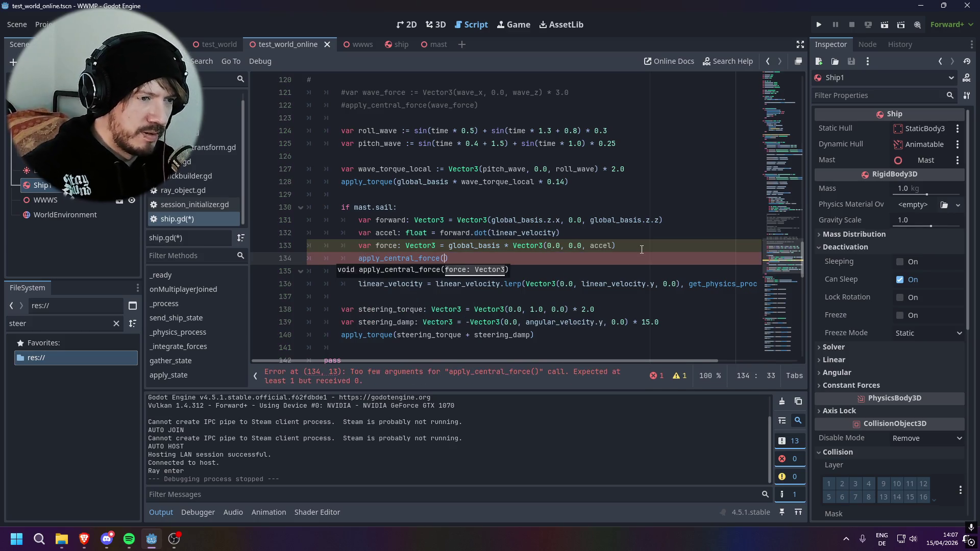
{"action": "type", "text": "force"}
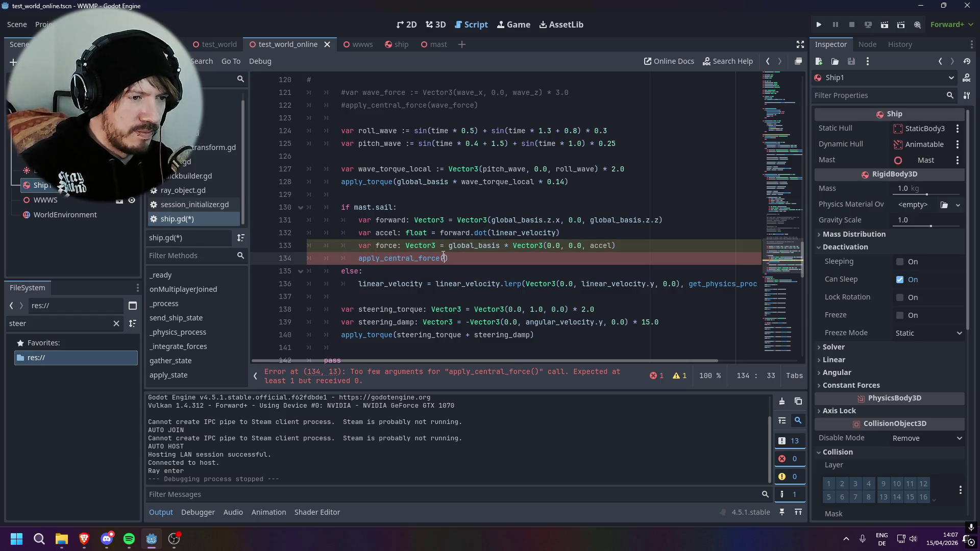
{"action": "left_click", "coordinate": [536, 259]}
{"action": "key", "text": "ctrl+s"}
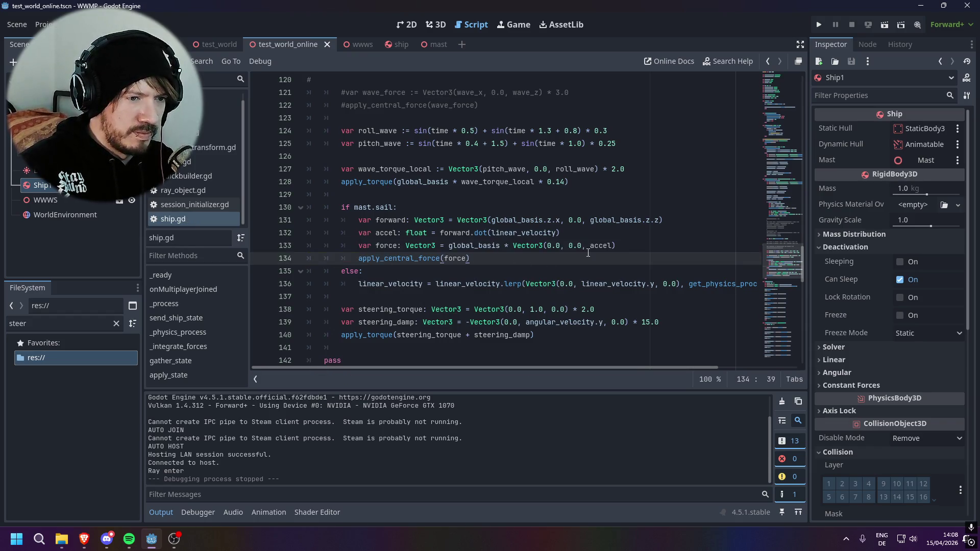
{"action": "left_click", "coordinate": [466, 258]}
{"action": "type", "text": "*"}
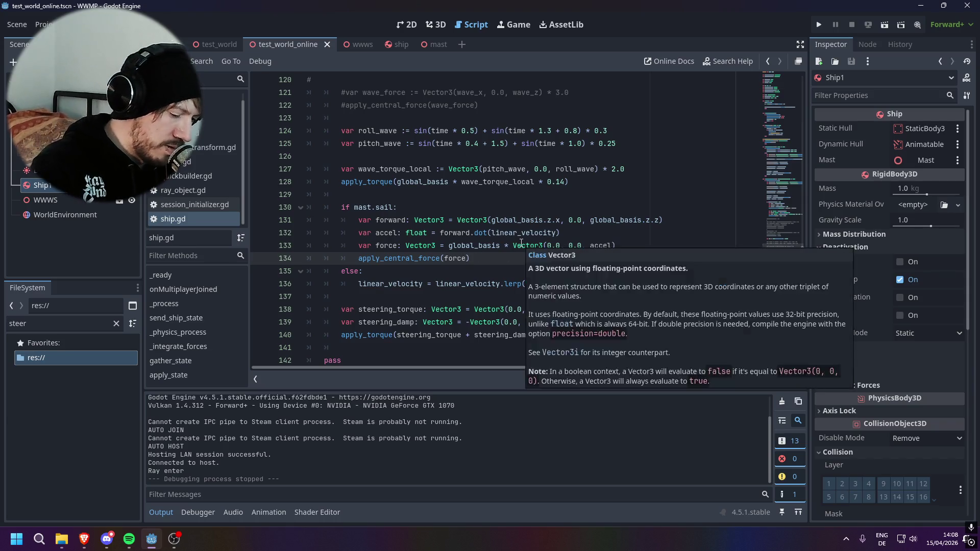
{"action": "key", "text": "ctrl+s"}
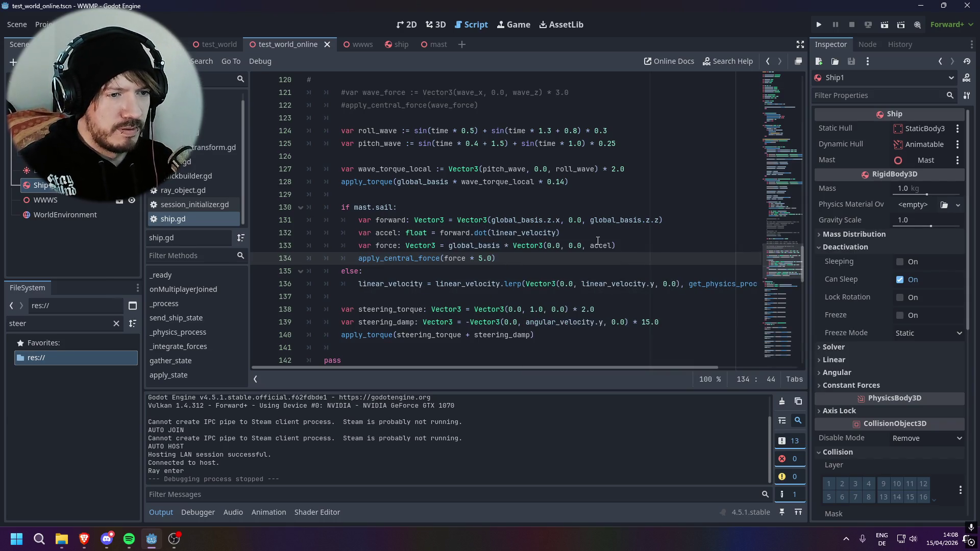
{"action": "left_click", "coordinate": [566, 233]}
{"action": "left_click", "coordinate": [883, 28]}
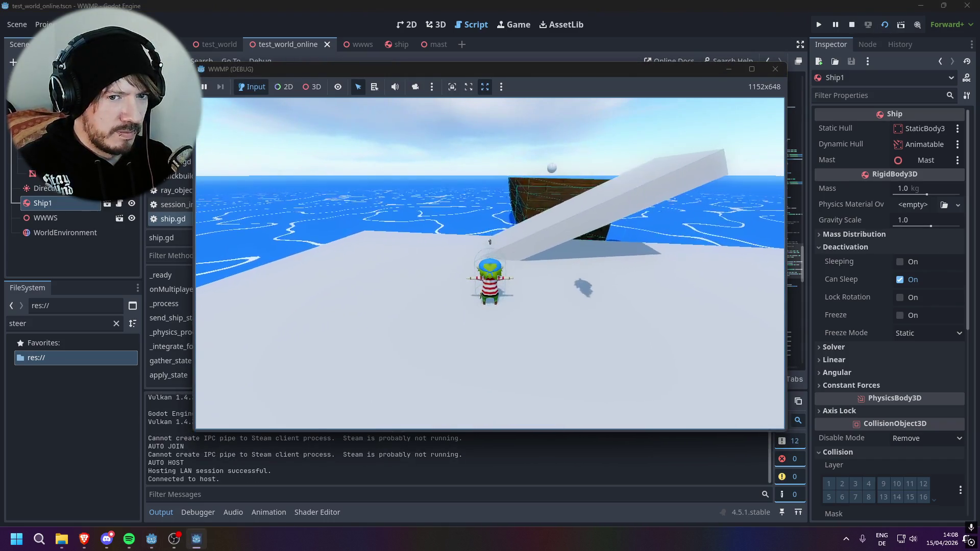
Walk the character up onto the ship deck to test sailing, then stop the game
{"action": "key", "text": "w"}
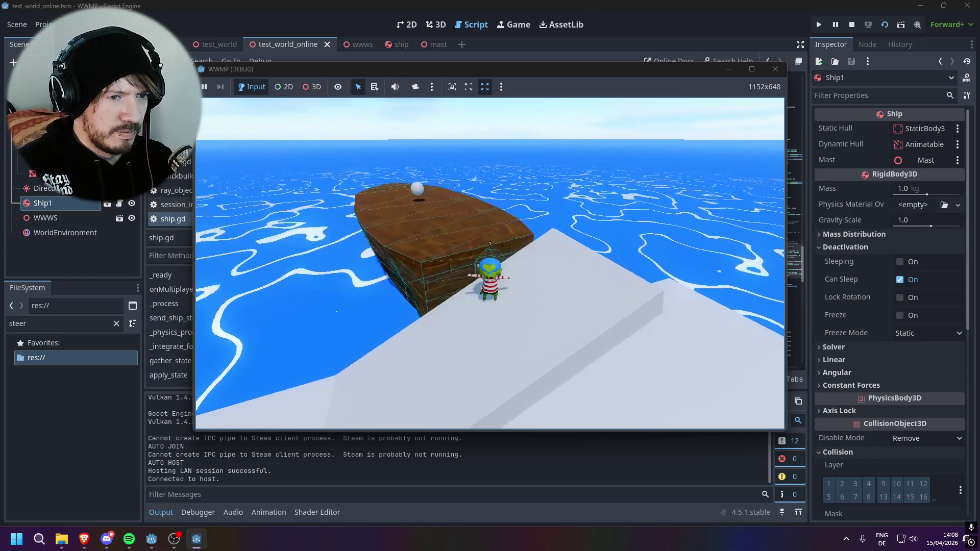
{"action": "key", "text": "w"}
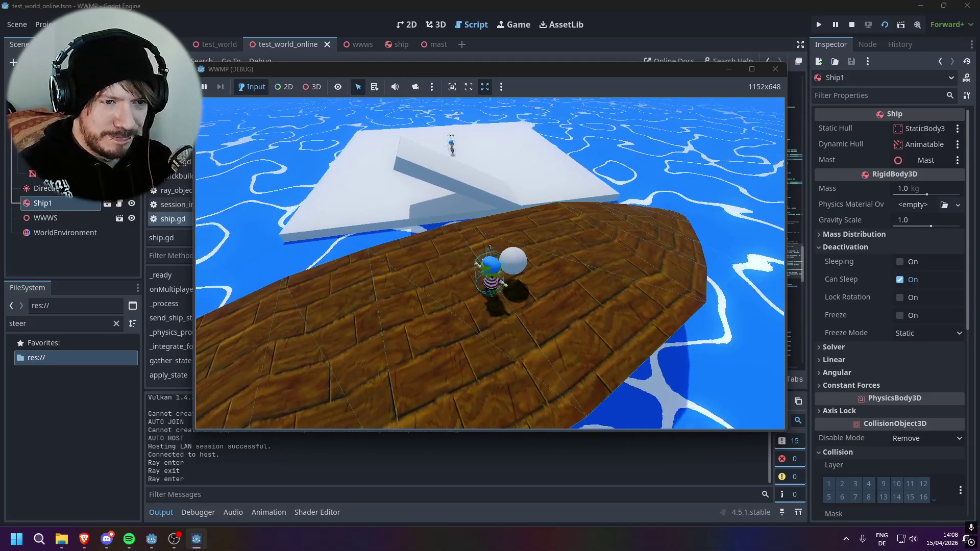
{"action": "left_click", "coordinate": [856, 21]}
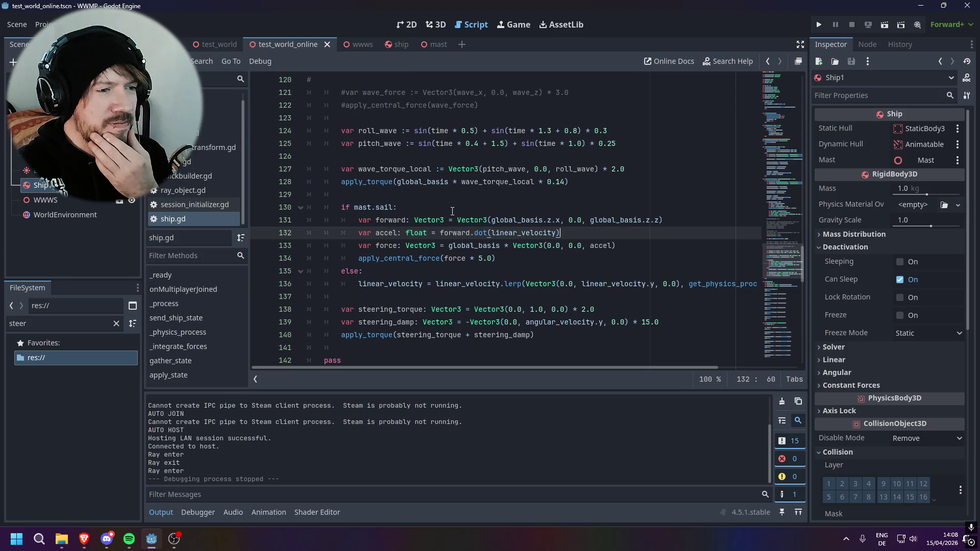
Change line 132 to accel = 5.0 - forward.dot(linear_velocity), then relaunch the game
{"action": "left_click", "coordinate": [450, 209]}
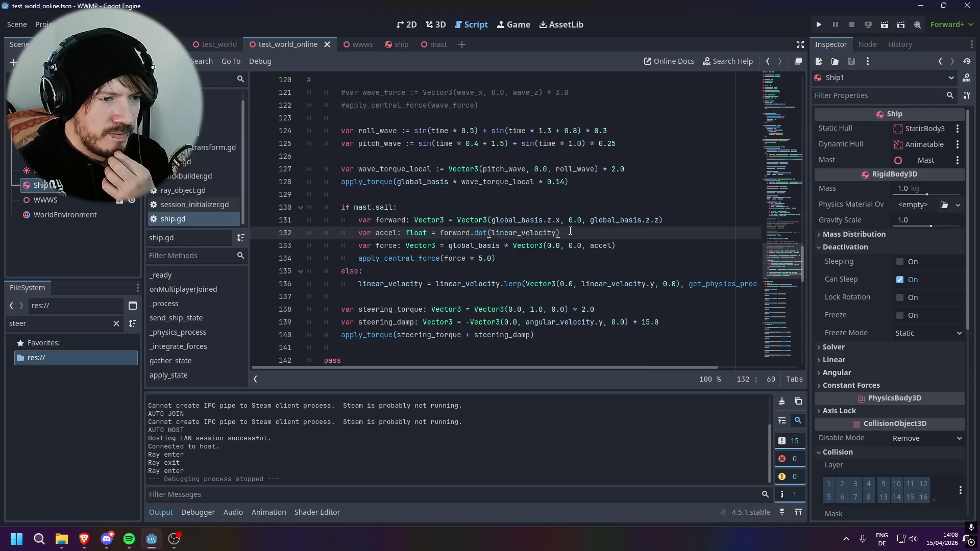
{"action": "left_click", "coordinate": [549, 206]}
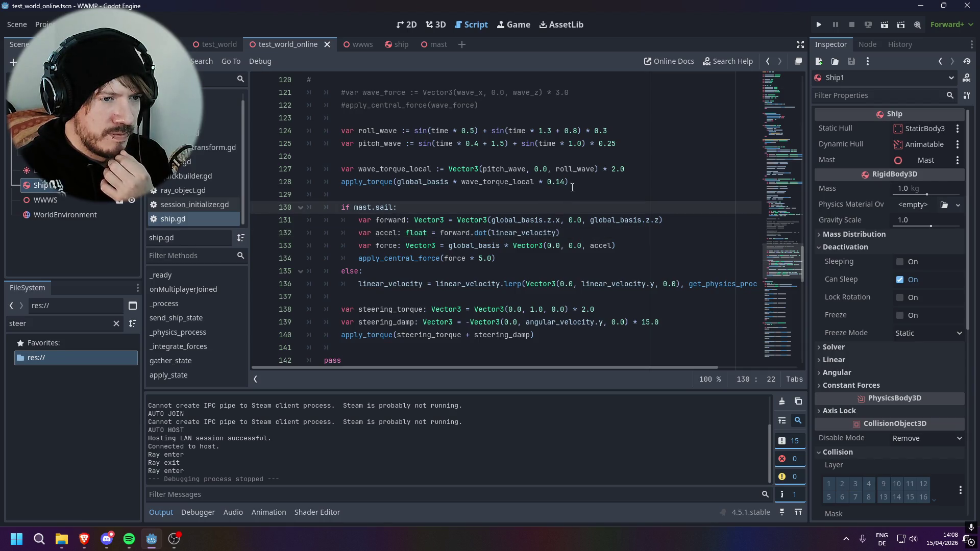
{"action": "left_click", "coordinate": [588, 178]}
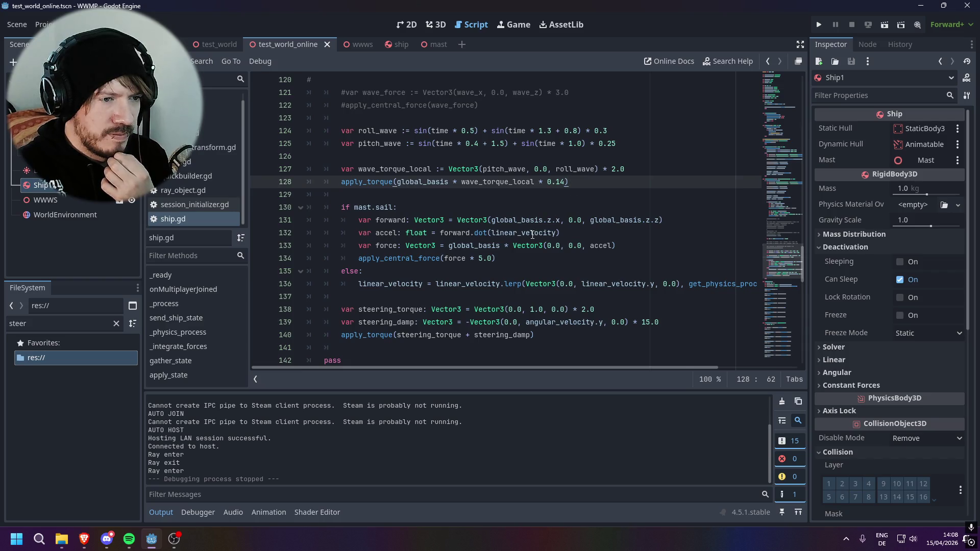
{"action": "mouse_move", "coordinate": [533, 234]}
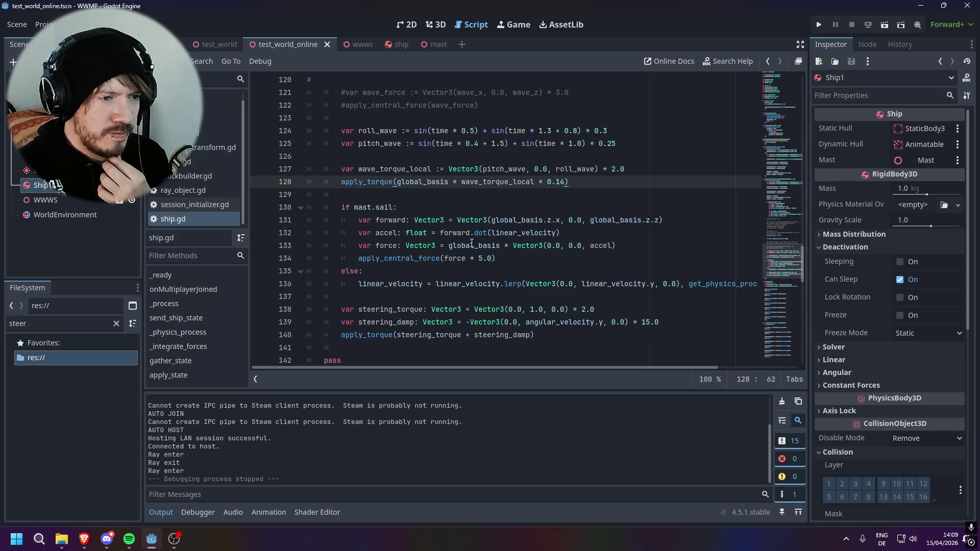
{"action": "left_click", "coordinate": [440, 233]}
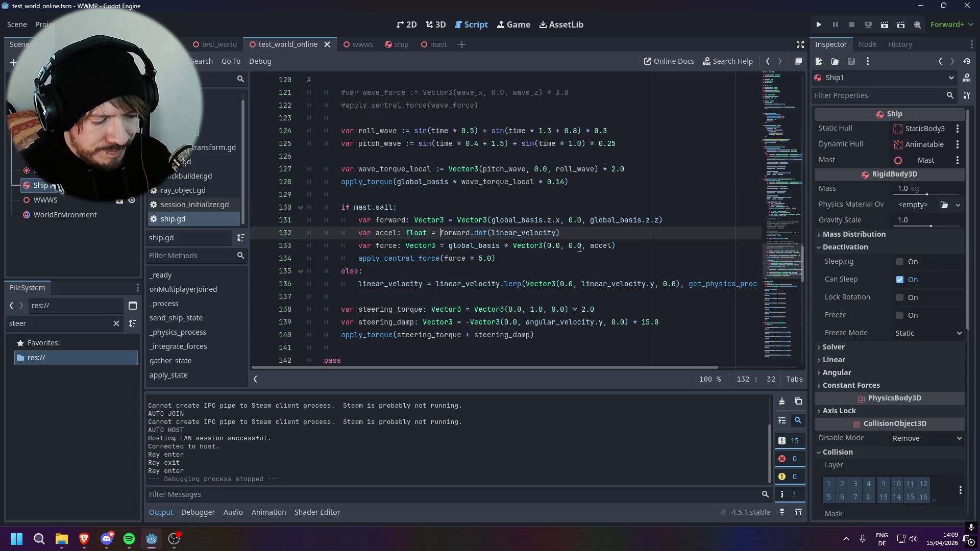
{"action": "type", "text": "5.0 "}
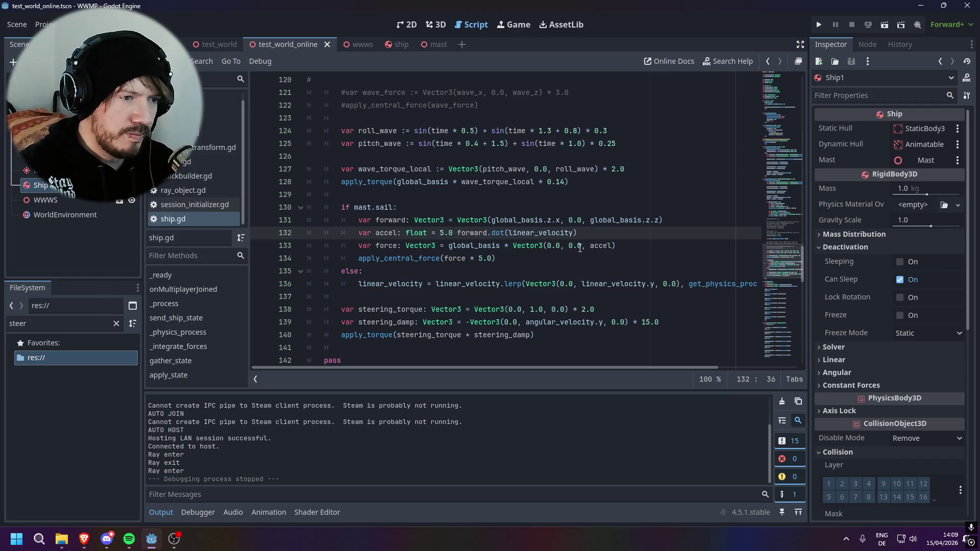
{"action": "type", "text": "*"}
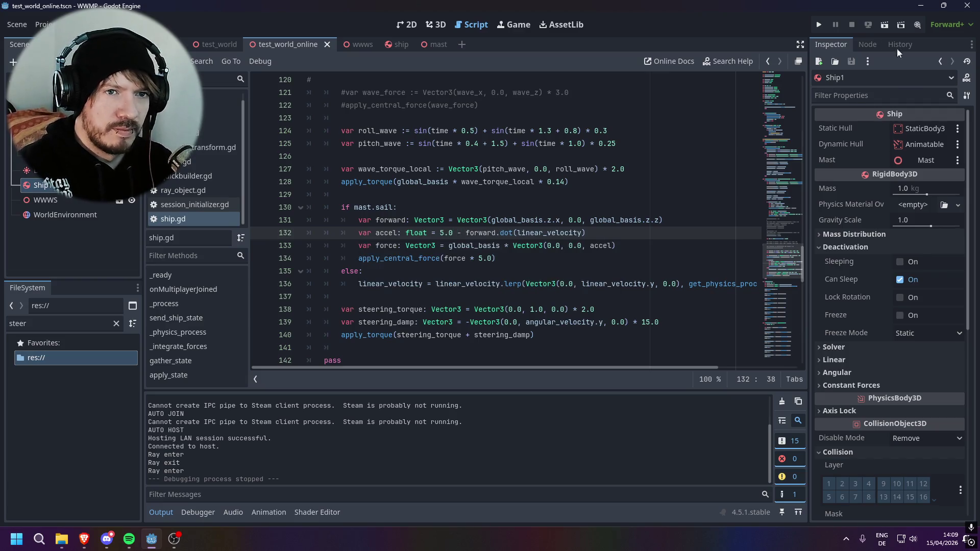
{"action": "left_click", "coordinate": [884, 25]}
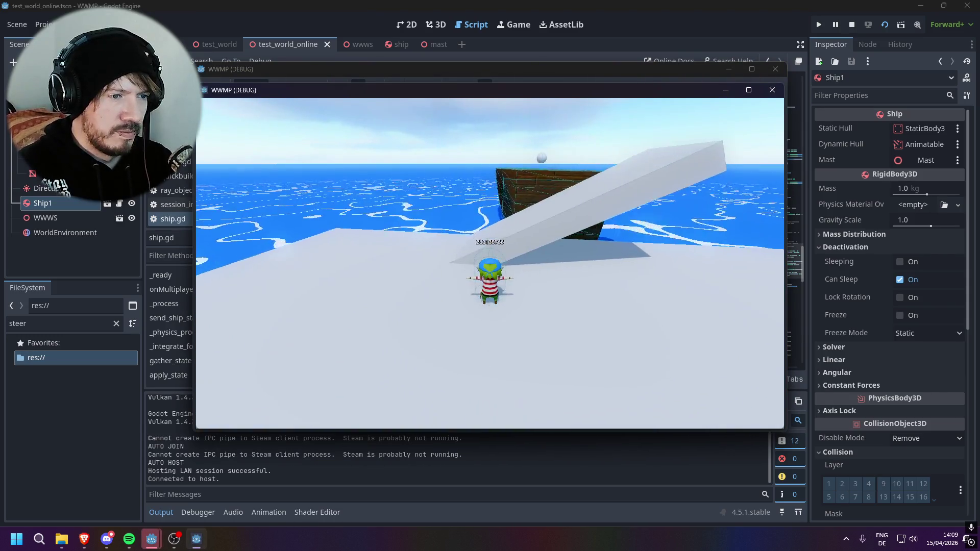
Walk the character onto the ship's deck toward the ball, then stop the test run
{"action": "key", "text": "w"}
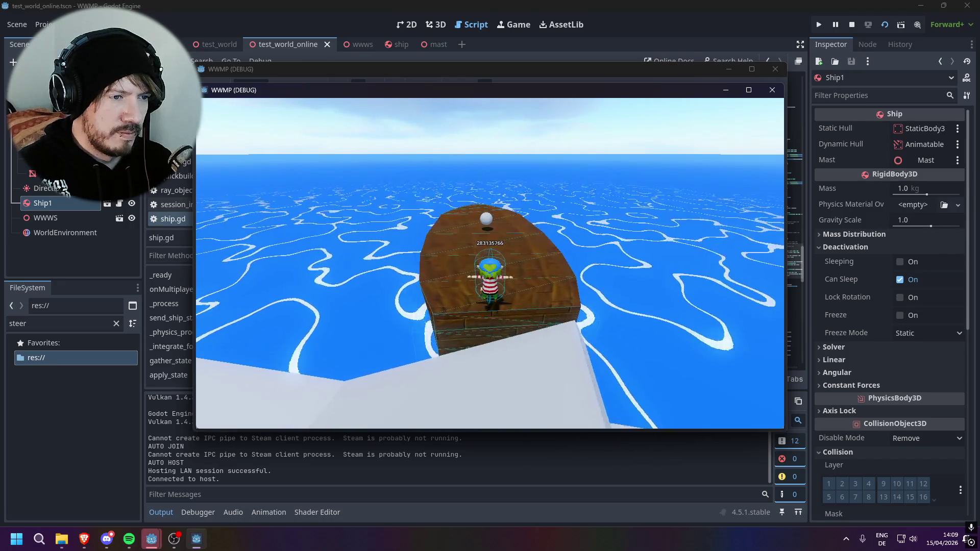
{"action": "key", "text": "w"}
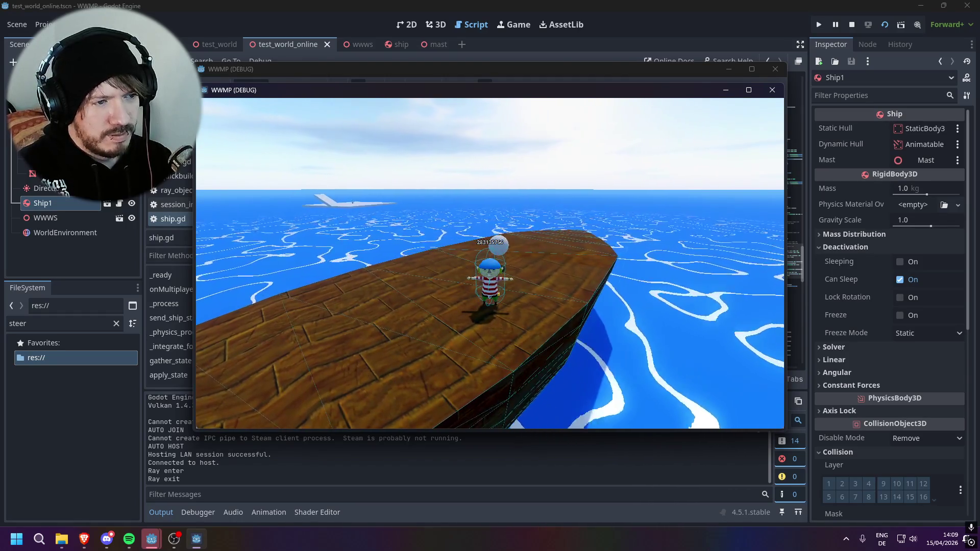
{"action": "left_click", "coordinate": [852, 24]}
Save, then copy the forward vector statement onto a new blank line 136
{"action": "key", "text": "ctrl+s"}
{"action": "left_click", "coordinate": [443, 213]}
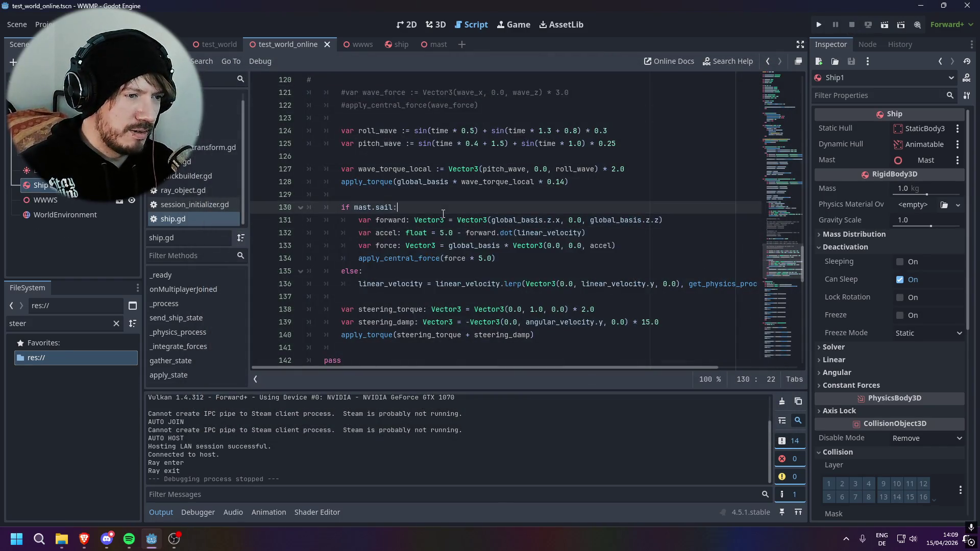
{"action": "left_click", "coordinate": [607, 236]}
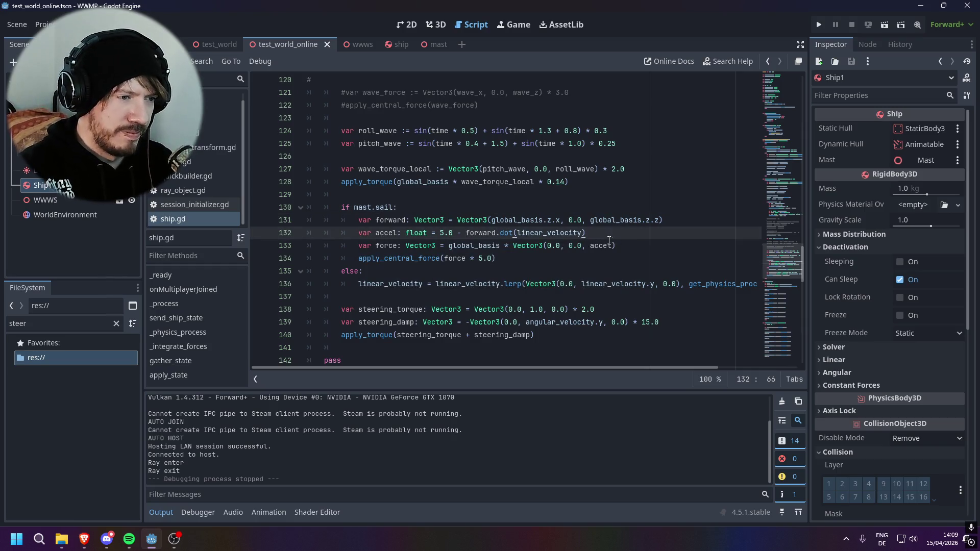
{"action": "key", "text": "Down"}
{"action": "key", "text": "Down"}
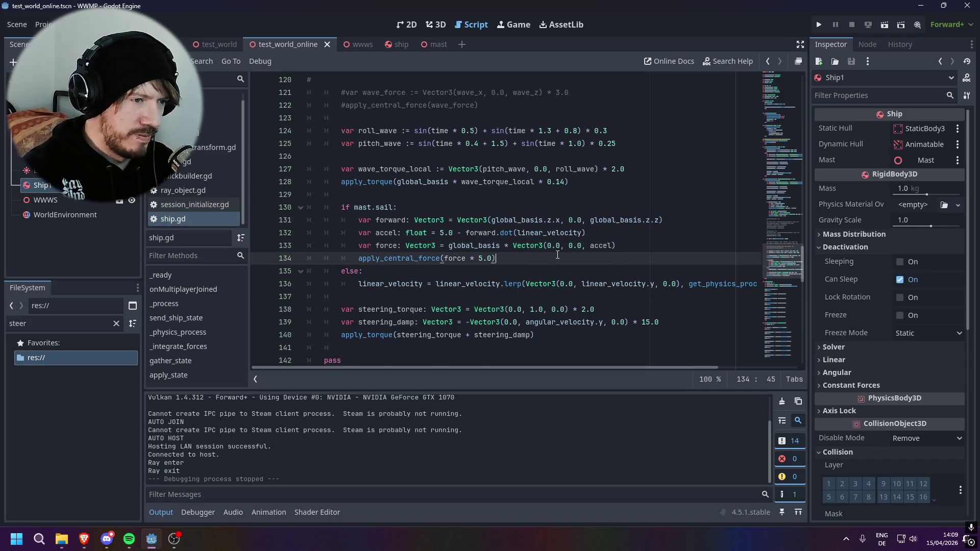
{"action": "key", "text": "Return"}
{"action": "key", "text": "Return"}
{"action": "key", "text": "Up"}
{"action": "key", "text": "Up"}
{"action": "key", "text": "Up"}
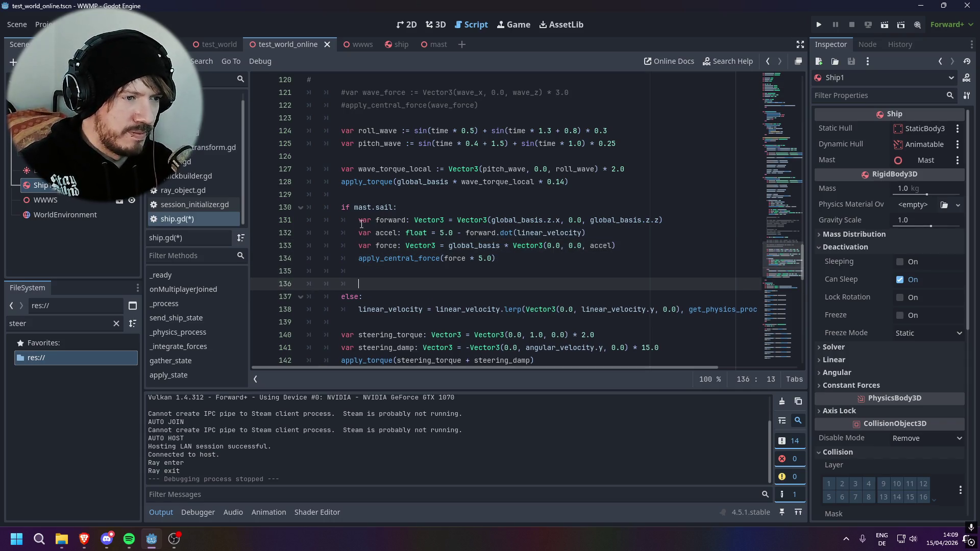
{"action": "key", "text": "ctrl+shift+Right"}
{"action": "key", "text": "ctrl+shift+Right"}
{"action": "key", "text": "ctrl+shift+Right"}
{"action": "key", "text": "ctrl+c"}
{"action": "left_click", "coordinate": [390, 284]}
{"action": "key", "text": "ctrl+v"}
Turn the copied line into var right using global_basis.x instead of z
{"action": "double_click", "coordinate": [390, 284]}
{"action": "type", "text": "right"}
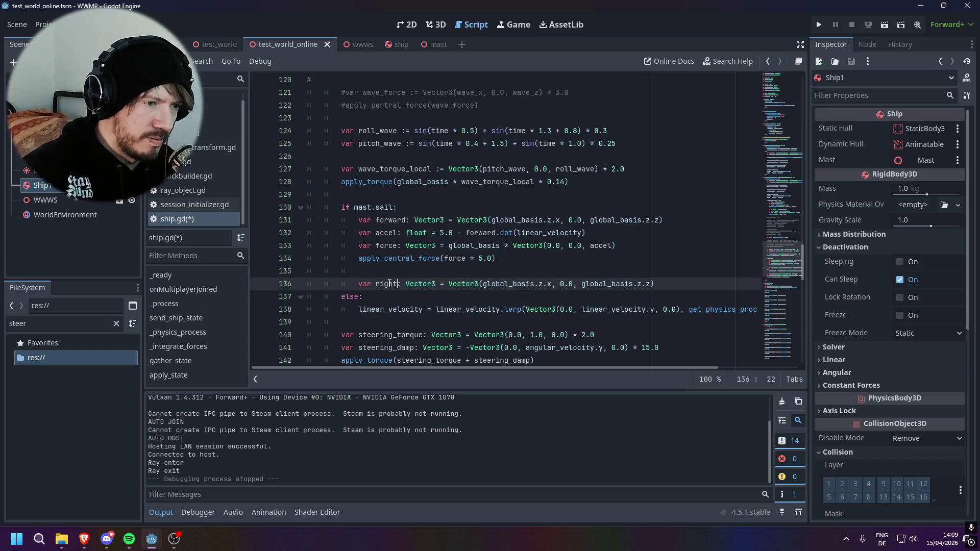
{"action": "left_click", "coordinate": [557, 265]}
{"action": "double_click", "coordinate": [540, 283]}
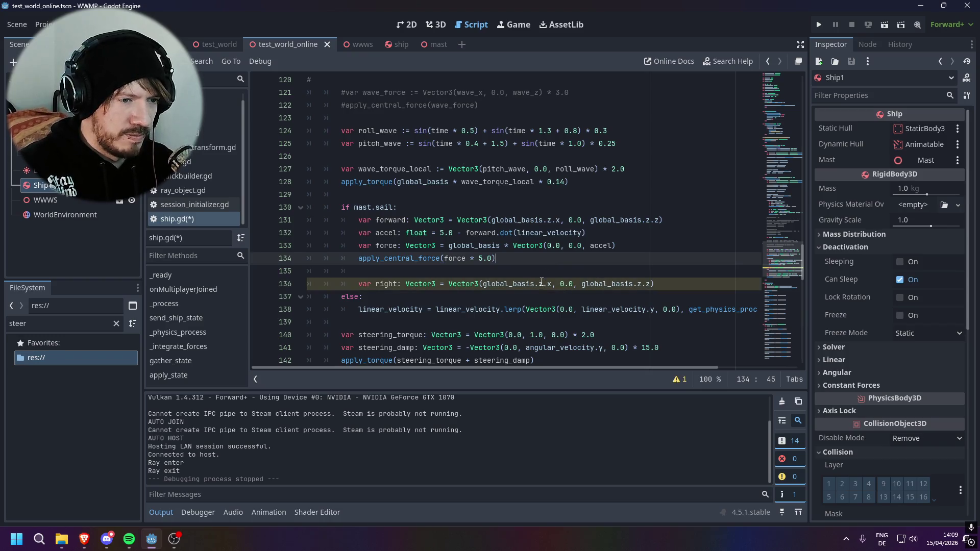
{"action": "type", "text": "x"}
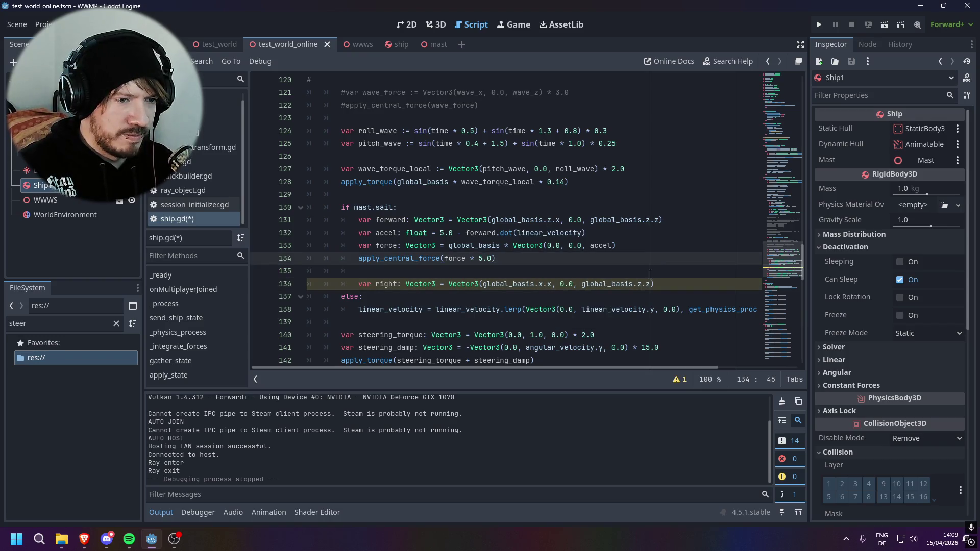
{"action": "double_click", "coordinate": [638, 284]}
{"action": "type", "text": "x"}
{"action": "left_click", "coordinate": [511, 258]}
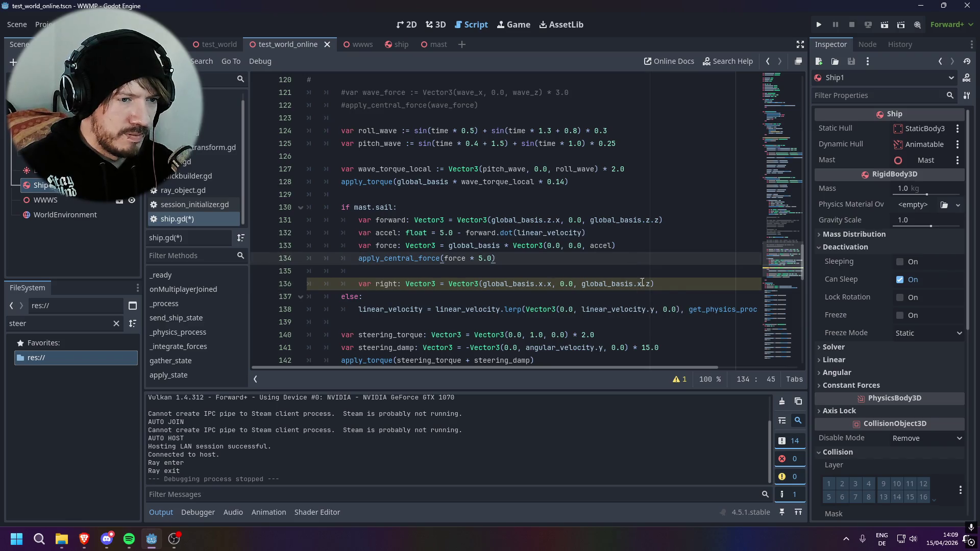
Add a new line declaring var steering: float below the right vector
{"action": "left_click", "coordinate": [681, 282]}
{"action": "key", "text": "Return"}
{"action": "type", "text": "var "}
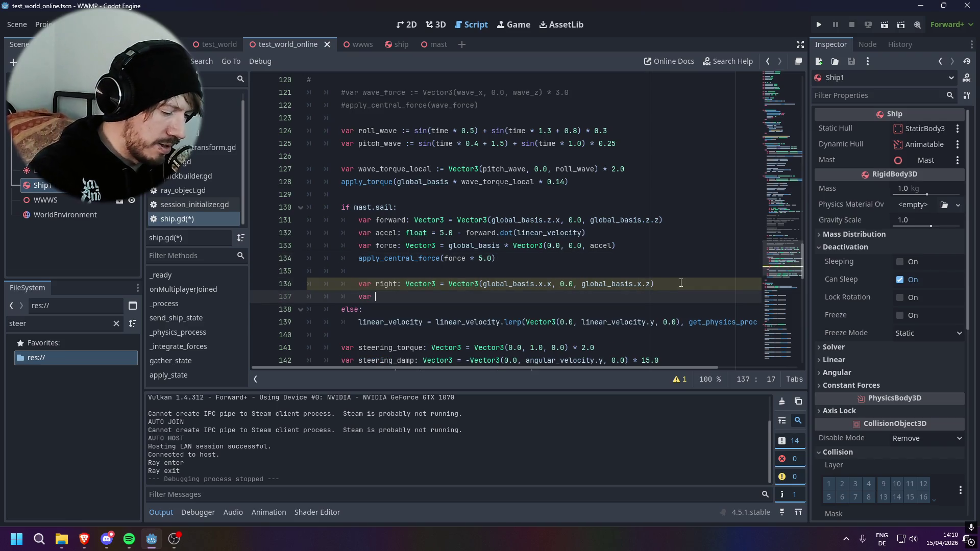
{"action": "type", "text": "steering: Ve"}
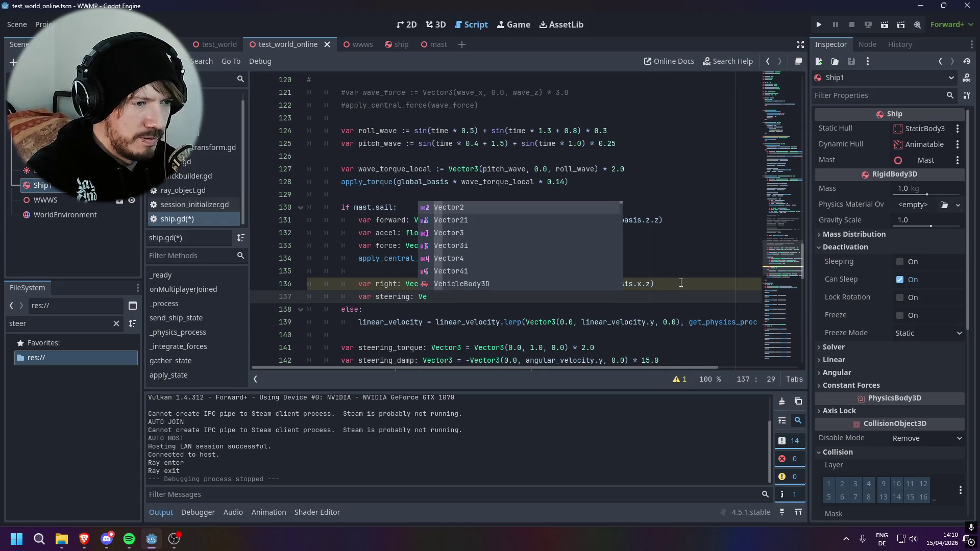
{"action": "key", "text": "Escape"}
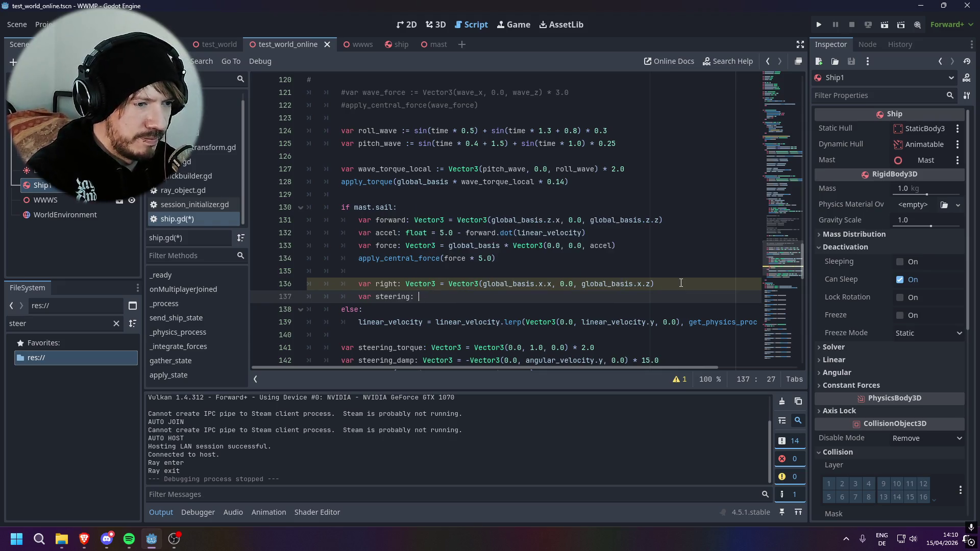
{"action": "type", "text": "float ="}
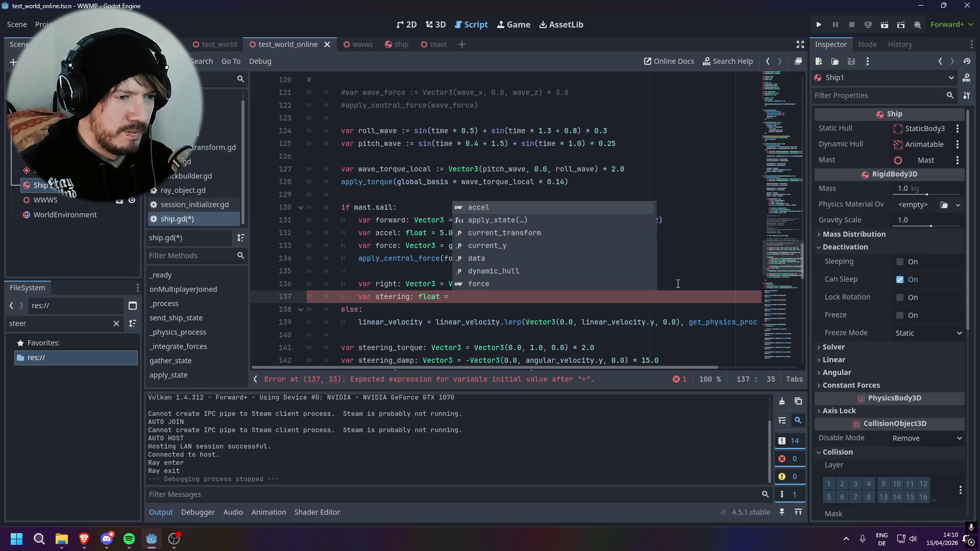
{"action": "left_click", "coordinate": [492, 321]}
{"action": "left_click", "coordinate": [485, 296]}
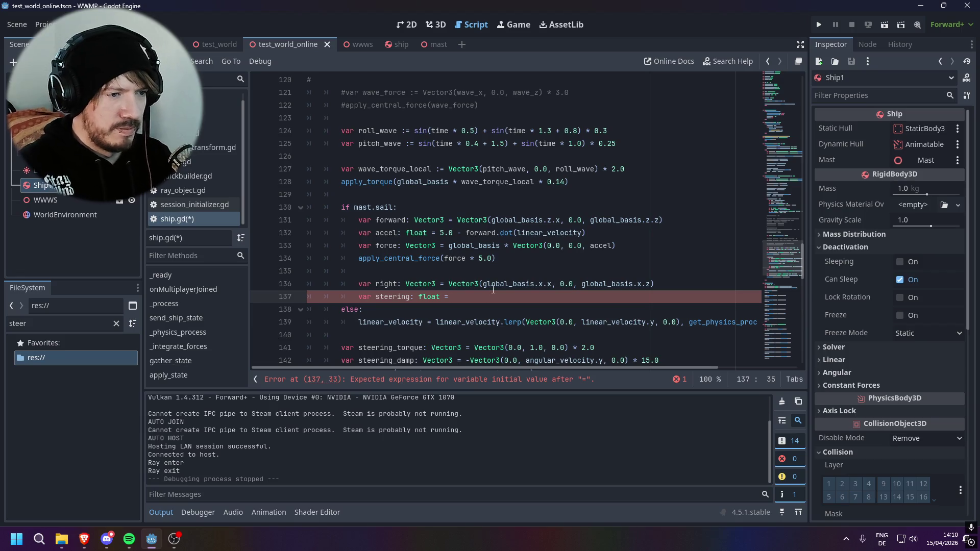
Set steering to right.dot(linear_velocity), reusing the forward dot-product expression
{"action": "left_click", "coordinate": [507, 258]}
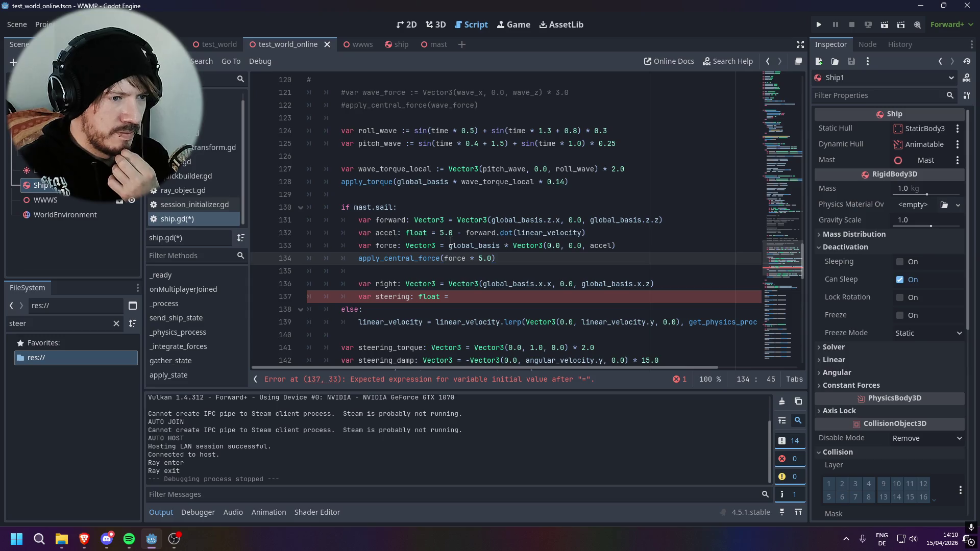
{"action": "mouse_move", "coordinate": [451, 241]}
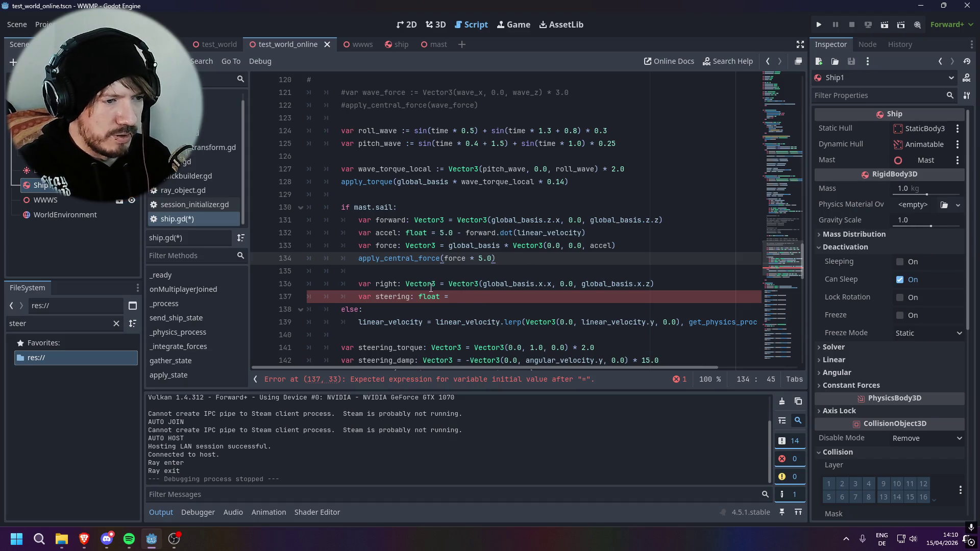
{"action": "left_click_drag", "start_coordinate": [469, 233], "coordinate": [586, 233]}
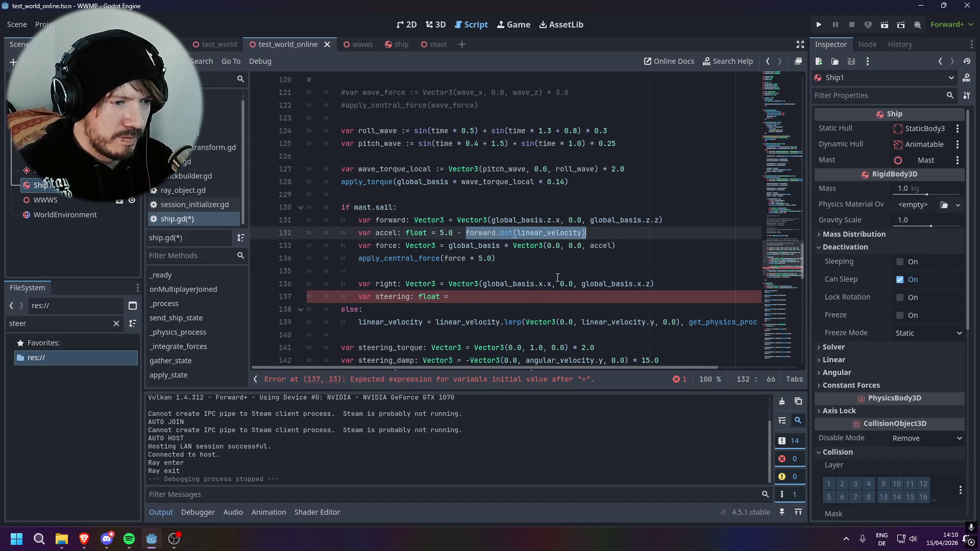
{"action": "key", "text": "ctrl+c"}
{"action": "left_click", "coordinate": [471, 299]}
{"action": "key", "text": "ctrl+v"}
{"action": "double_click", "coordinate": [389, 283]}
{"action": "key", "text": "ctrl+c"}
{"action": "double_click", "coordinate": [466, 297]}
{"action": "key", "text": "ctrl+v"}
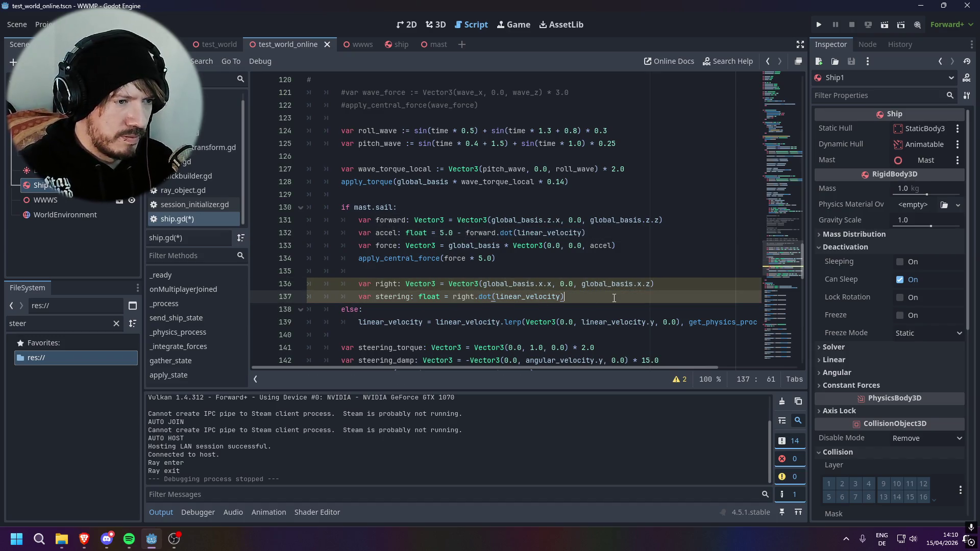
Add an apply_central_impulse() call after the steering line
{"action": "key", "text": "Return"}
{"action": "type", "text": "apply"}
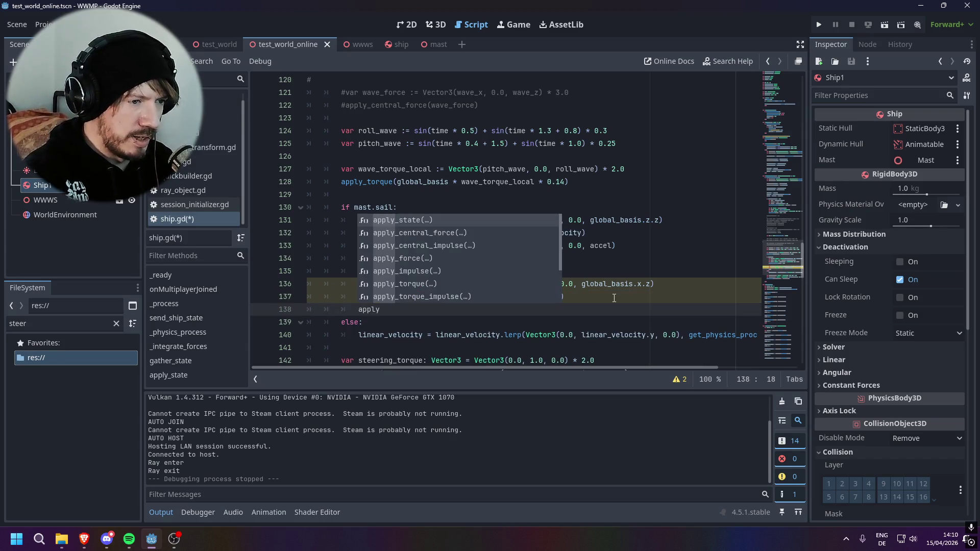
{"action": "key", "text": "Down"}
{"action": "key", "text": "Down"}
{"action": "key", "text": "Return"}
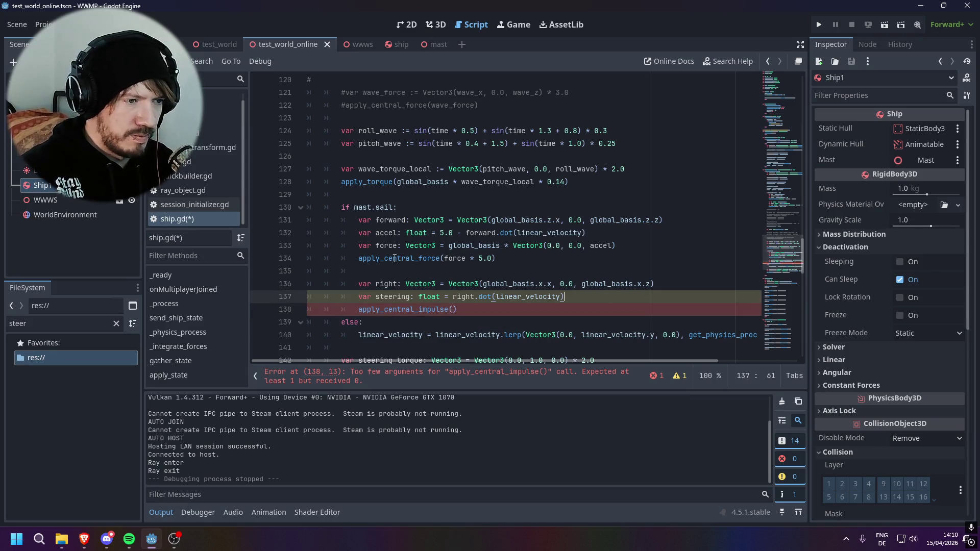
Rename force to accel_force in both its declaration and the force call, then add a blank line above the impulse call
{"action": "left_click", "coordinate": [372, 246]}
{"action": "type", "text": "accel_"}
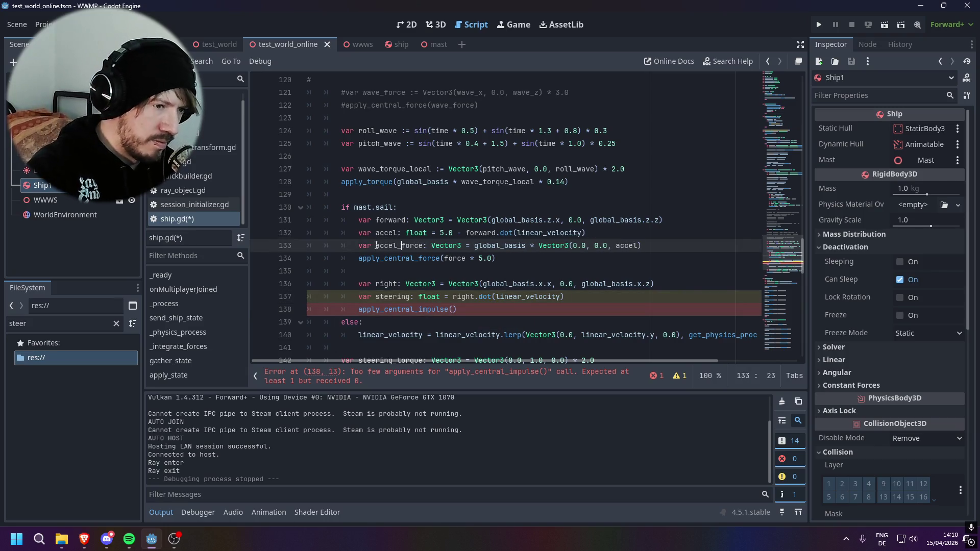
{"action": "double_click", "coordinate": [377, 245]}
{"action": "key", "text": "ctrl+c"}
{"action": "double_click", "coordinate": [462, 258]}
{"action": "key", "text": "ctrl+v"}
{"action": "left_click", "coordinate": [611, 296]}
{"action": "key", "text": "Return"}
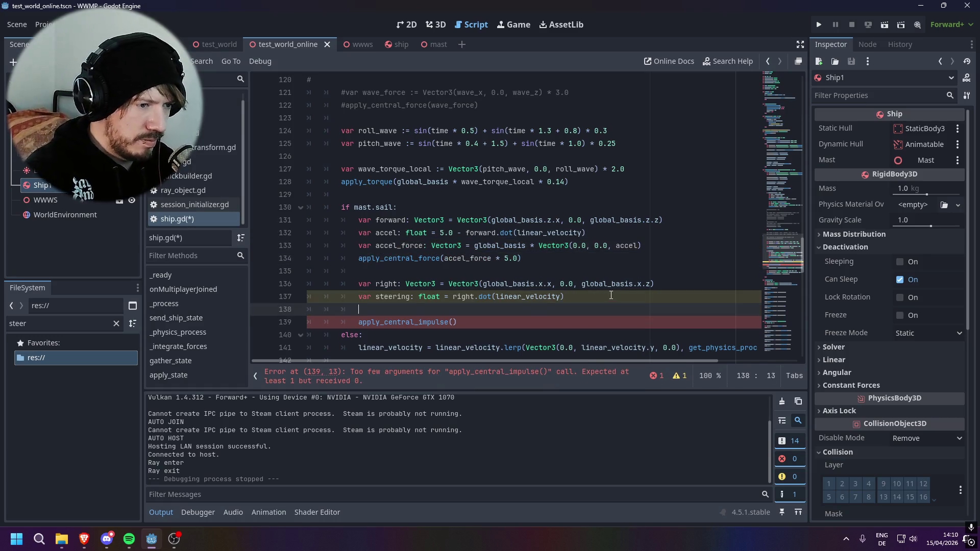